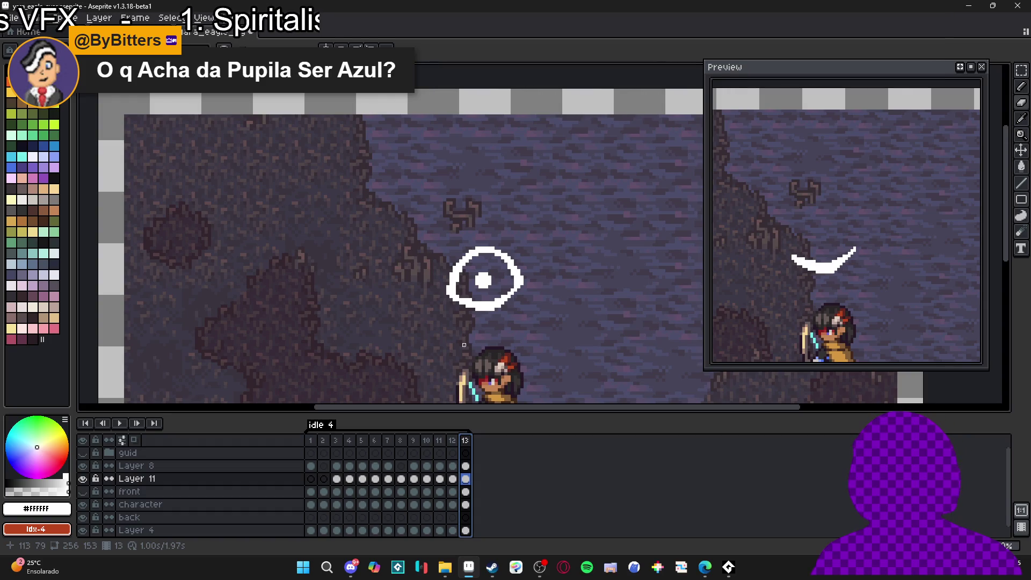
Step through frames 11–13 to inspect the eye, then clear the frame 13 selection.
click(452, 440)
click(465, 440)
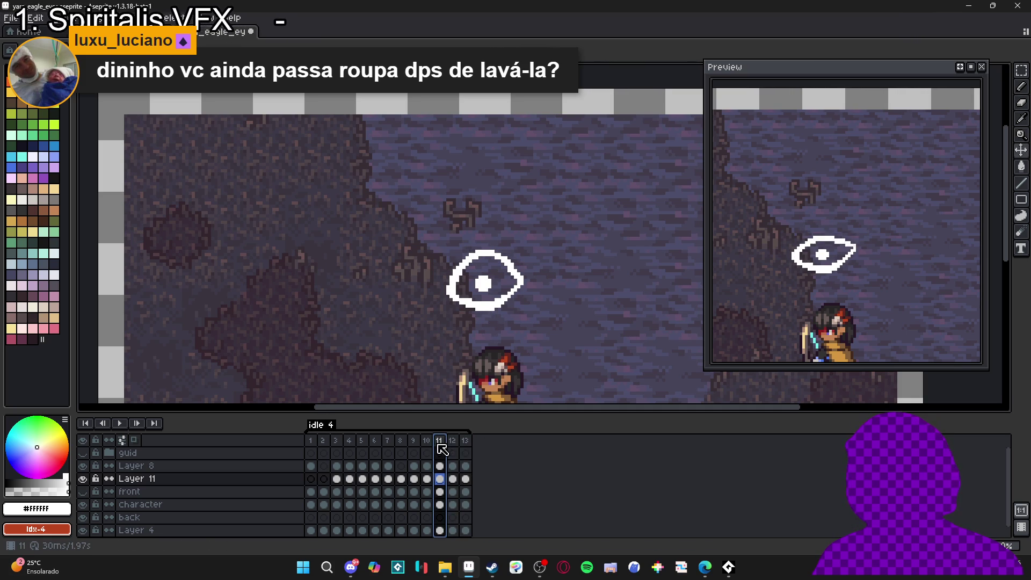
click(465, 440)
click(426, 440)
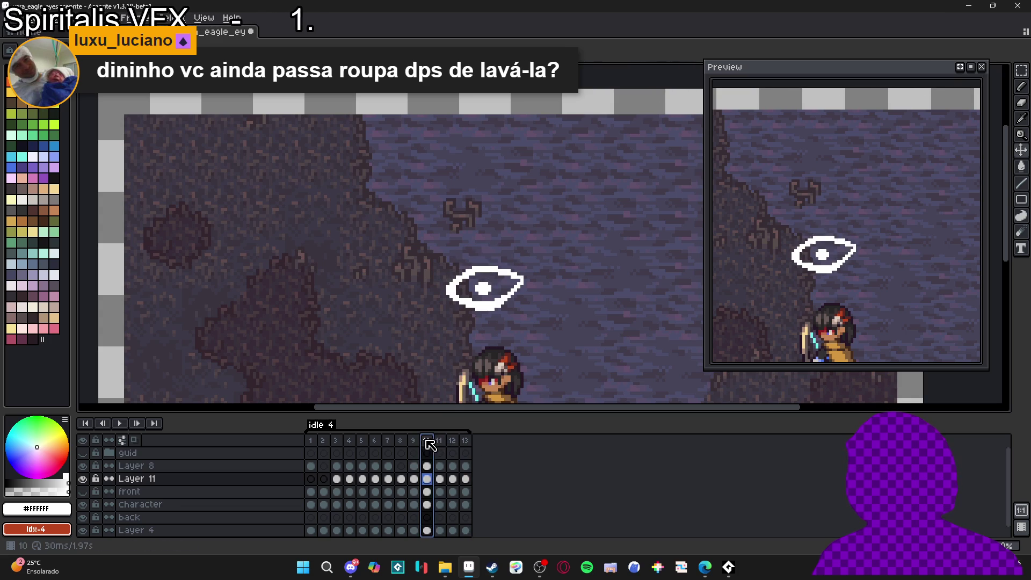
click(439, 440)
click(452, 441)
click(466, 444)
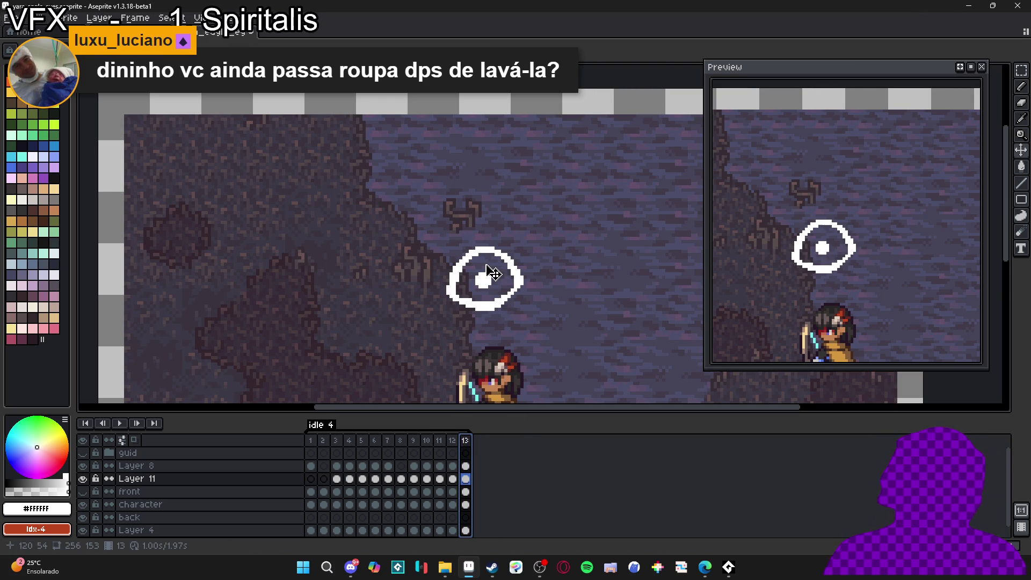
scroll(485, 279, down, 1)
scroll(461, 274, down, 1)
scroll(446, 280, up, 3)
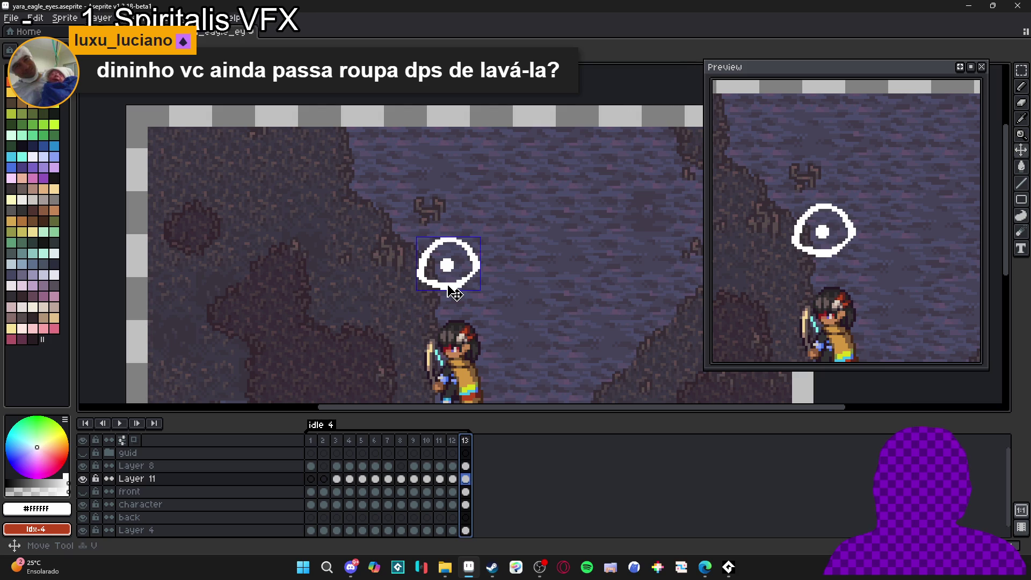
click(451, 293)
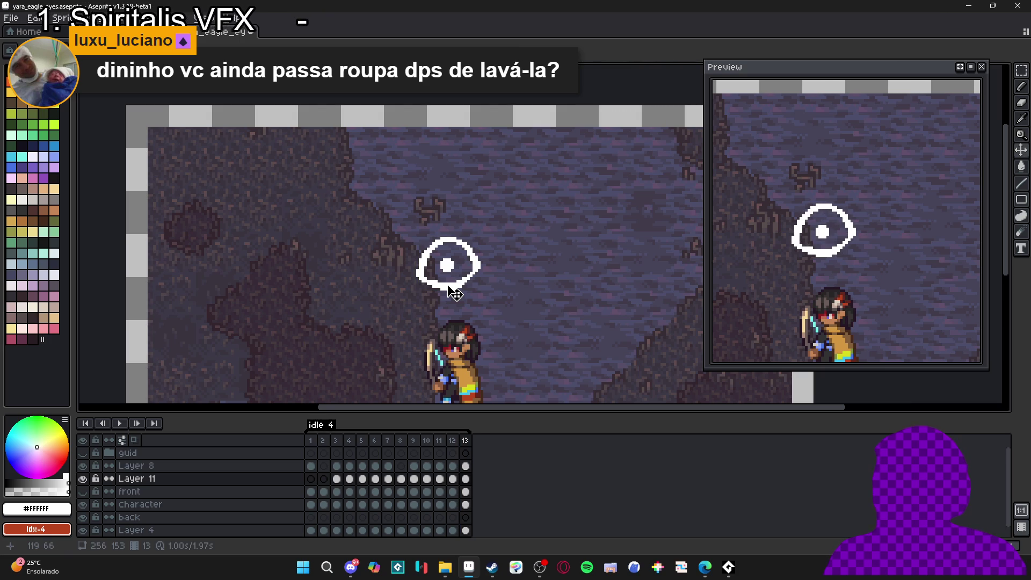
scroll(451, 293, down, 1)
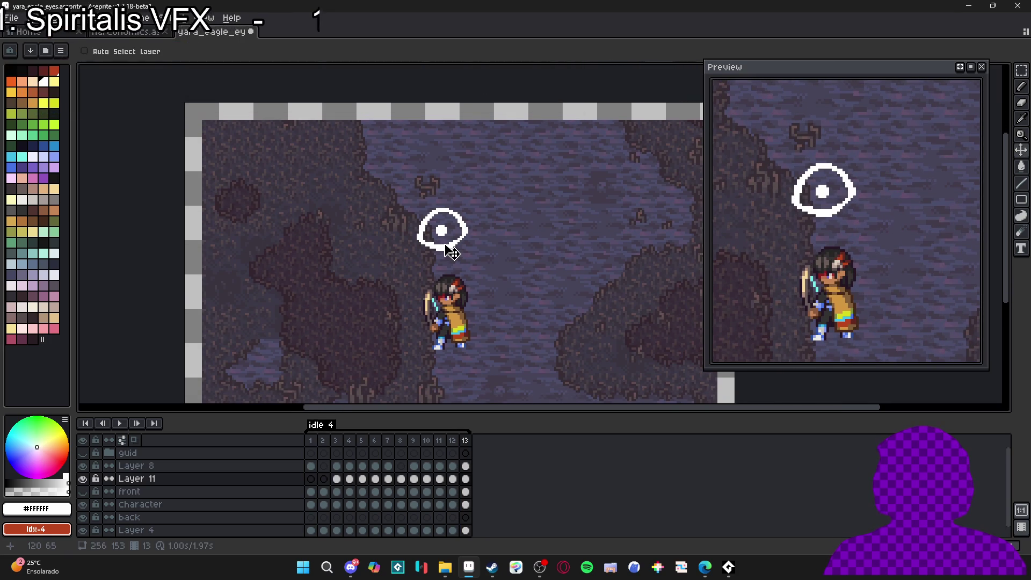
Compare the arcs in frames 7 and 8, then step forward to the open eye in frame 13.
click(375, 440)
click(387, 440)
click(407, 445)
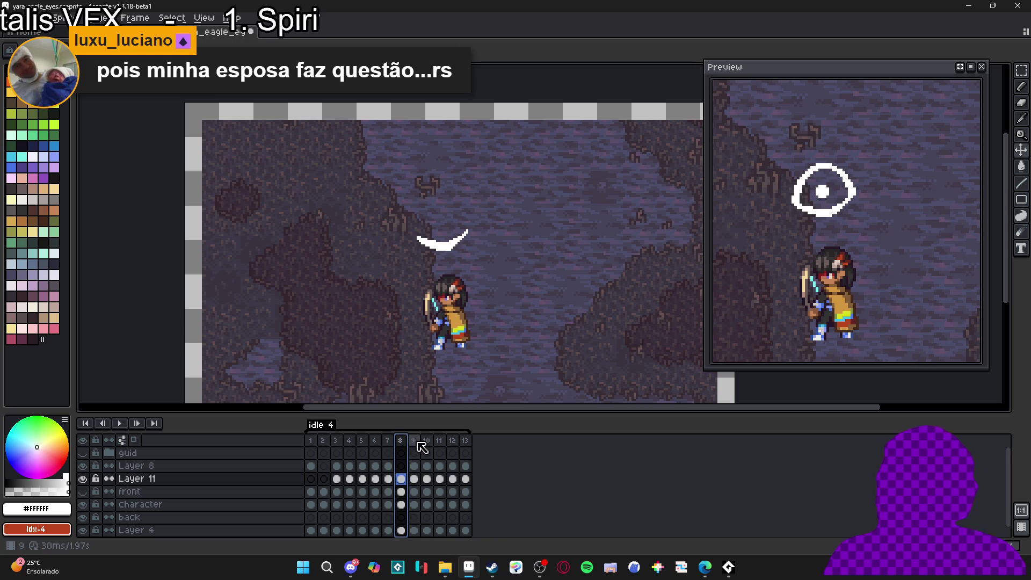
click(415, 442)
click(406, 445)
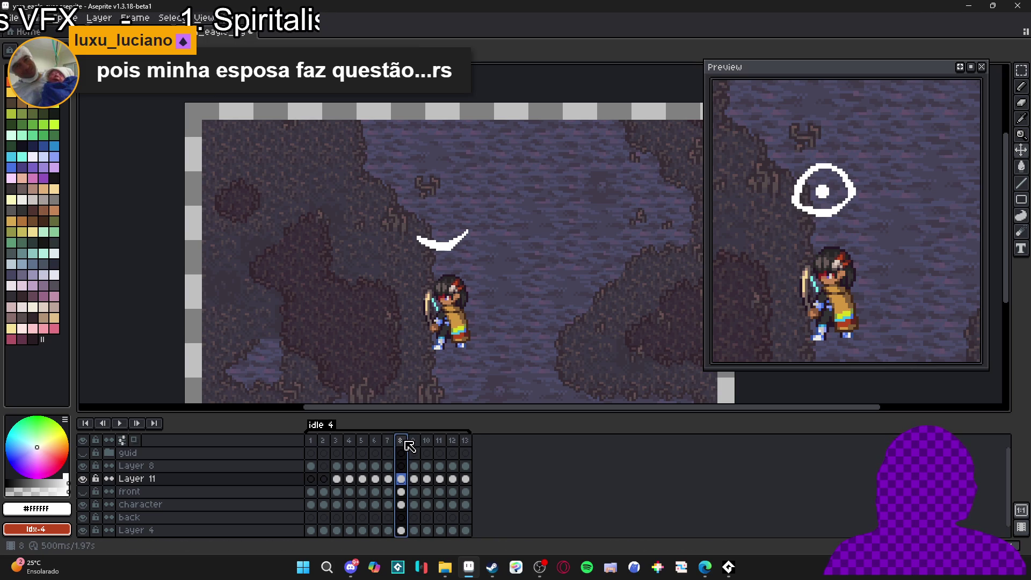
click(389, 441)
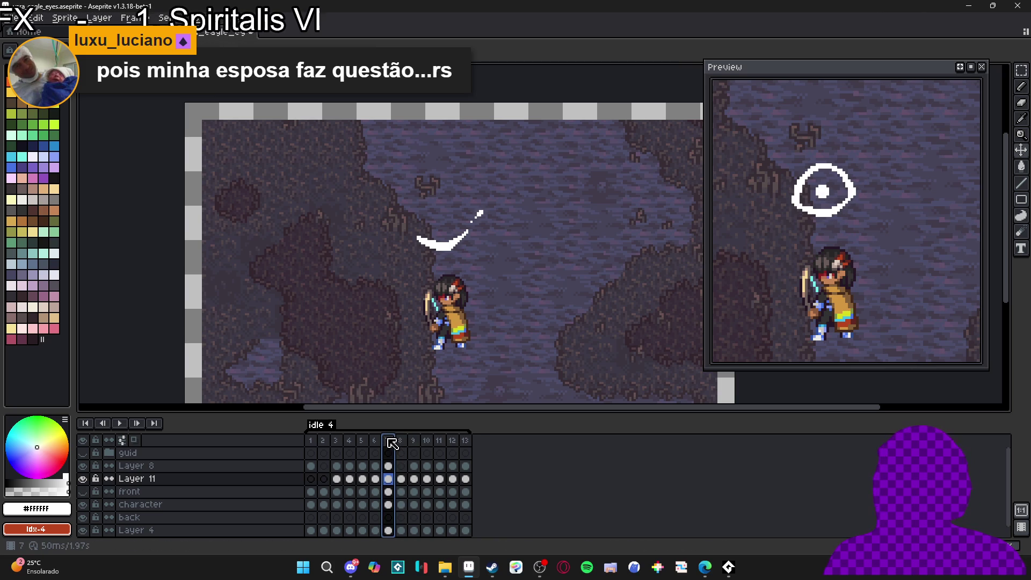
click(404, 443)
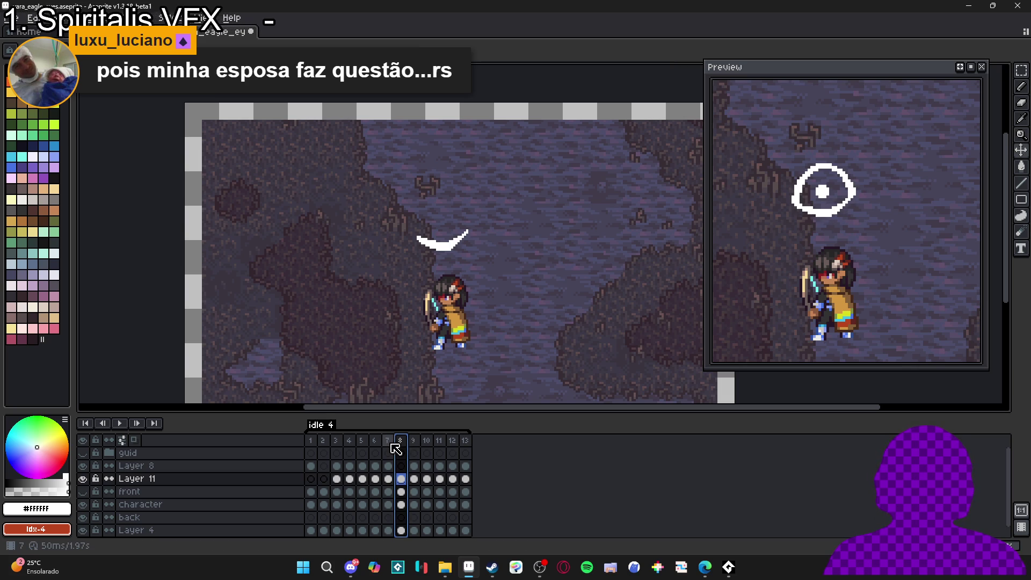
click(391, 443)
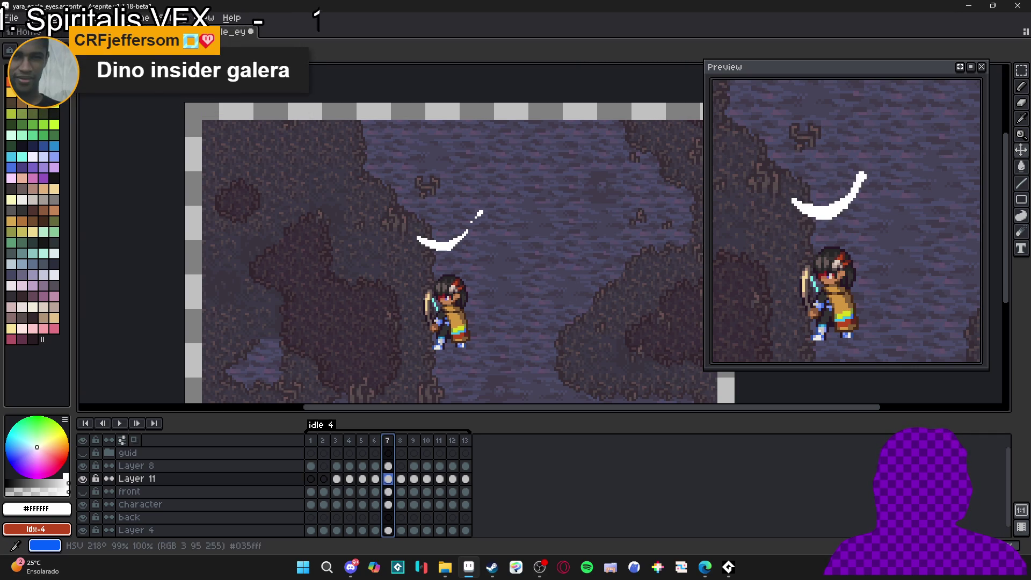
click(400, 440)
click(427, 440)
click(439, 440)
click(452, 440)
click(465, 440)
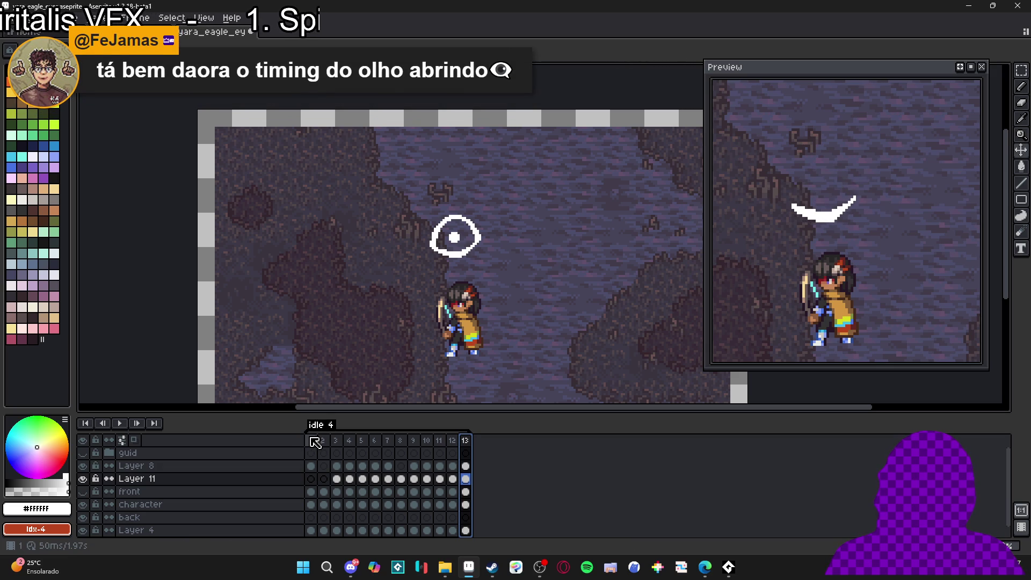
Hide Layer 11, erase the stray white pixel on Layer 8, then show Layer 11 again.
scroll(486, 265, down, 3)
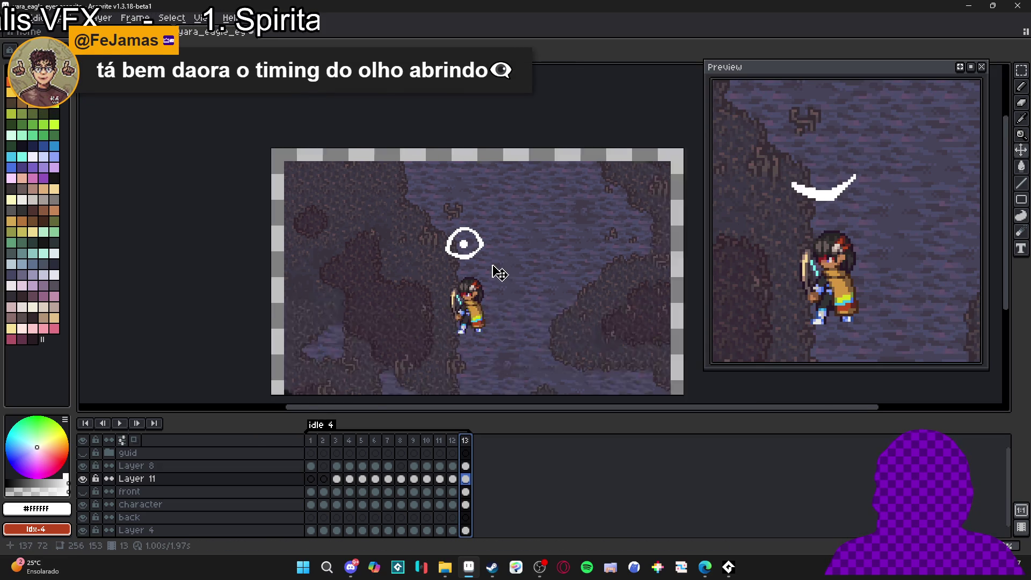
scroll(477, 264, up, 2)
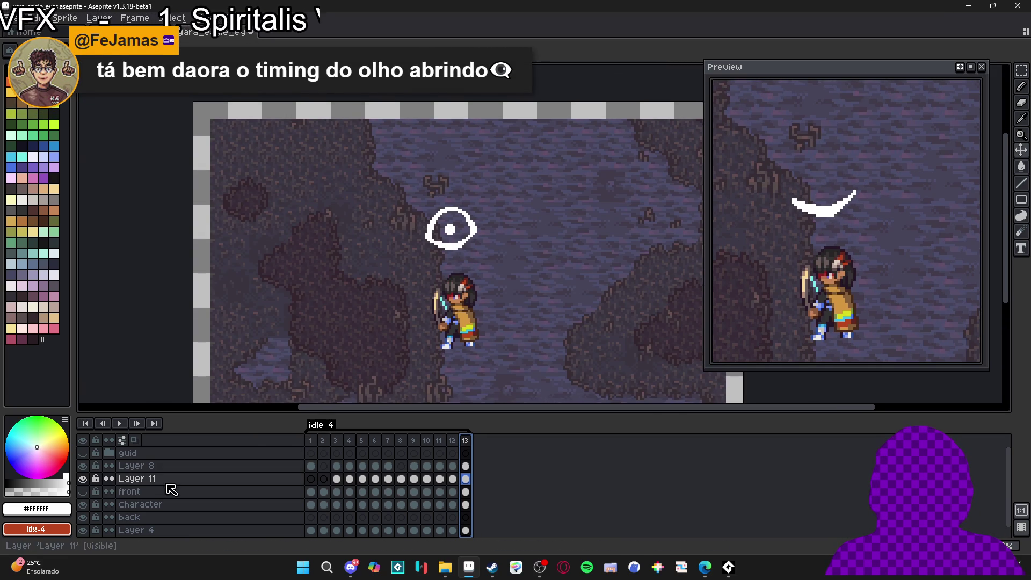
click(82, 478)
scroll(429, 248, up, 2)
scroll(424, 247, up, 1)
key(e)
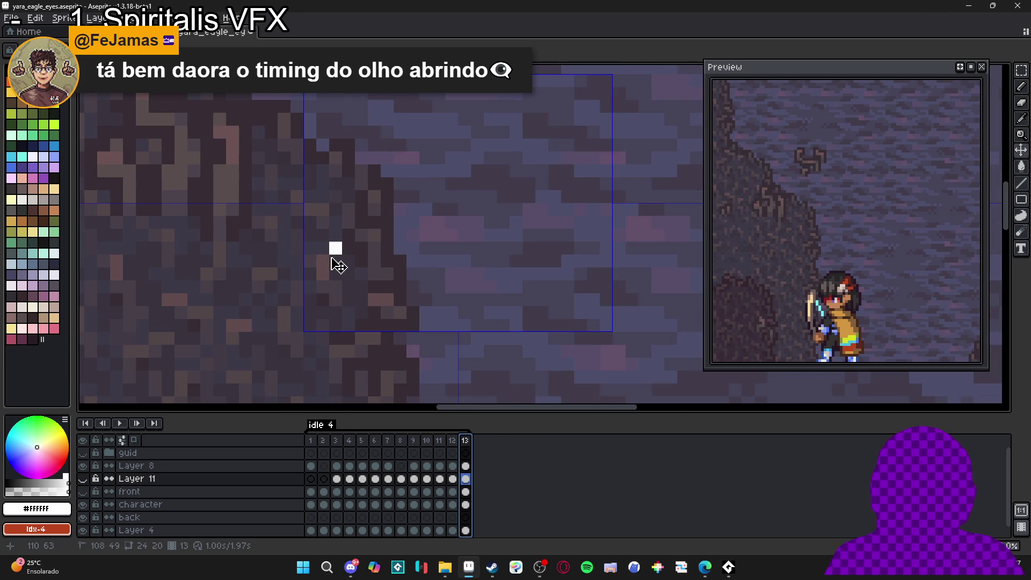
key(Up)
click(335, 248)
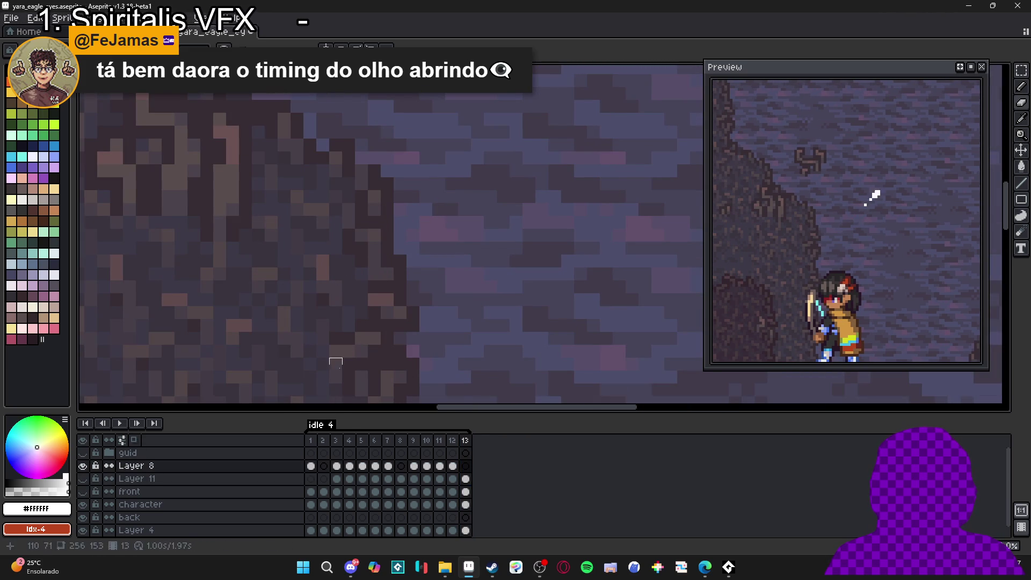
click(86, 479)
Hide Layer 4, character and back layers, and trim the sprite to the 24×22 eye.
scroll(316, 302, down, 3)
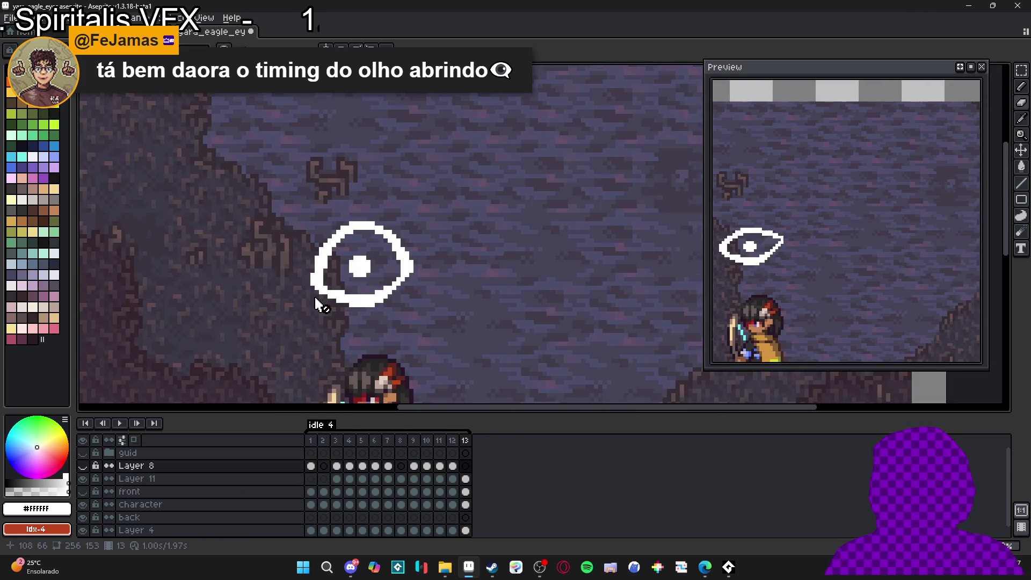
scroll(315, 295, up, 1)
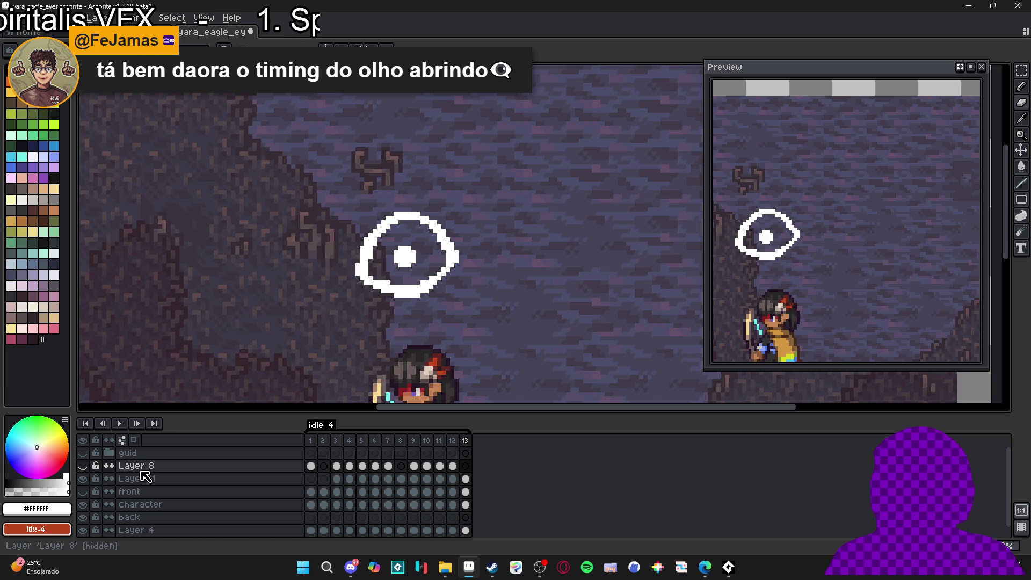
scroll(245, 352, down, 1)
drag(271, 334, 340, 264)
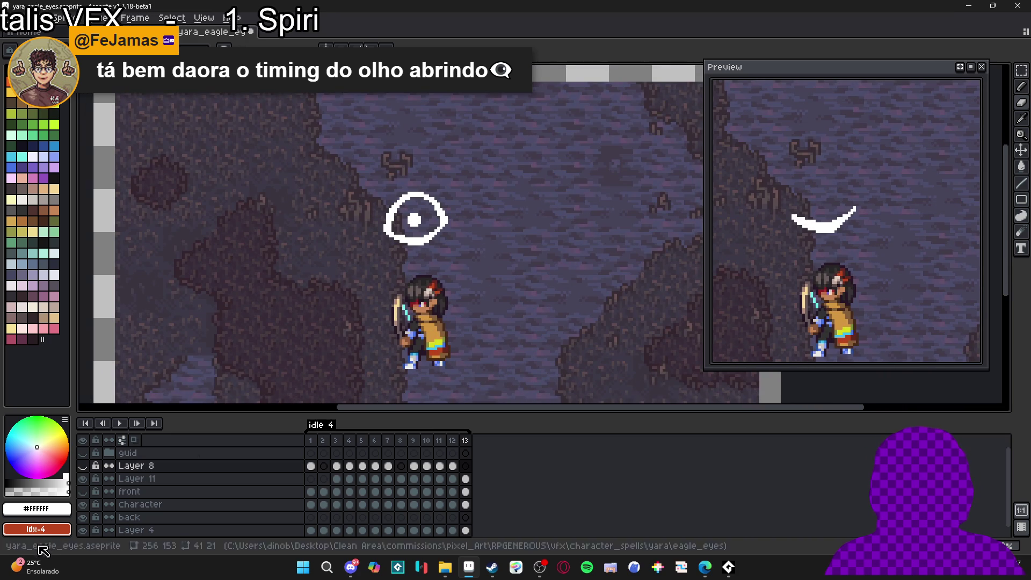
scroll(85, 519, down, 1)
click(83, 518)
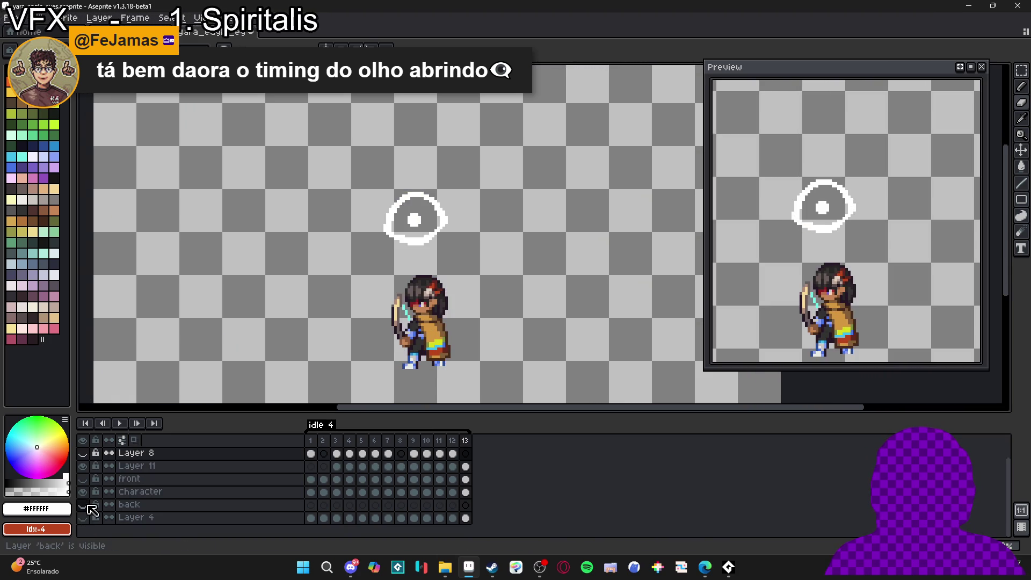
drag(84, 504, 83, 492)
key(alt+s)
key(t)
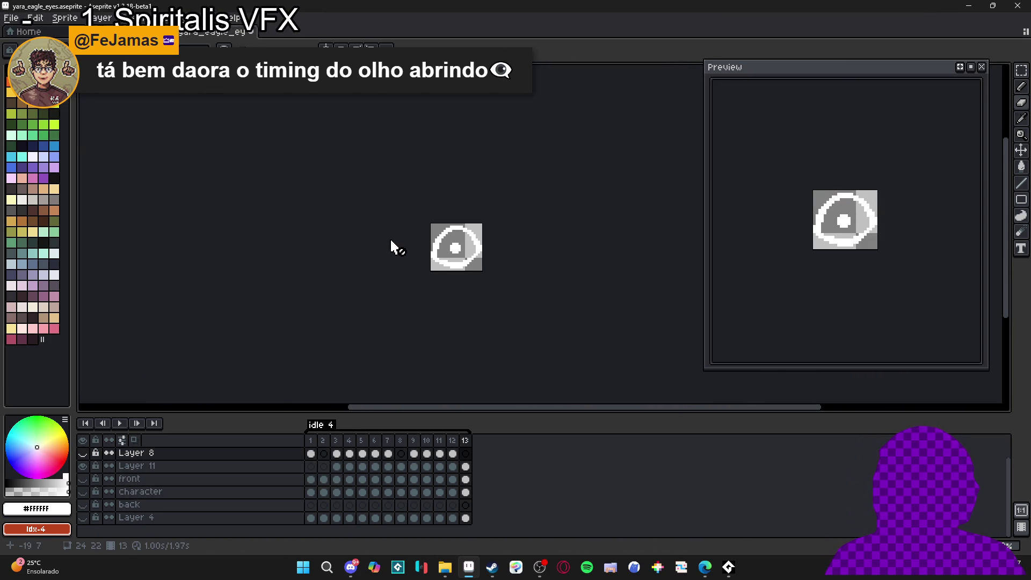
Save the eye animation as a GIF named spr_vfx_eagle_eyess.gif.
key(alt+f)
key(a)
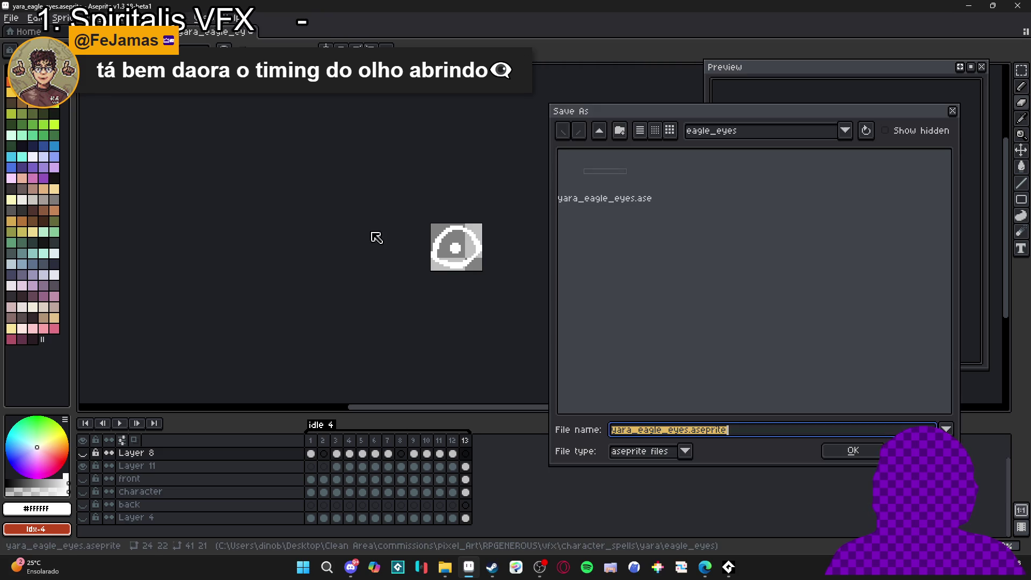
click(625, 452)
click(628, 327)
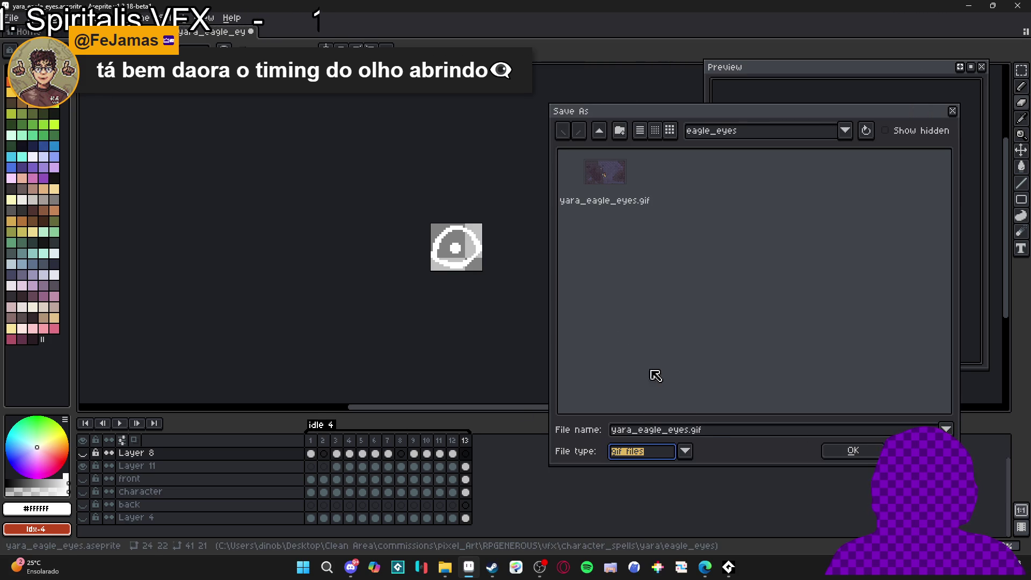
drag(689, 432, 578, 413)
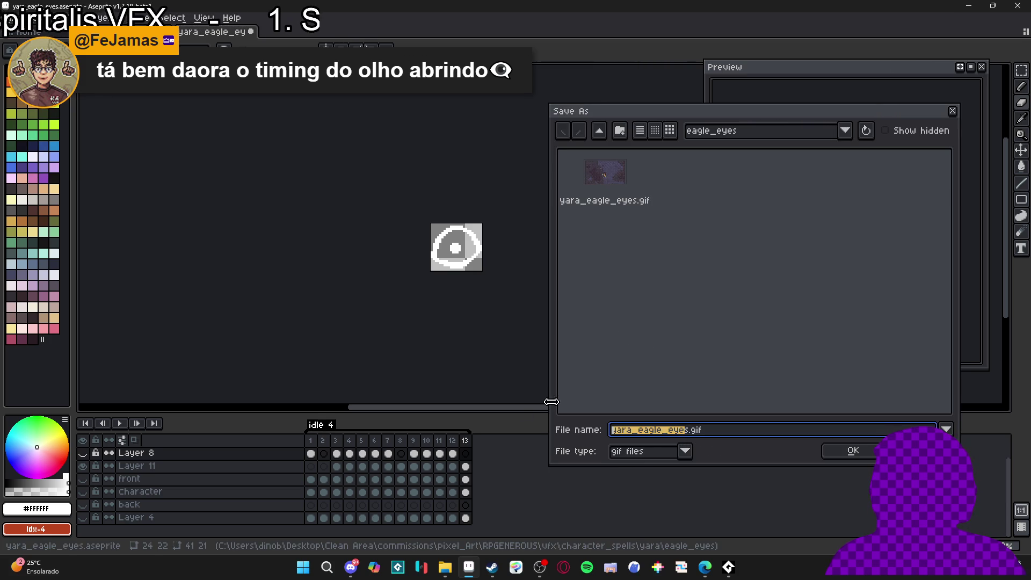
text(spr_vfx)
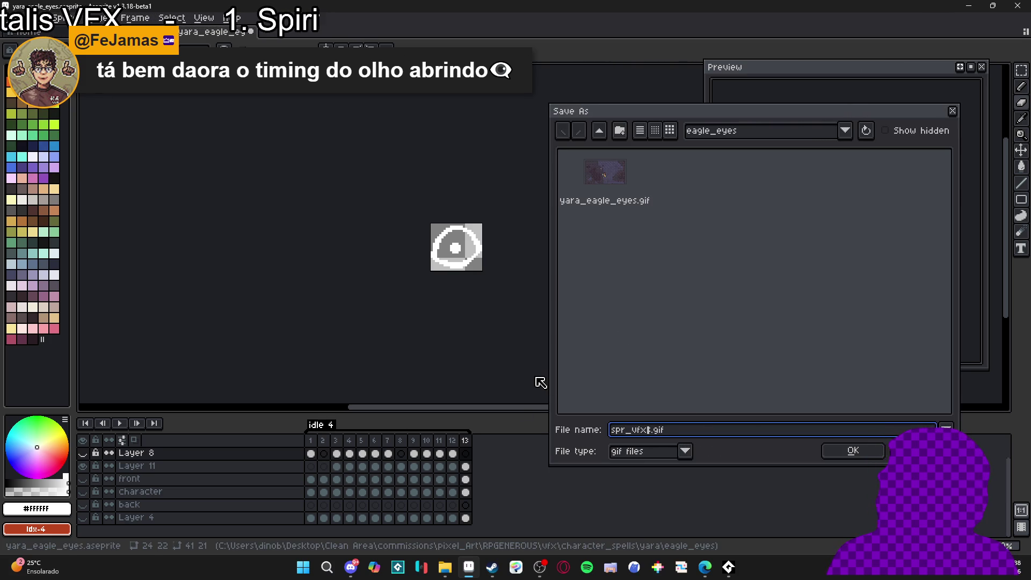
text(_eyess)
key(Return)
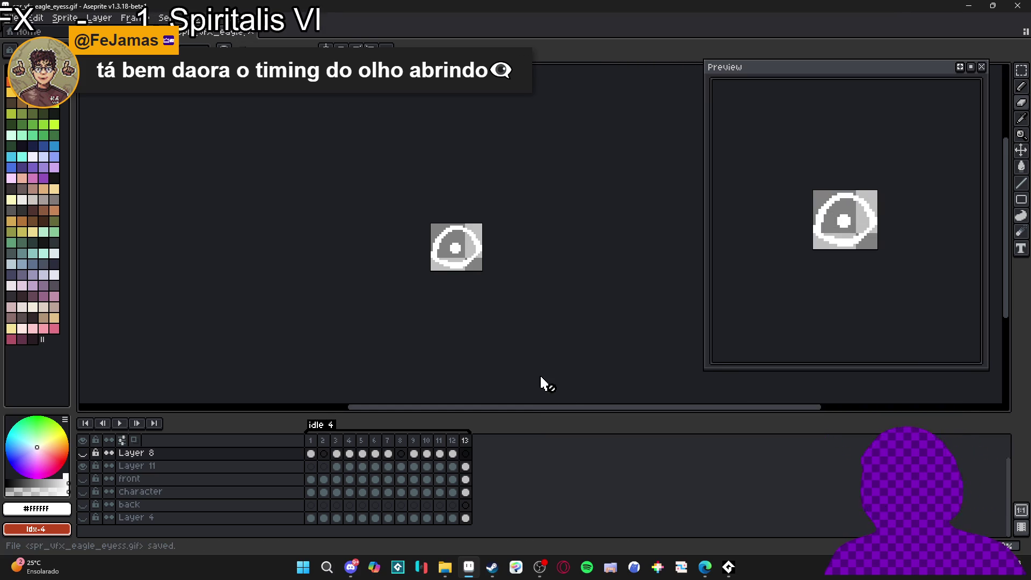
Launch GitHub Desktop and switch to the game-spiritalis repository.
click(308, 572)
text(git)
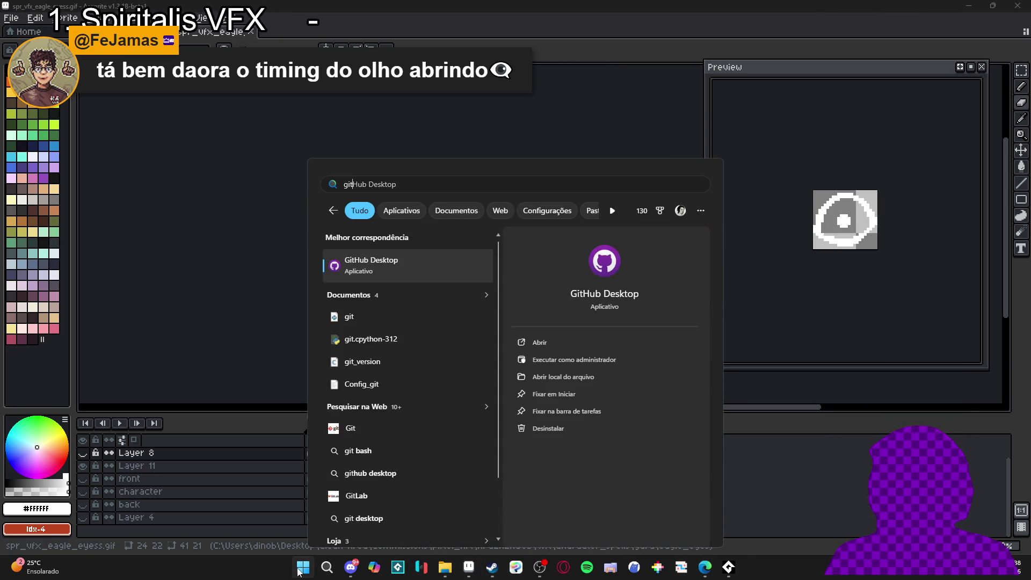
key(Return)
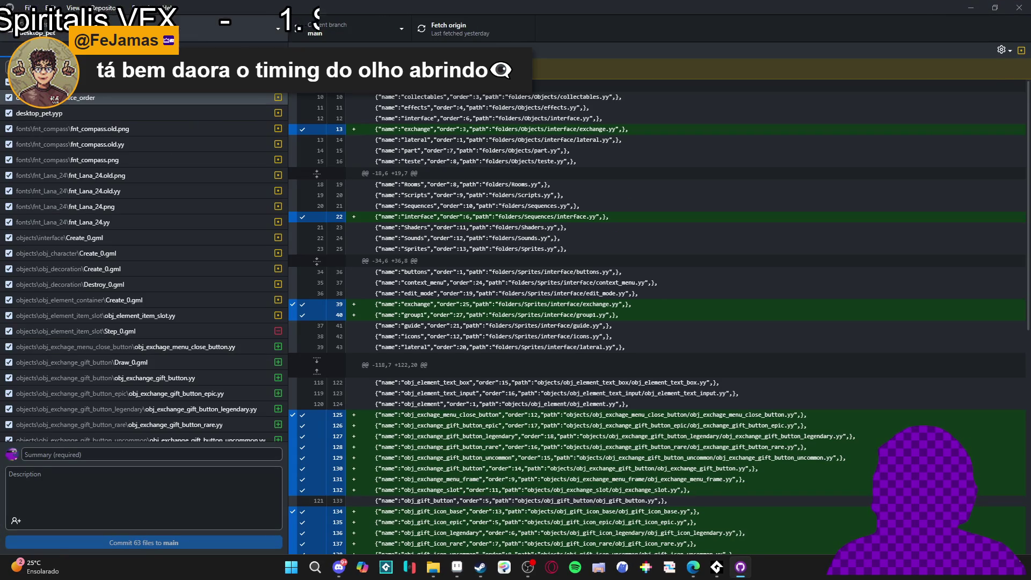
click(54, 30)
click(92, 107)
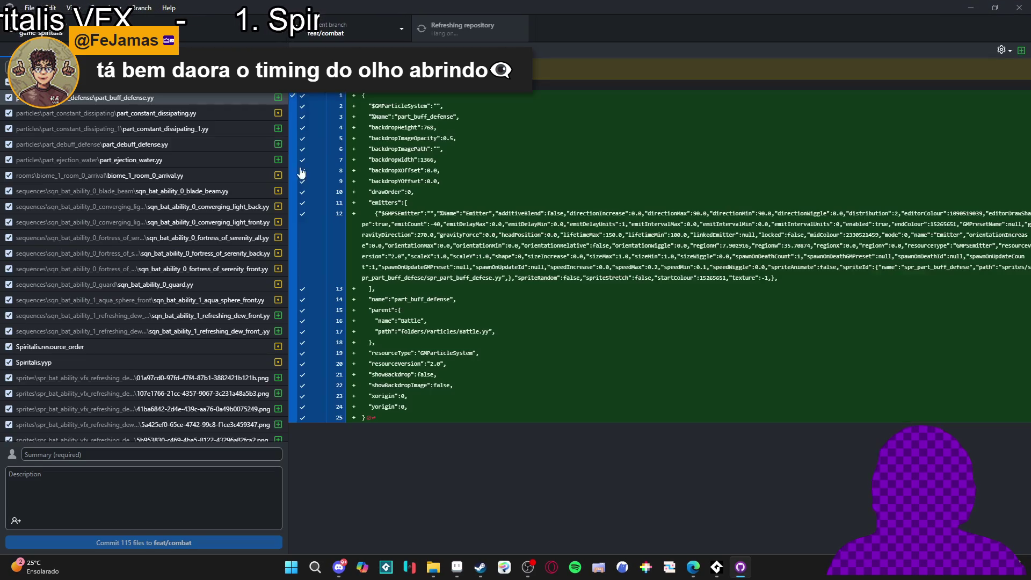
Discard all 115 changed files and pull the latest commits from origin.
right_click(81, 84)
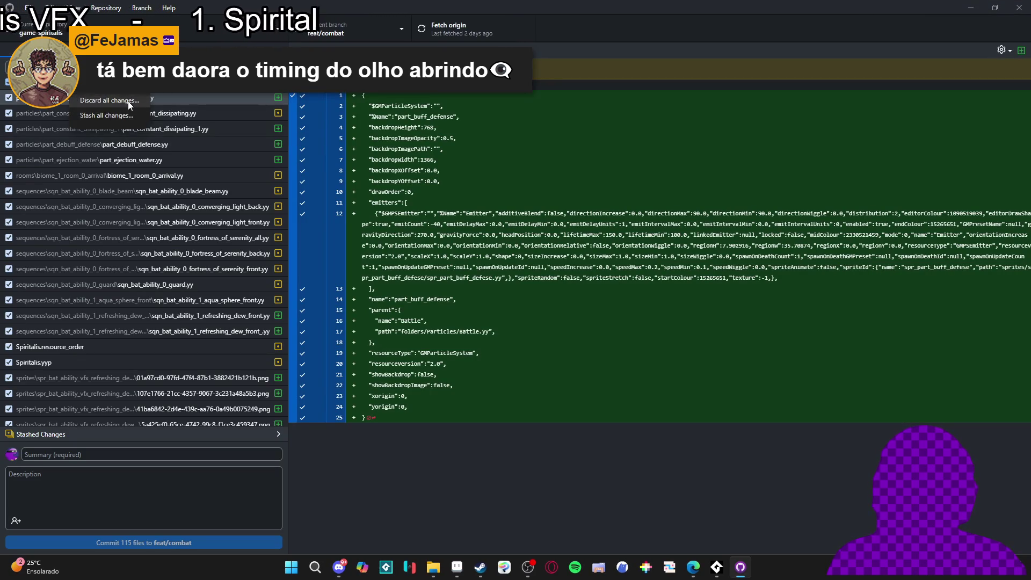
click(128, 101)
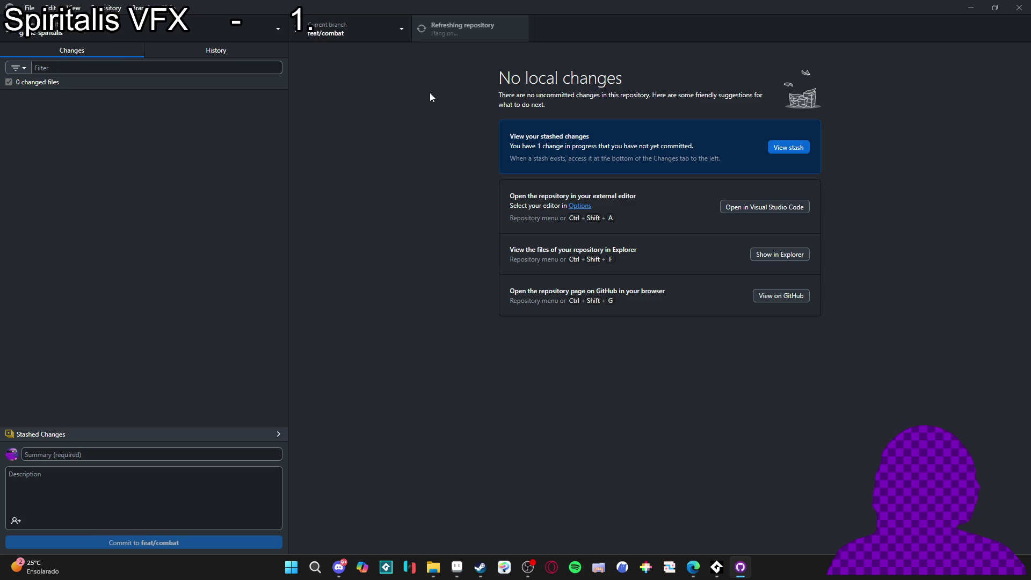
click(454, 27)
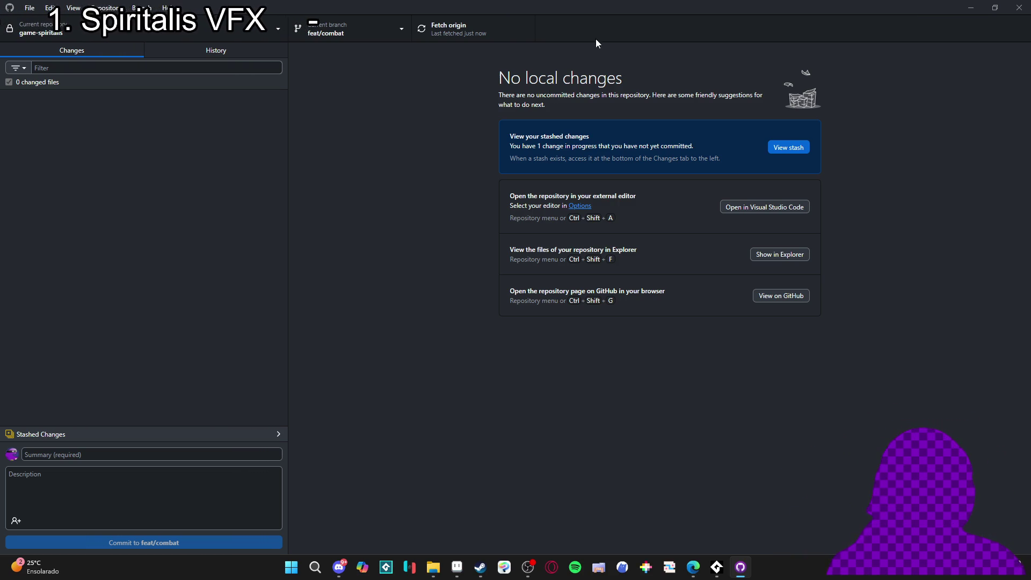
click(718, 568)
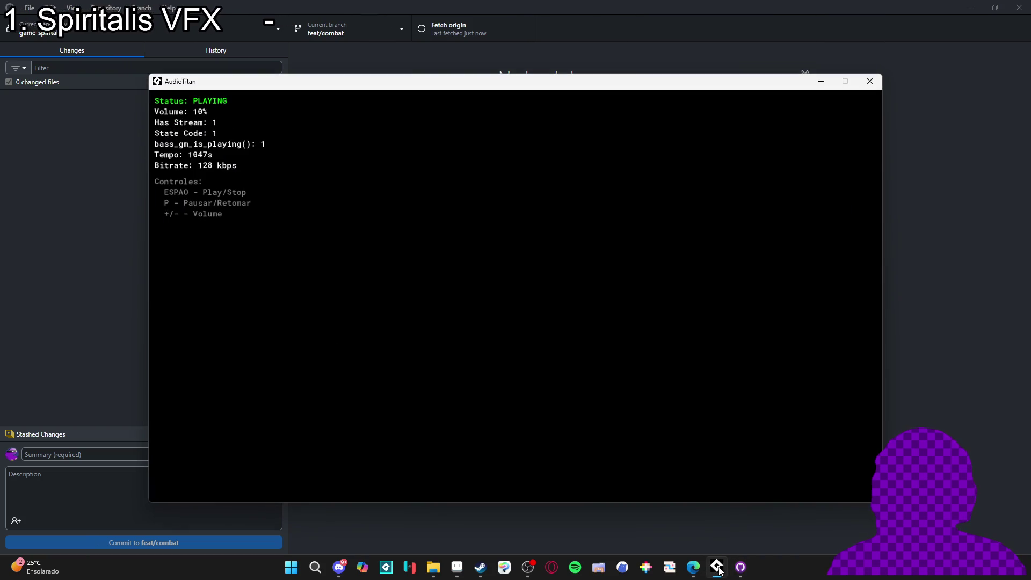
Search the Steam library for 'game' and launch GameMaker from the results.
click(719, 568)
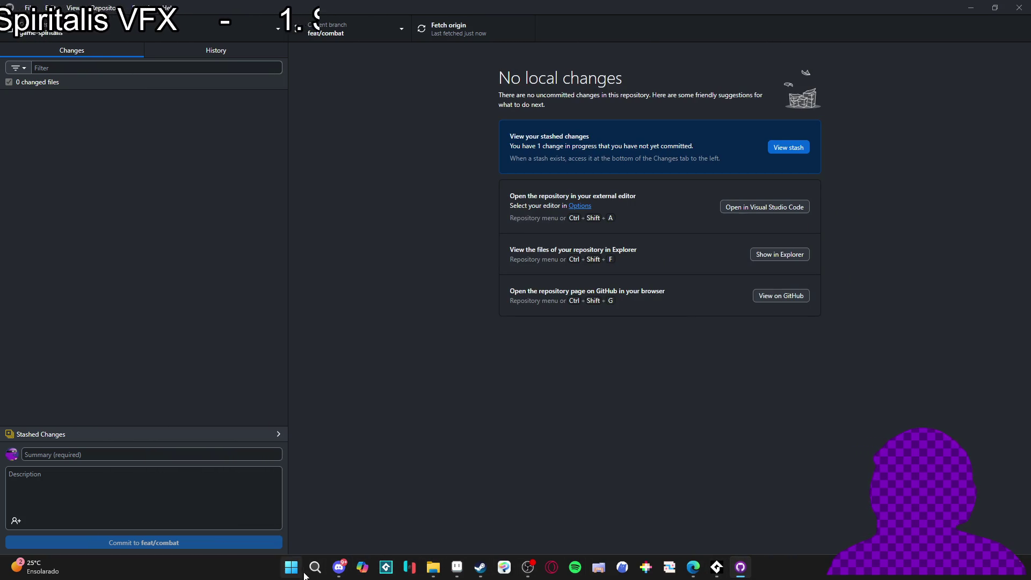
click(480, 567)
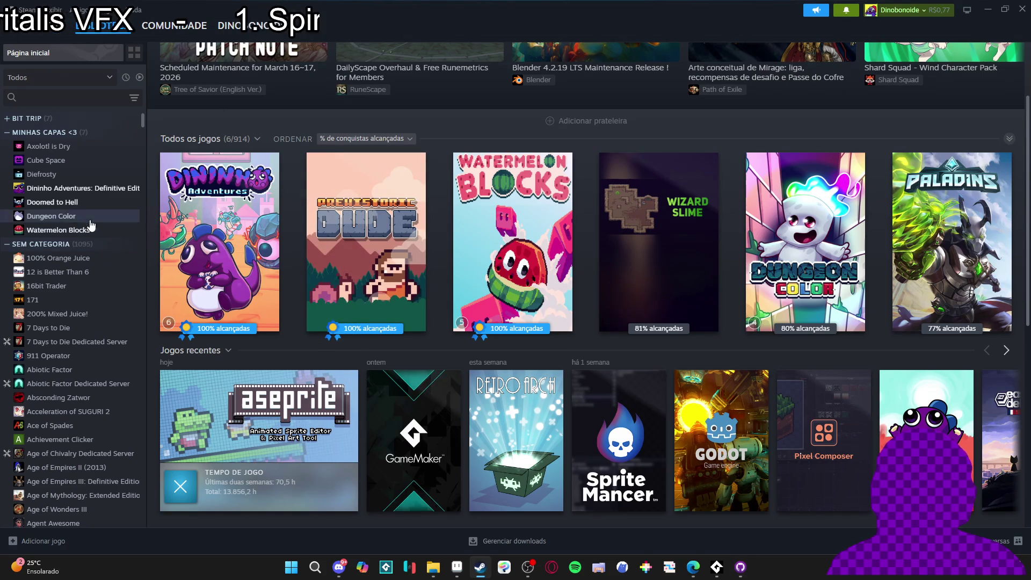
scroll(590, 511, down, 2)
scroll(591, 511, up, 4)
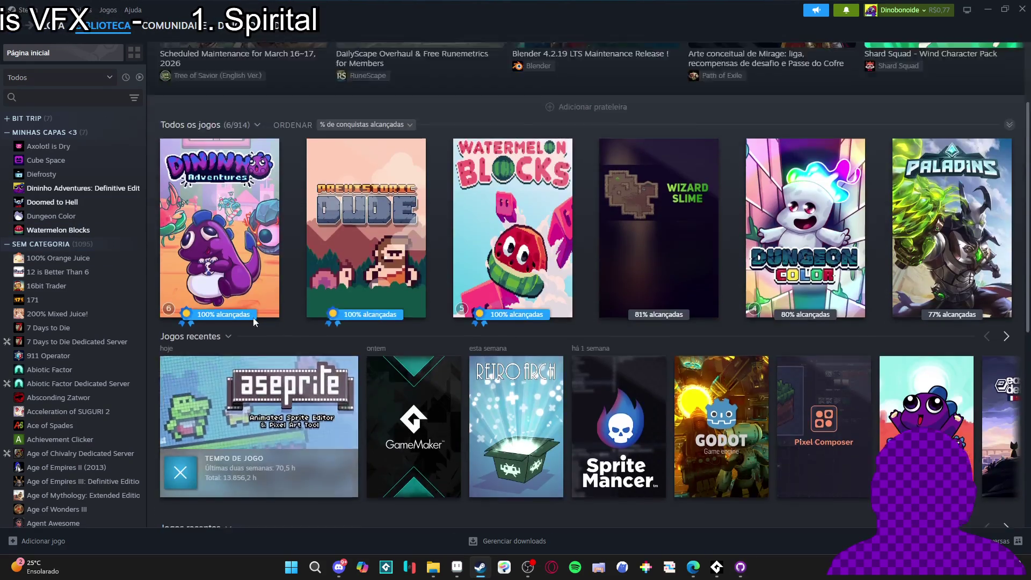
click(81, 96)
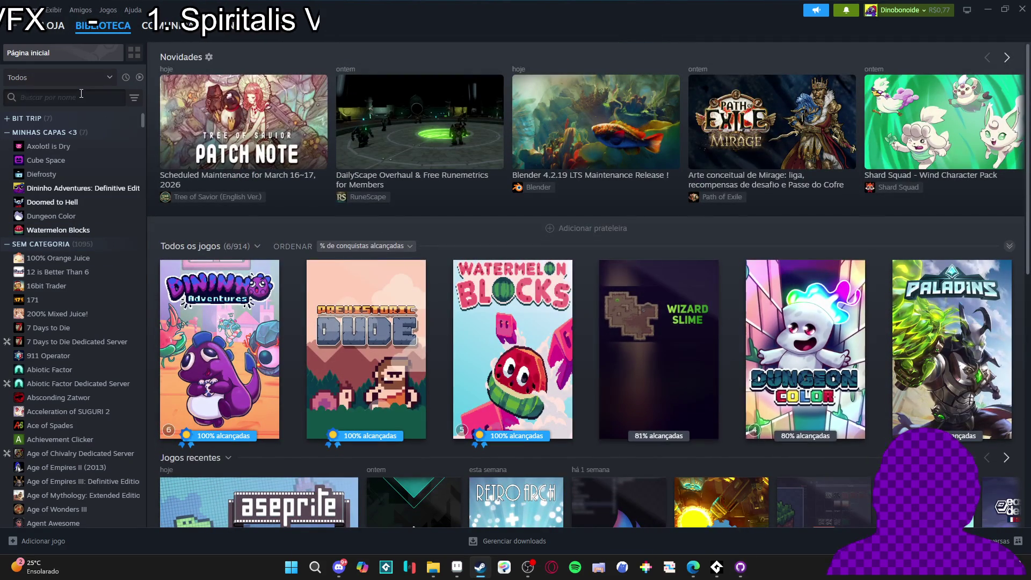
text(game)
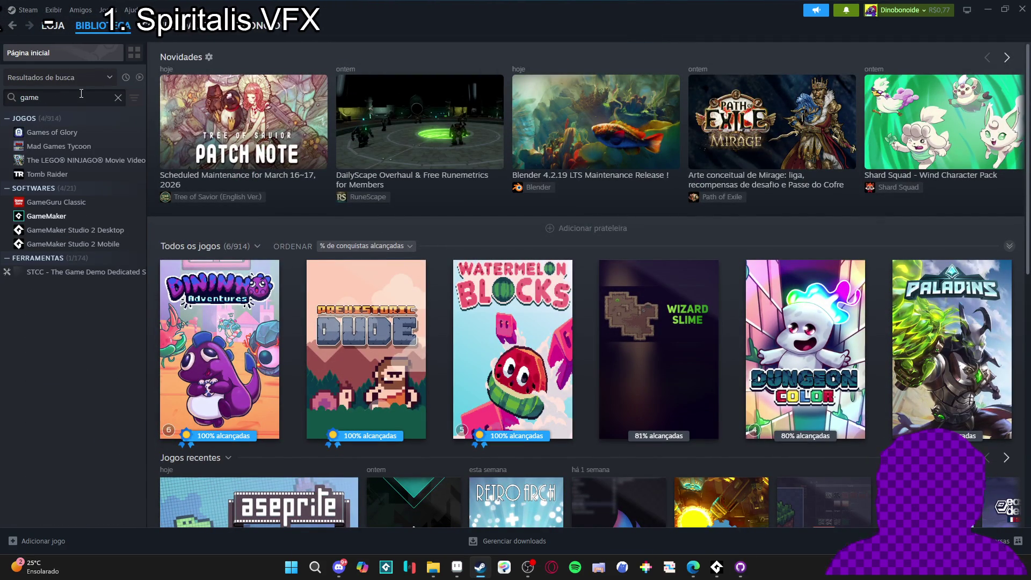
double_click(70, 215)
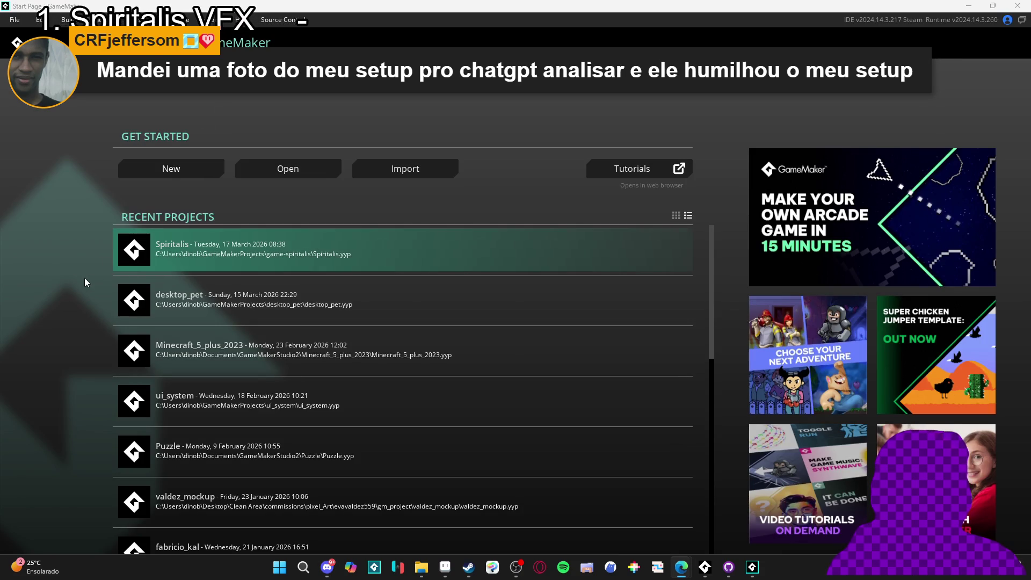
Open Spiritalis and browse the Rooms > Biomes folders to show biome_1_room_0_arrival.
click(217, 252)
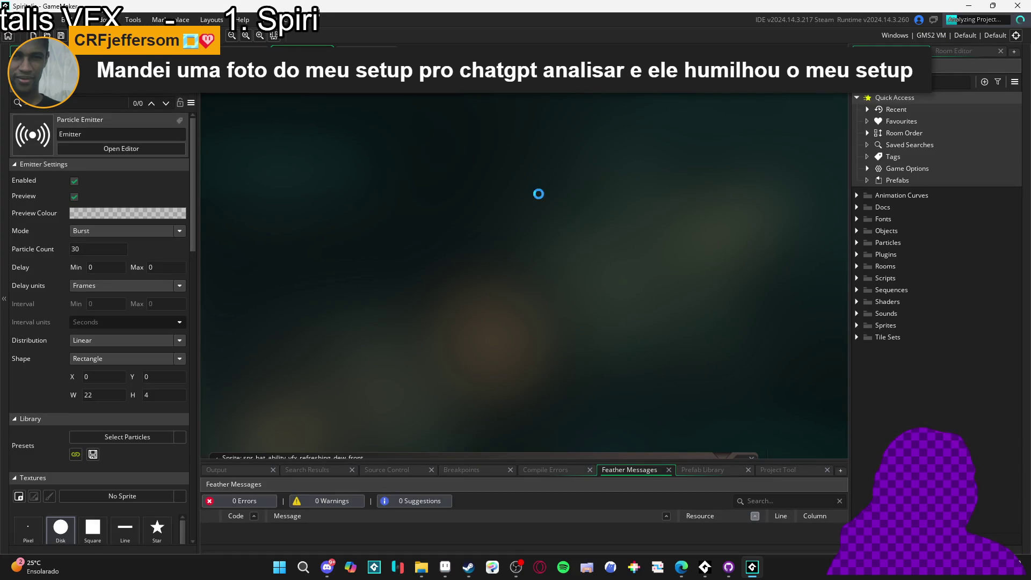
click(856, 268)
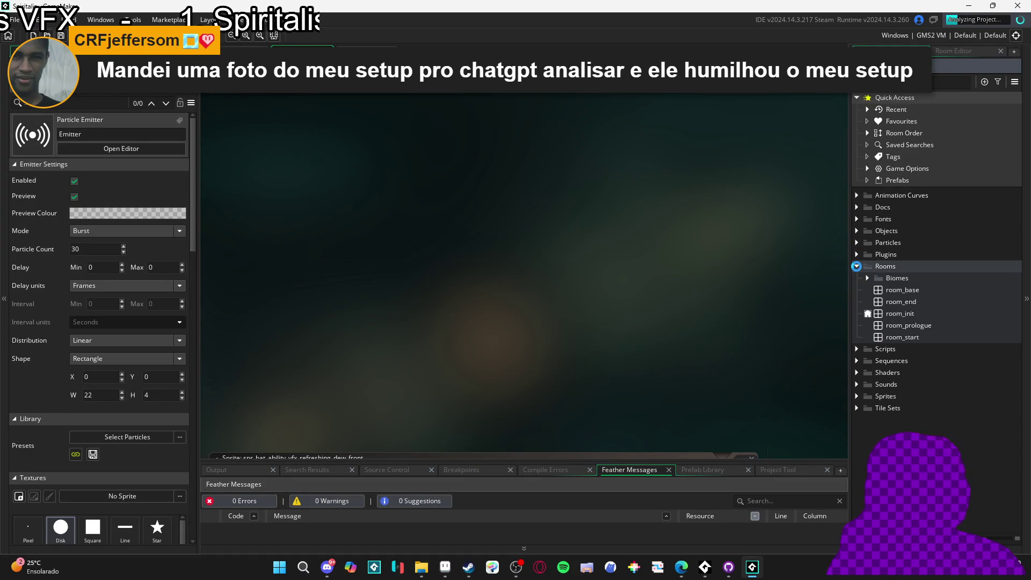
click(866, 279)
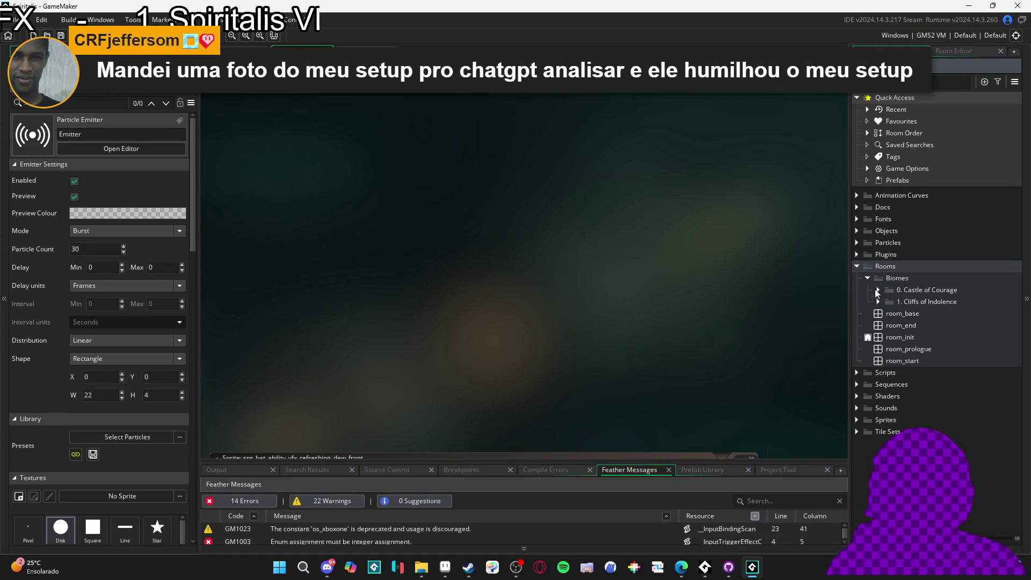
click(878, 301)
click(878, 300)
click(878, 300)
click(876, 300)
double_click(878, 289)
click(879, 299)
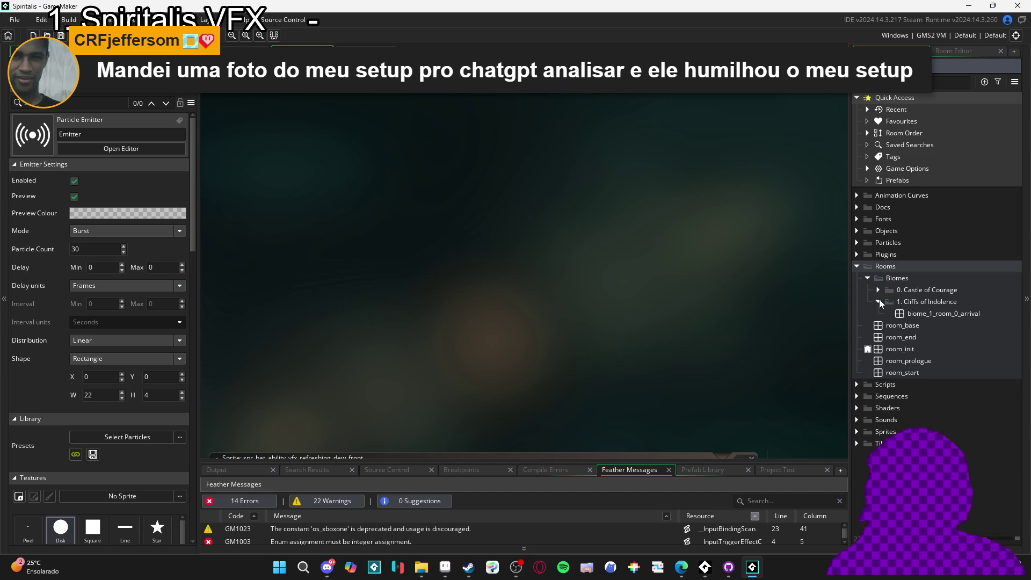
click(878, 299)
click(878, 291)
click(877, 290)
click(877, 301)
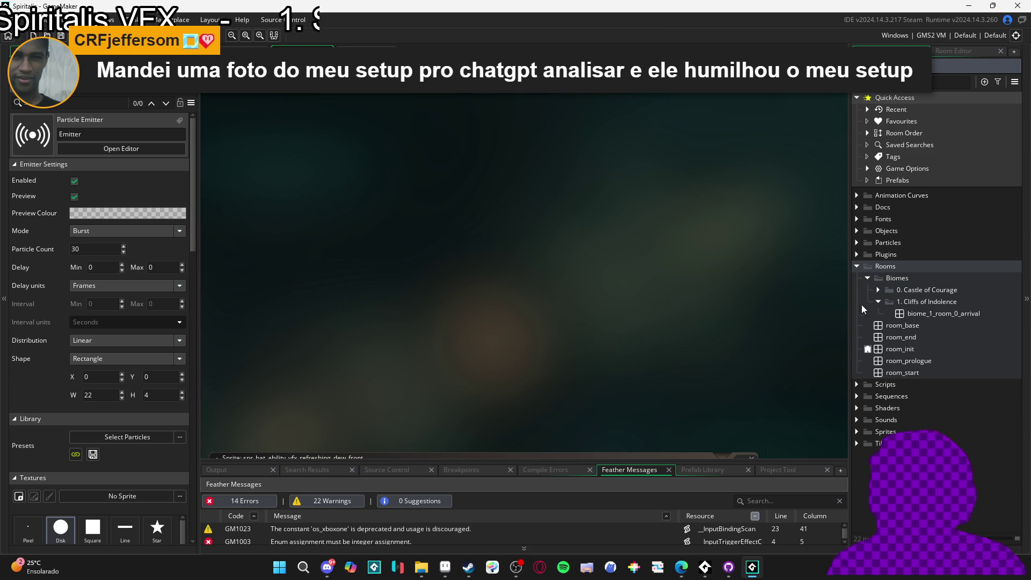
Expand Sequences > Battle and open sqn_bat_ability_1_refreshing_dew_front.
click(856, 396)
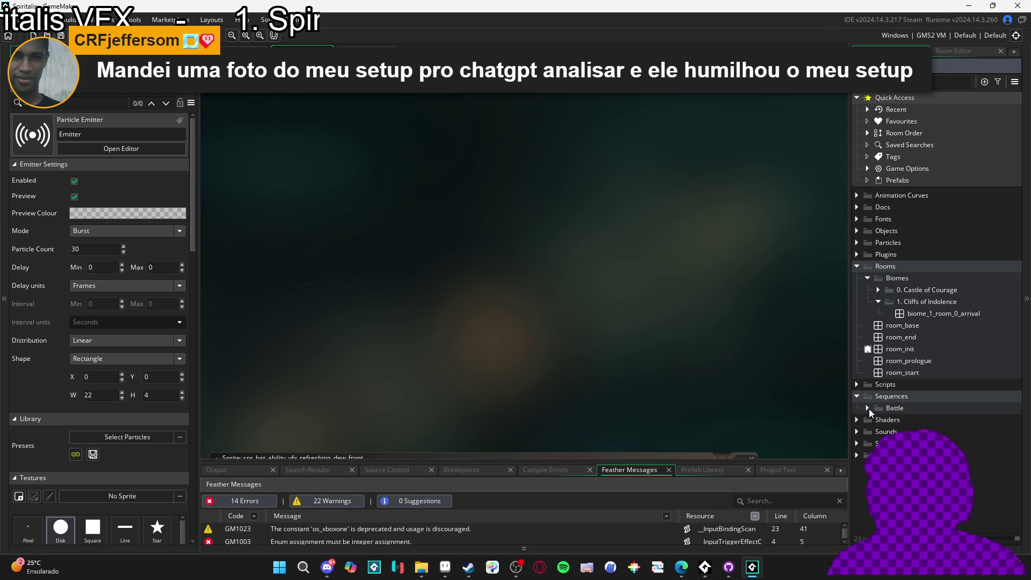
click(868, 408)
click(878, 431)
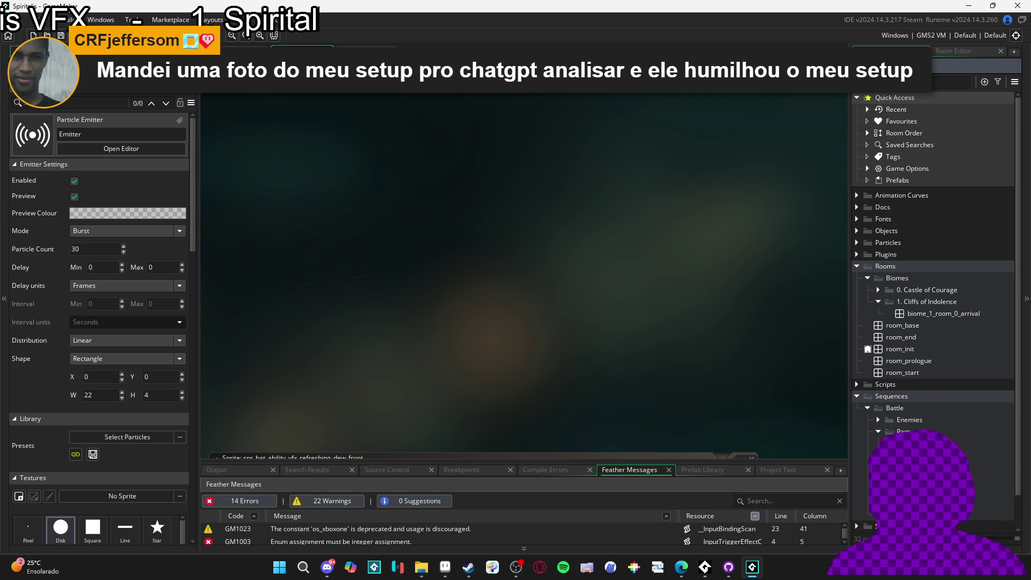
double_click(862, 502)
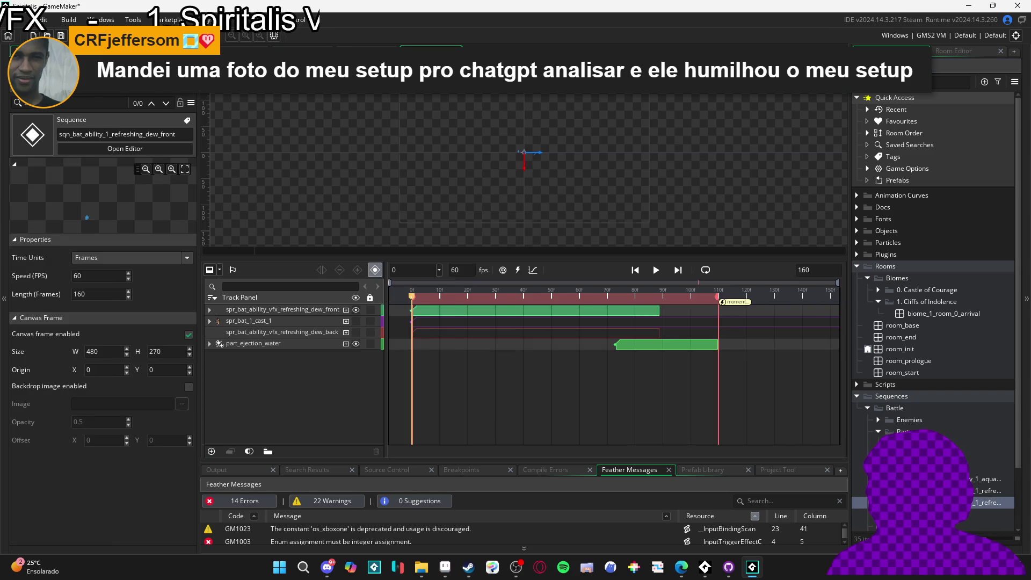
Play the refreshing dew sequence preview, then build and run the game with F5.
click(657, 274)
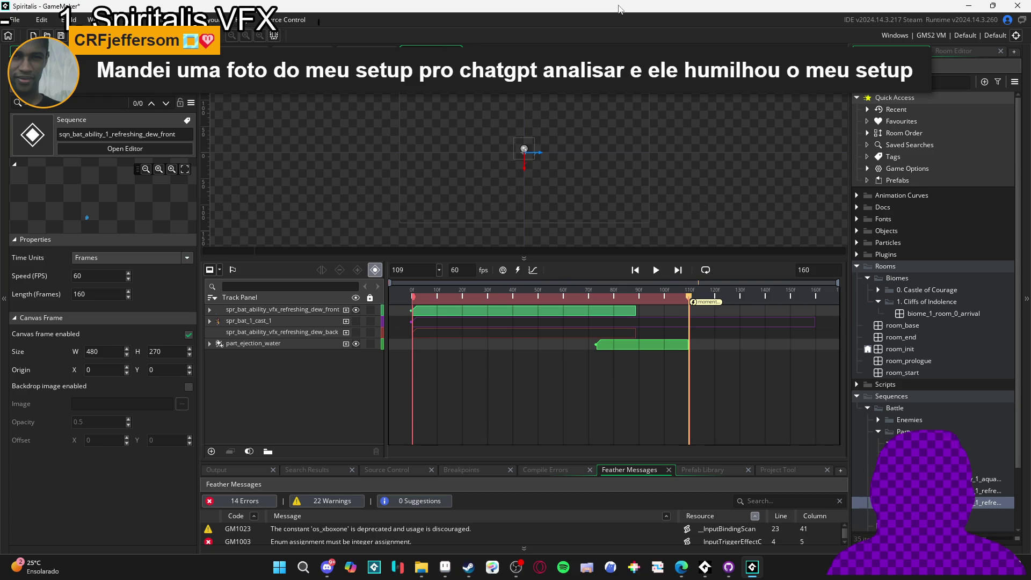
key(F5)
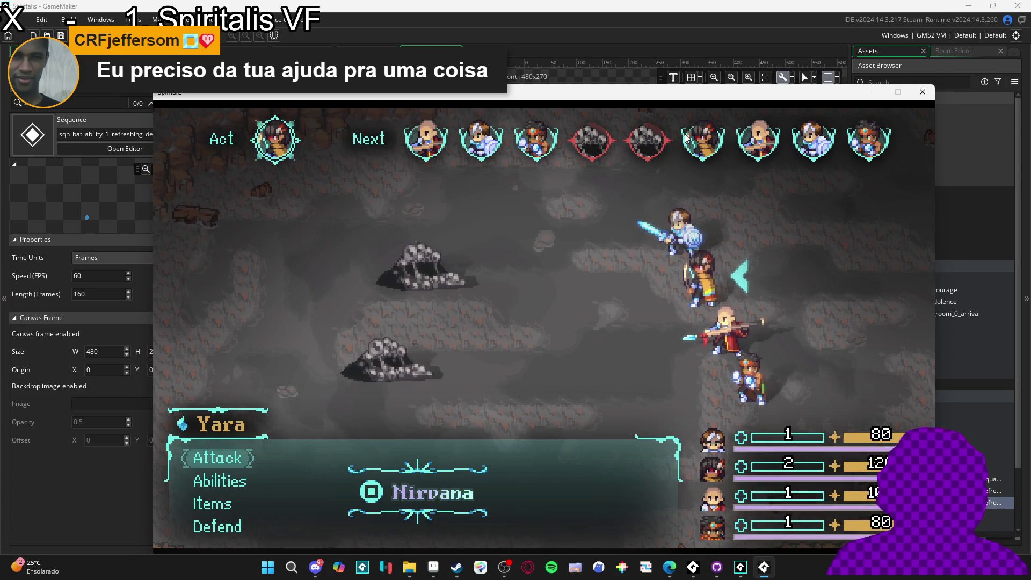
Have Yara cast Refreshing dew on Themba.
key(Down)
key(Return)
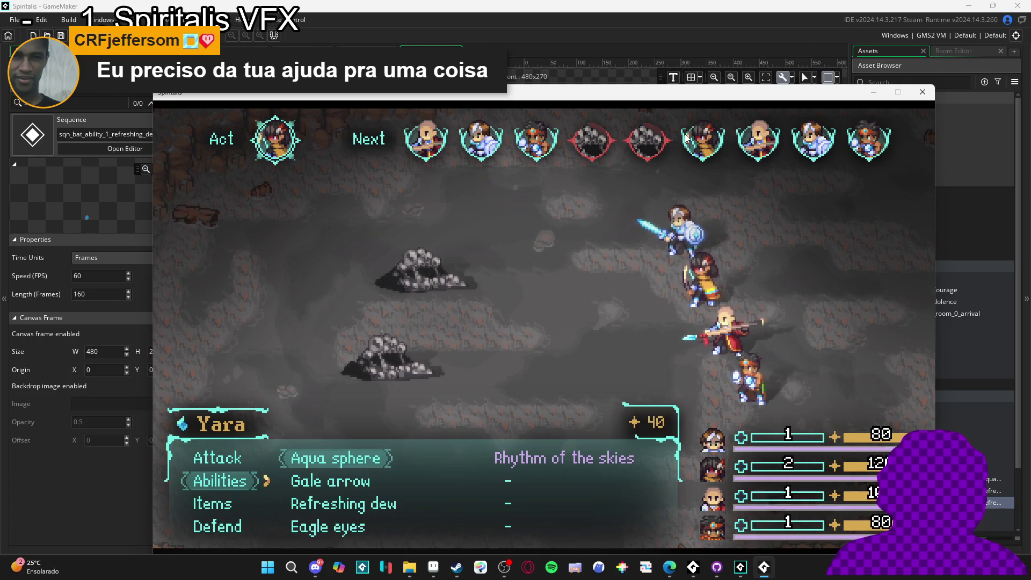
key(Down)
key(Down)
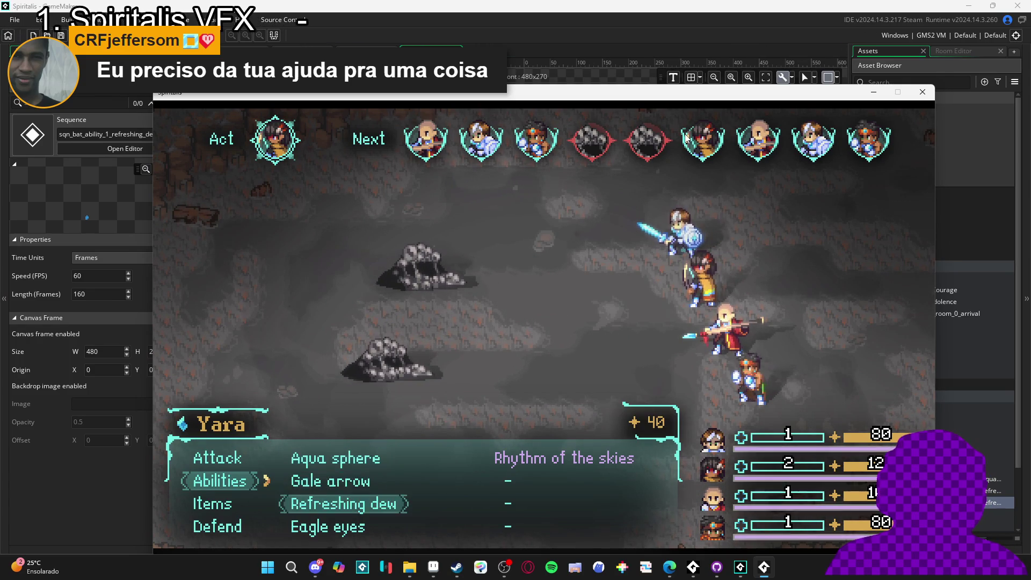
key(Return)
key(Down)
key(Down)
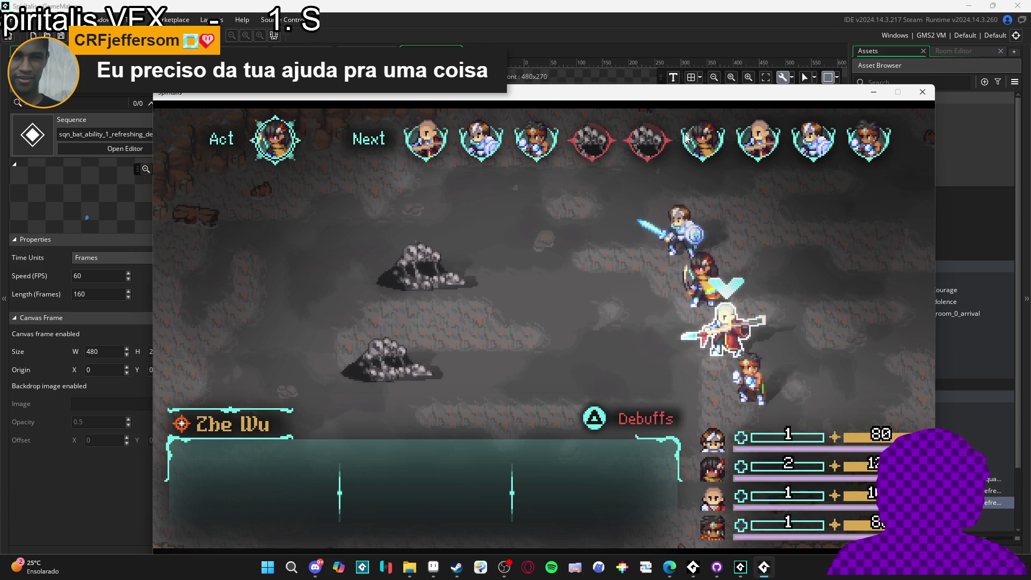
key(Down)
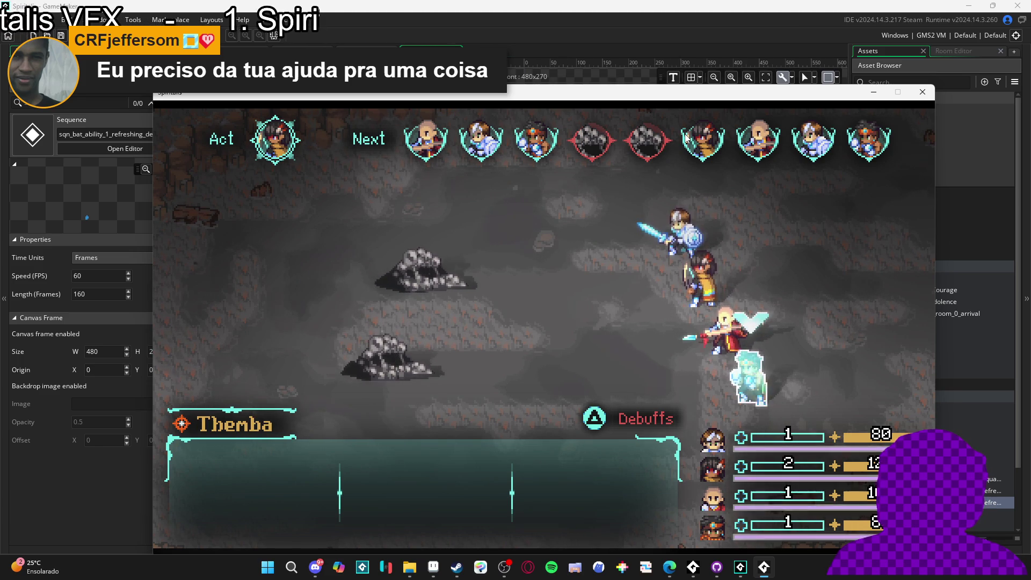
key(Return)
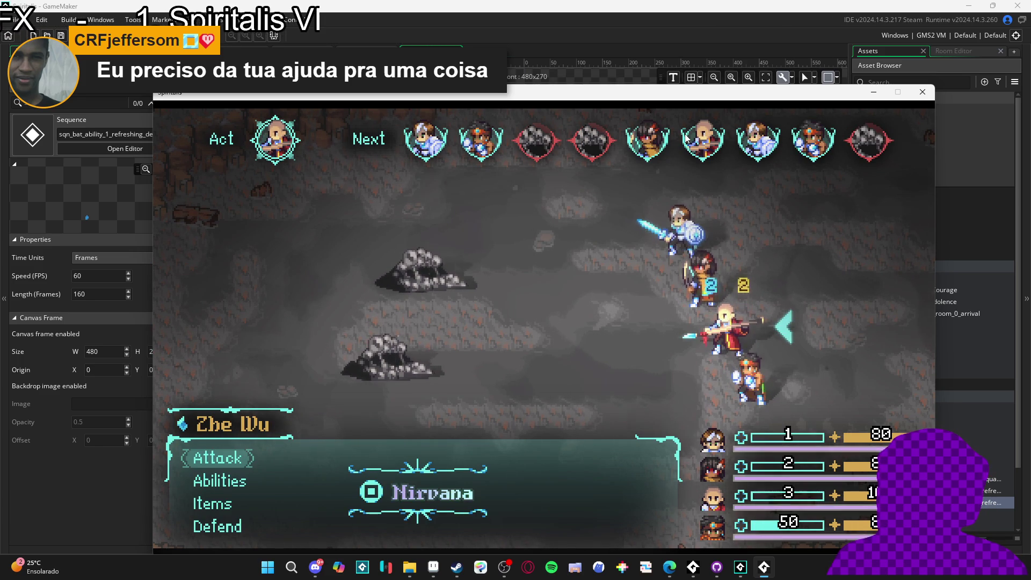
Have Zhe Wu and Themba defend to end the party's turn.
key(Down)
key(Down)
key(Down)
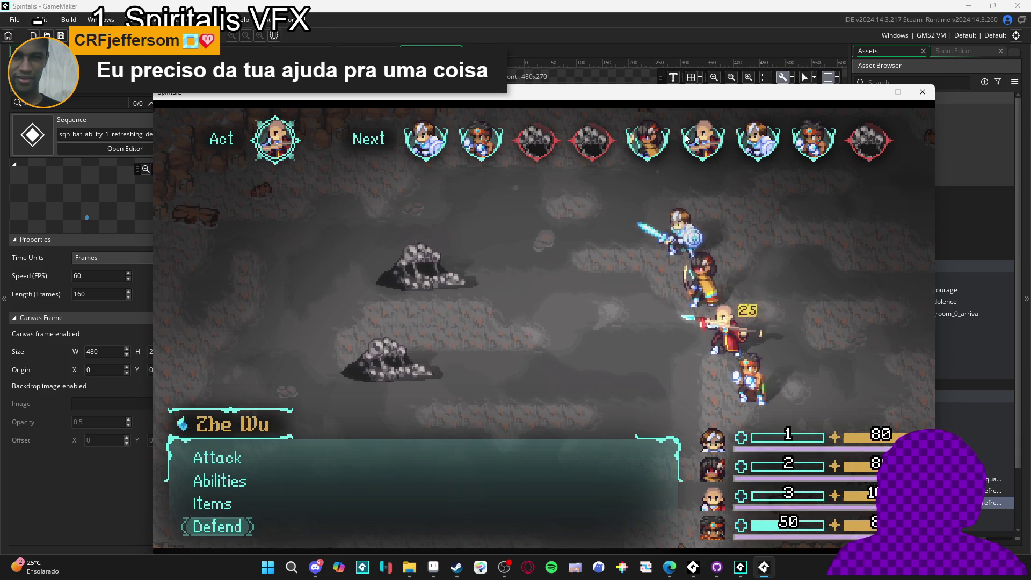
key(Return)
key(Down)
key(Down)
key(Down)
key(Return)
key(Down)
key(Down)
key(Down)
key(Return)
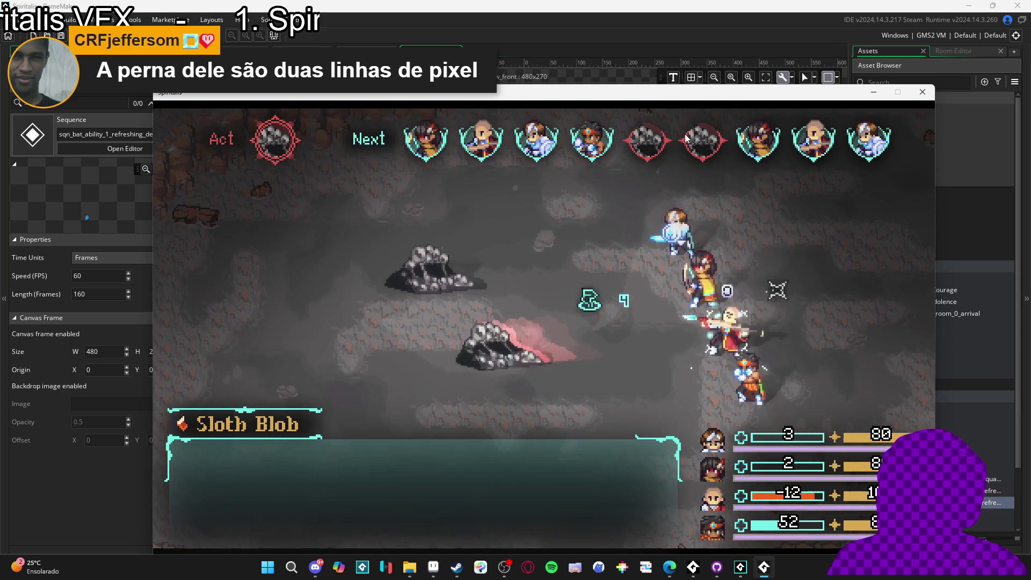
Have Yara cast Refreshing dew on Zhe Wu, then close the game window.
key(Down)
key(Return)
key(Down)
key(Down)
key(Return)
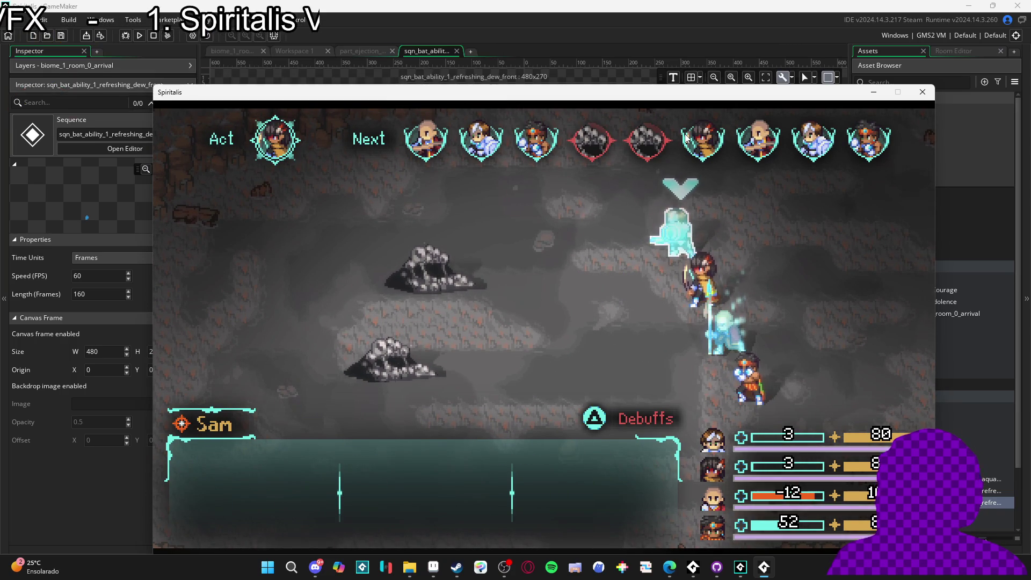
key(Down)
key(Down)
key(Return)
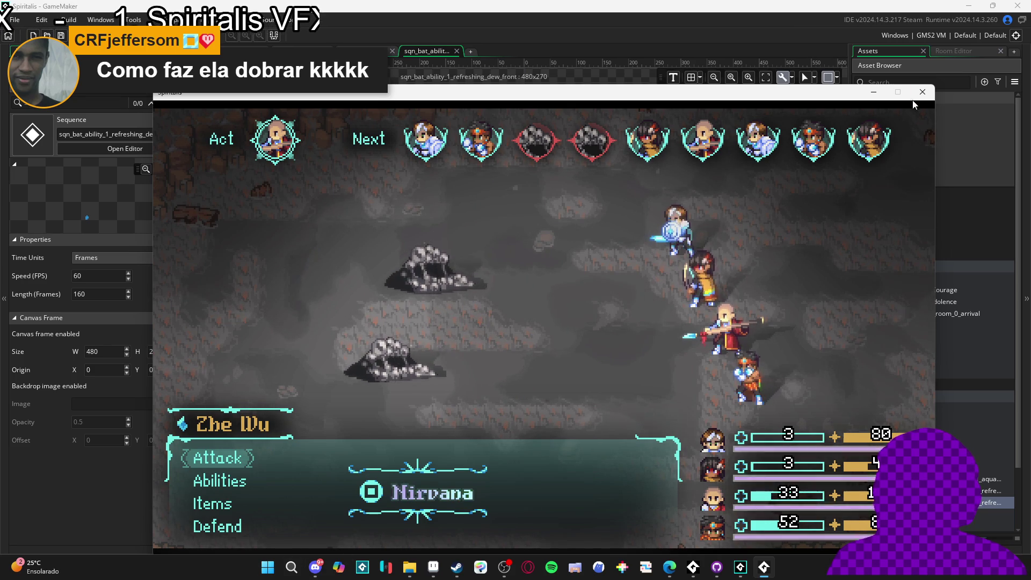
drag(684, 105, 683, 82)
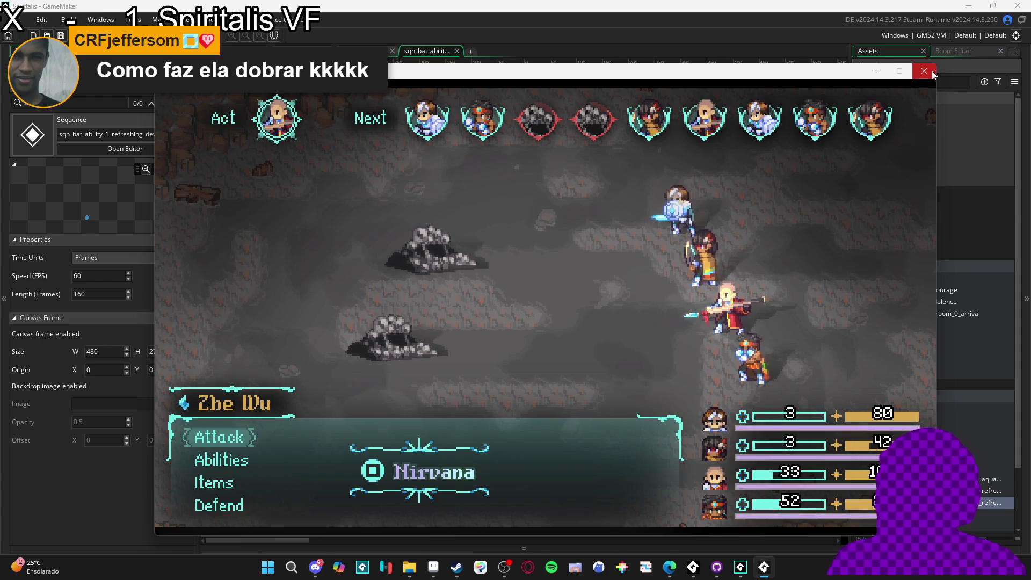
drag(623, 75, 628, 77)
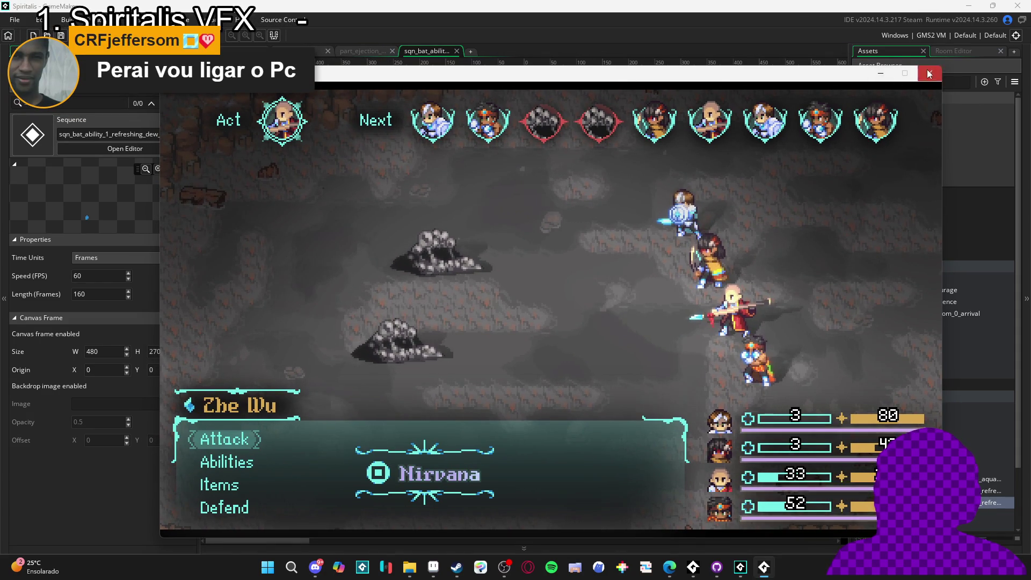
click(929, 73)
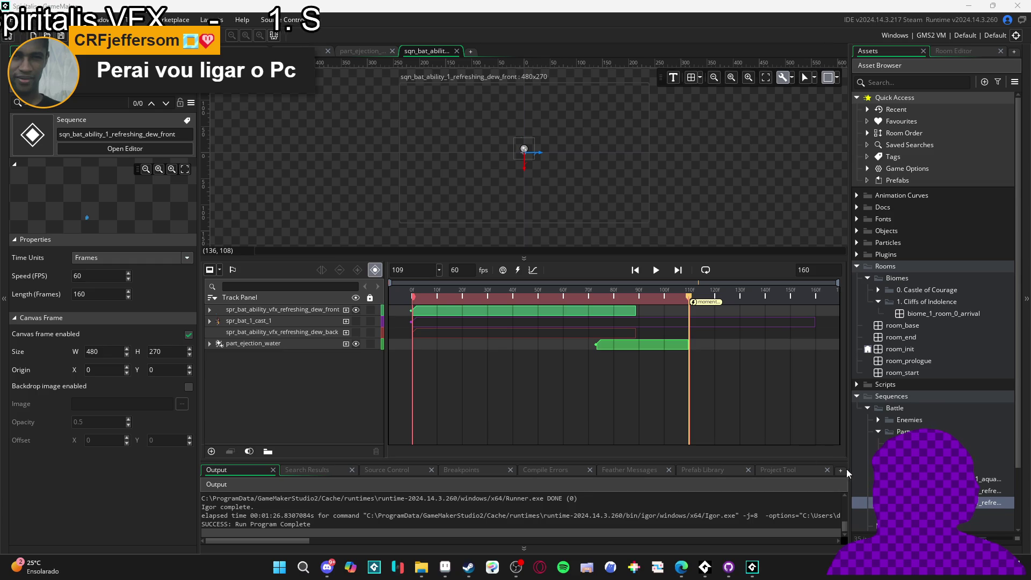
Duplicate sqn_bat_ability_1_aqua_sphere_front and rename the copy sqn_bat_ability_1_eagle_eyes.
drag(851, 471, 693, 461)
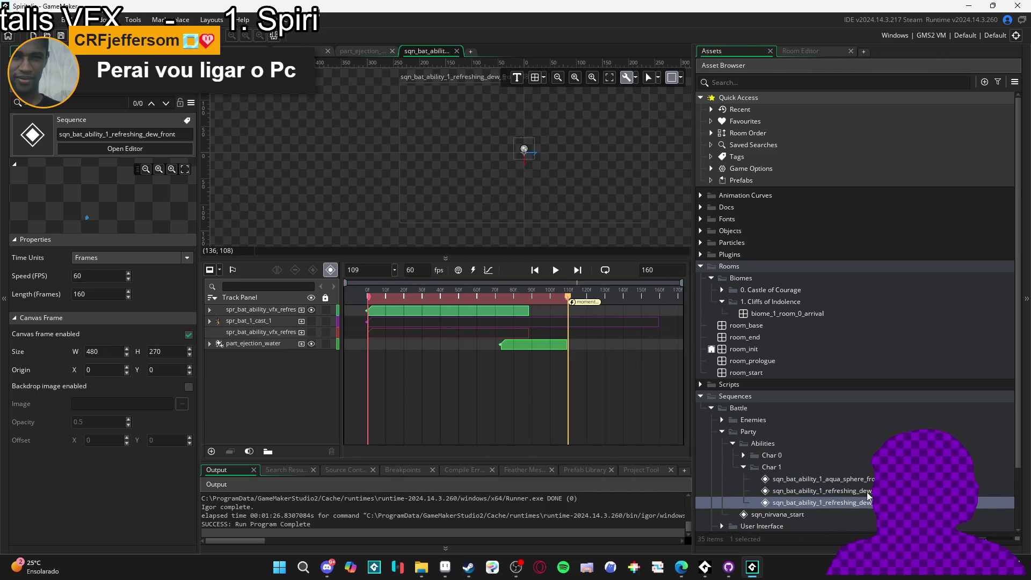
click(859, 478)
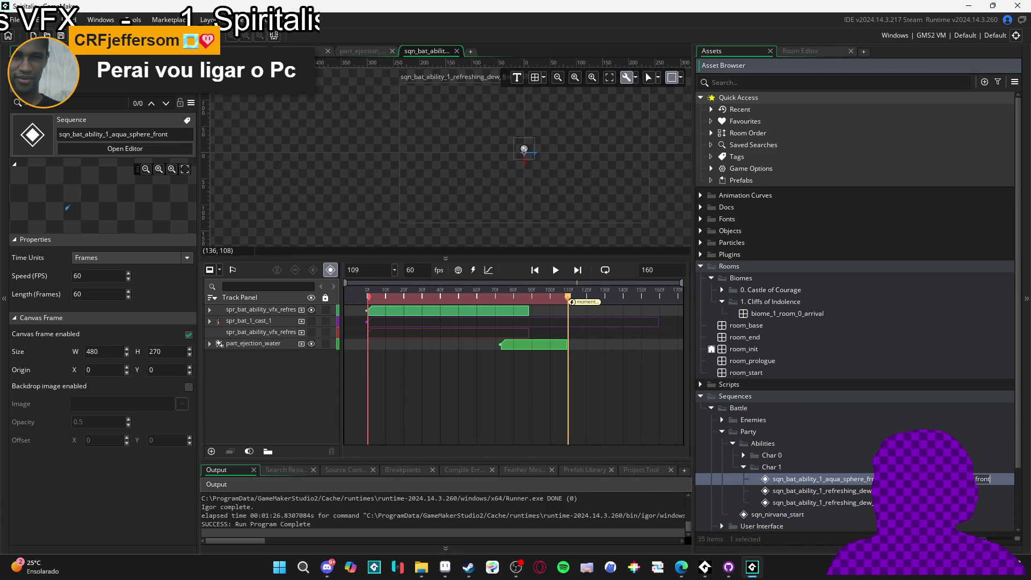
key(ctrl+d)
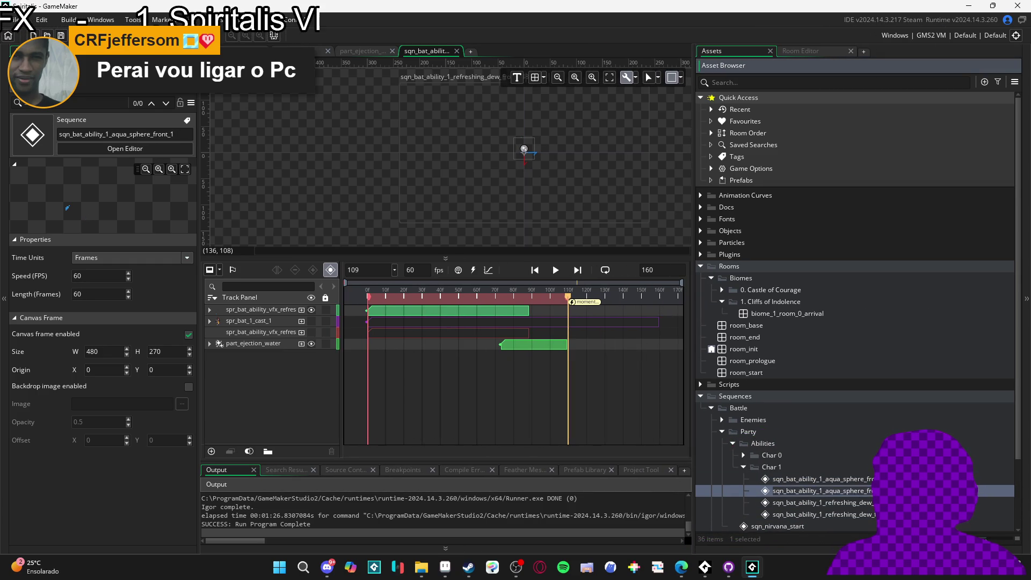
click(814, 490)
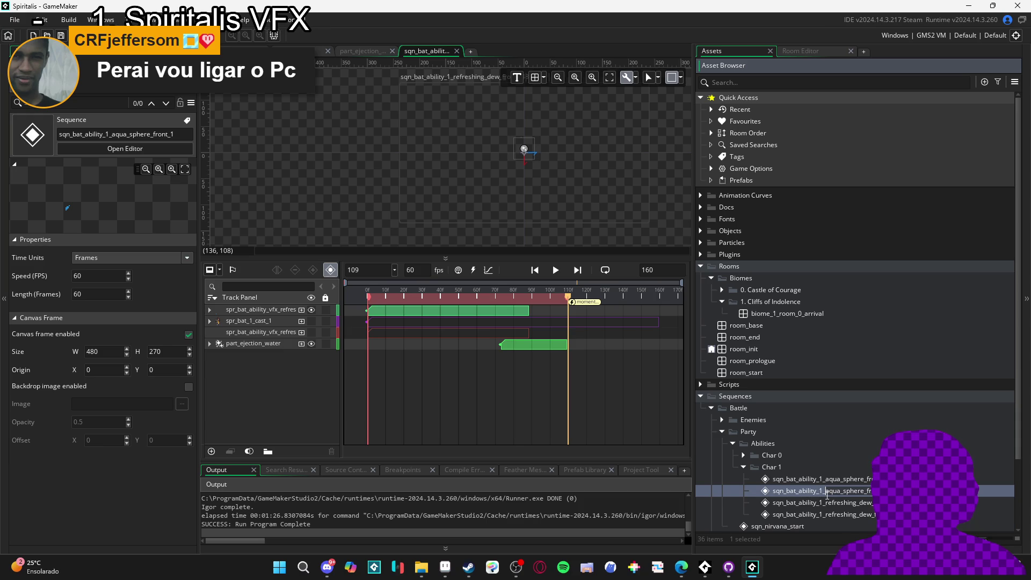
text(_1_ea)
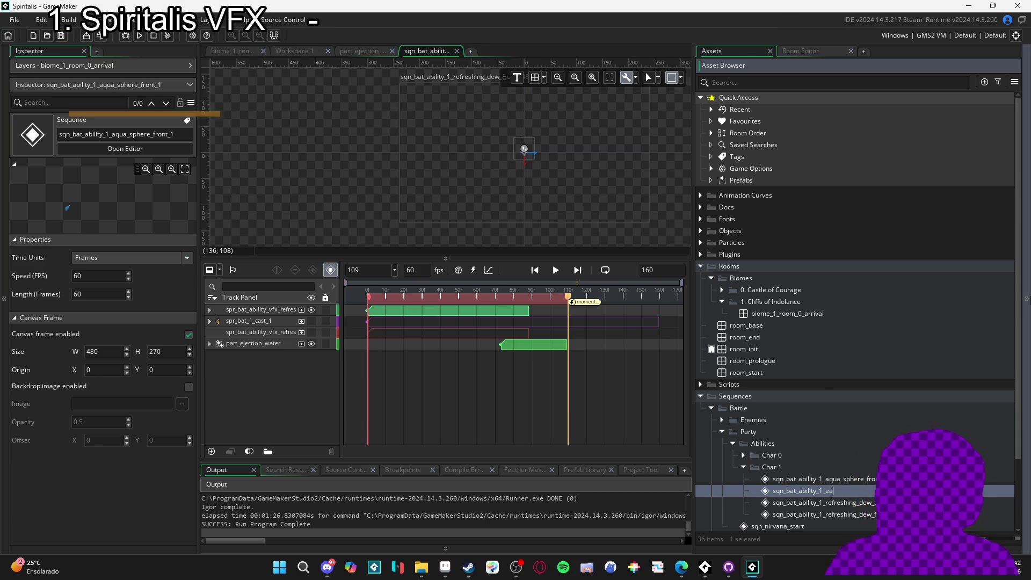
text(gle_eyes)
key(Return)
key(Return)
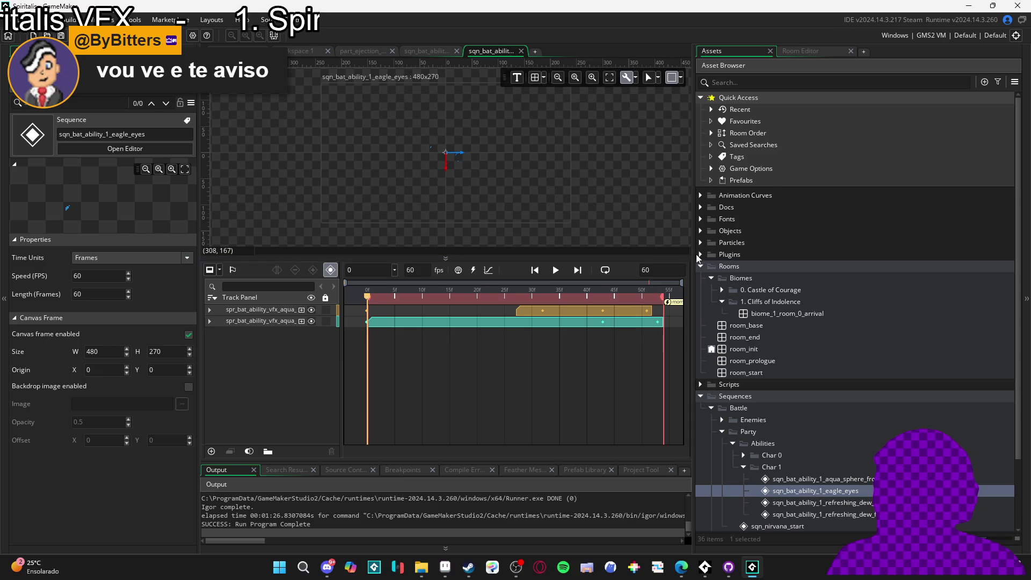
Create a group named Eagle Eyes under Sprites > Battle > Party > Abilities > Char 1.
scroll(765, 331, down, 3)
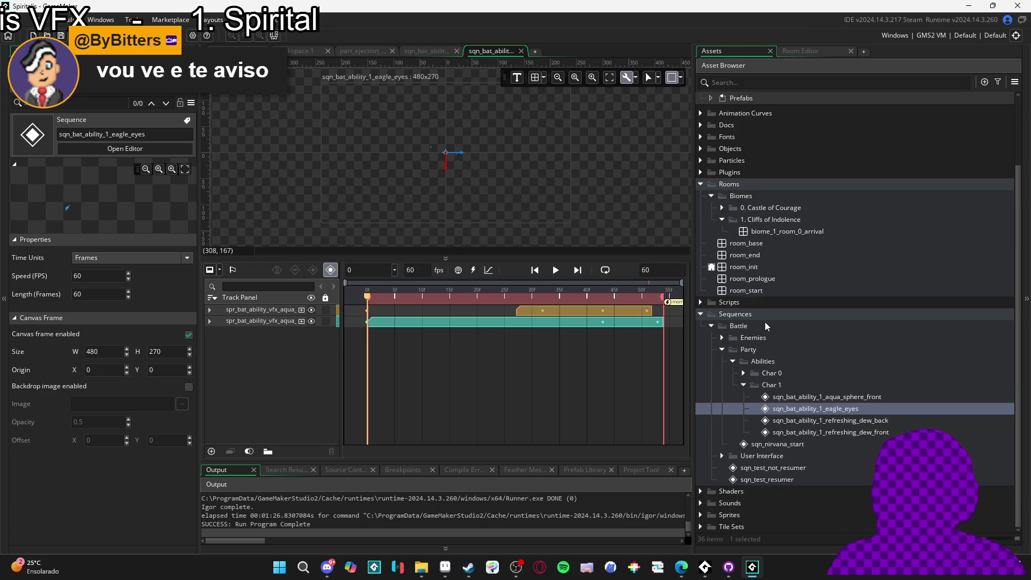
click(701, 515)
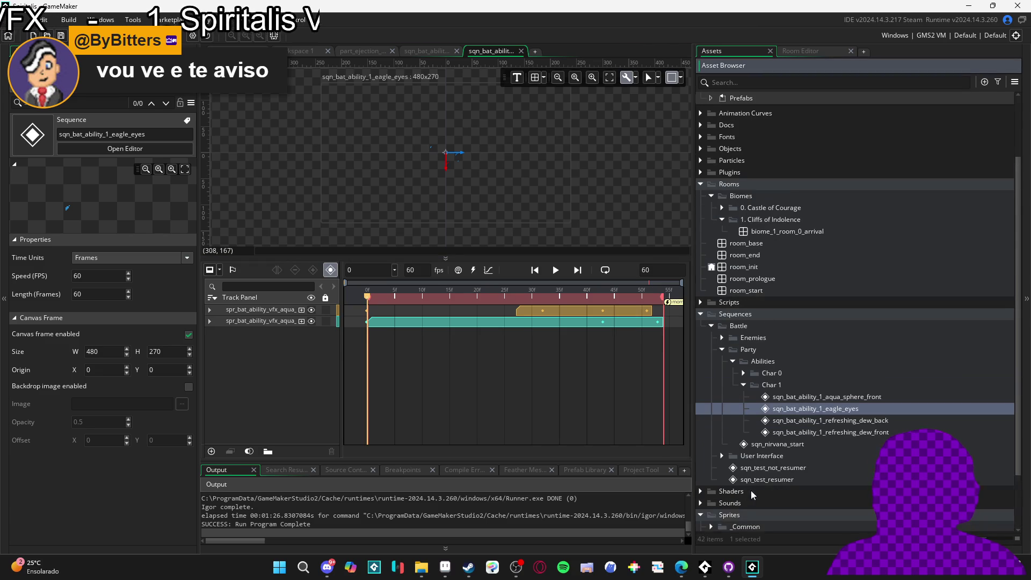
click(711, 464)
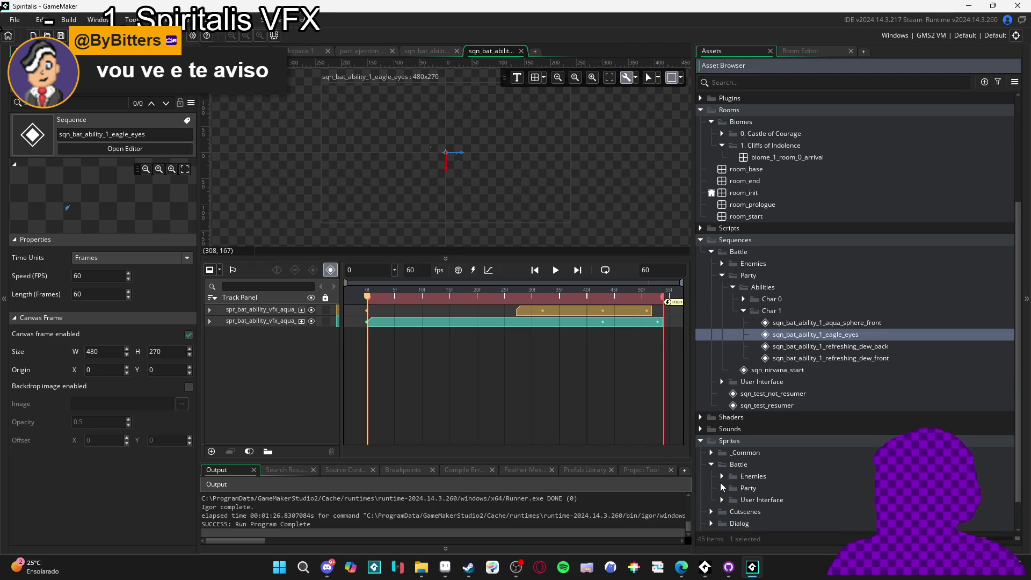
click(721, 487)
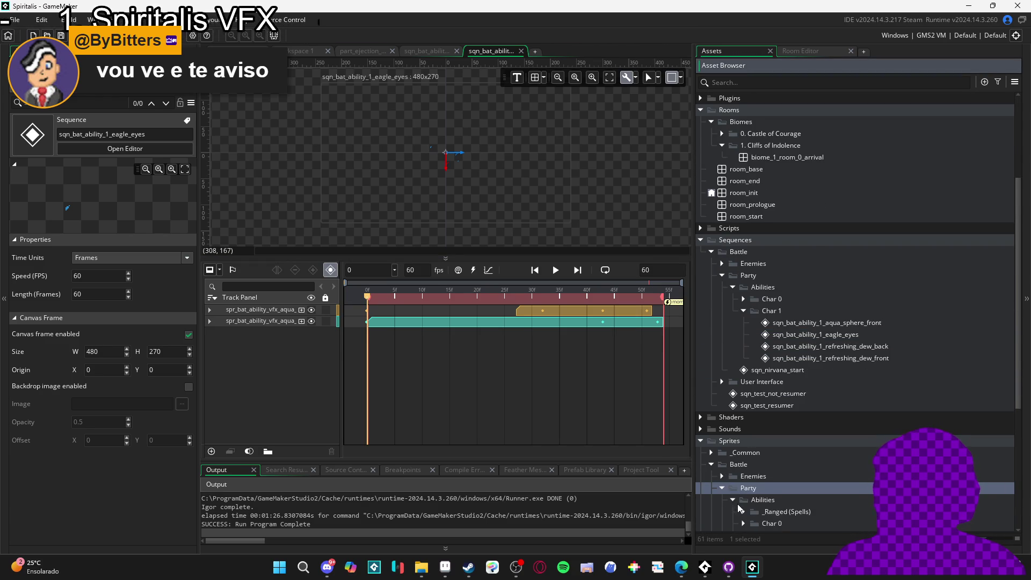
scroll(741, 494, down, 2)
click(744, 448)
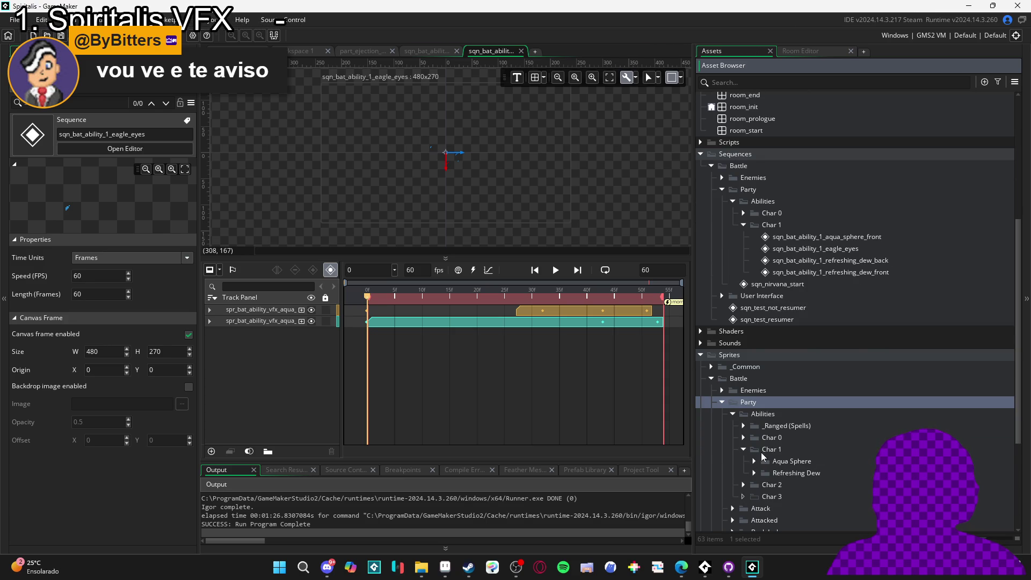
right_click(752, 451)
click(817, 370)
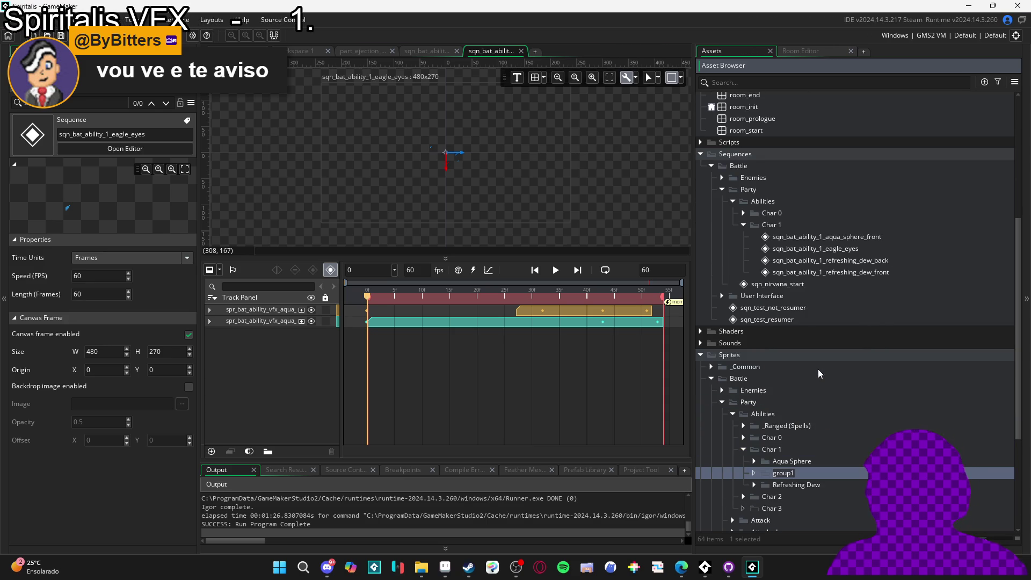
text(eagle_e)
key(BackSpace)
key(BackSpace)
key(BackSpace)
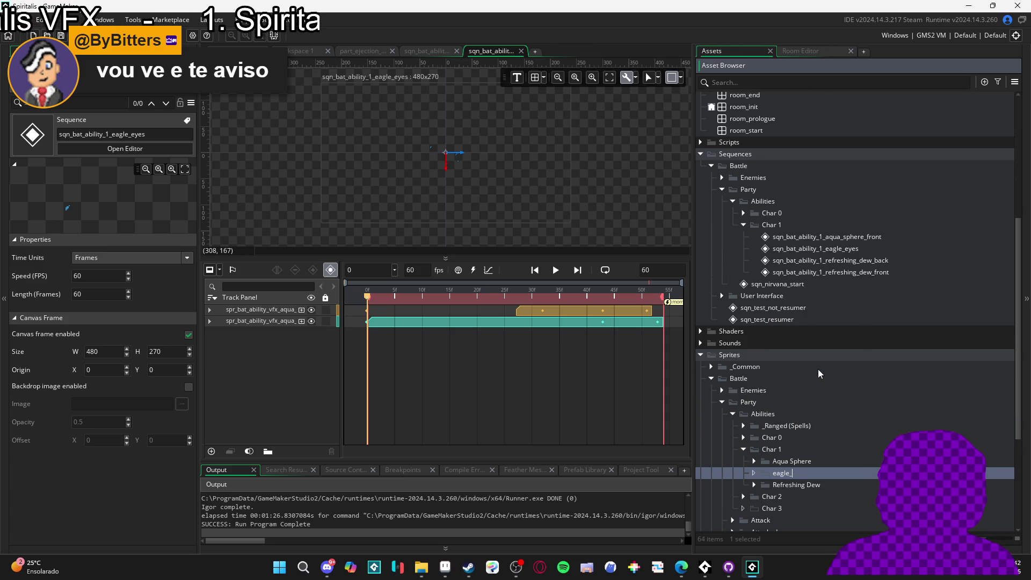
text(Eaf)
key(BackSpace)
text(gle Eyes)
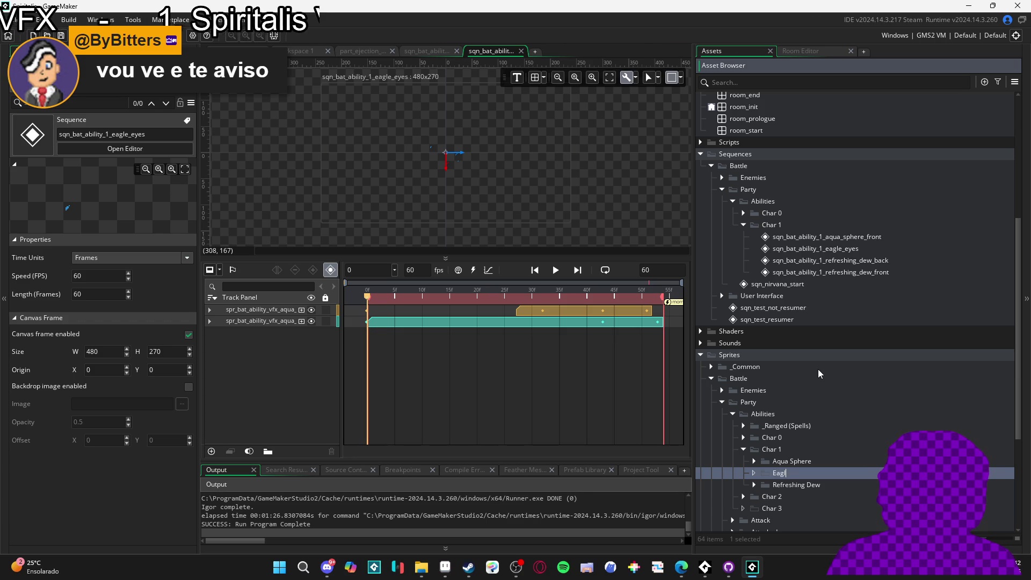
key(Return)
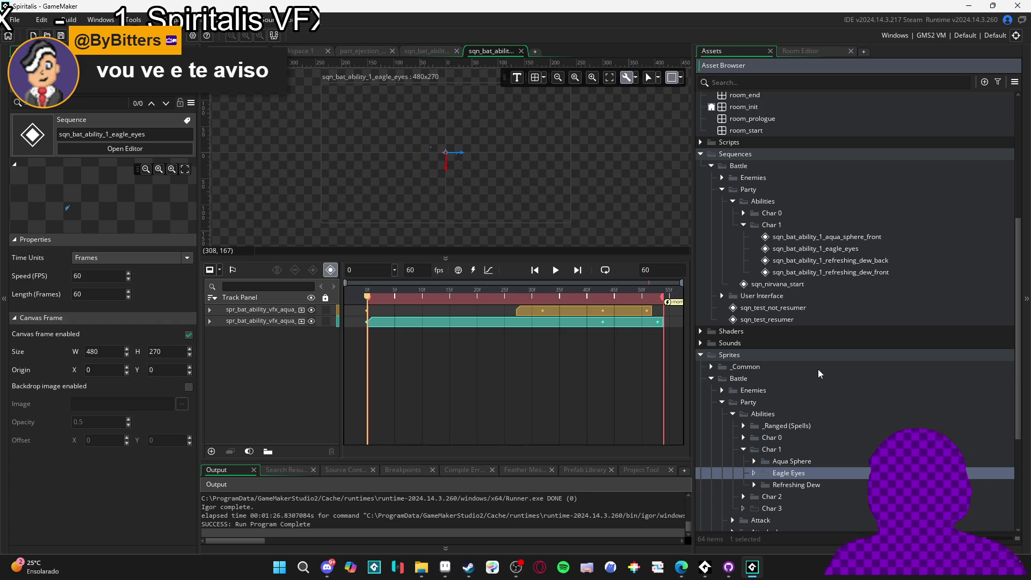
Drag the eagle_eyes GIF from File Explorer into Eagle Eyes as spr_vfx_eagle_eyess.
click(426, 573)
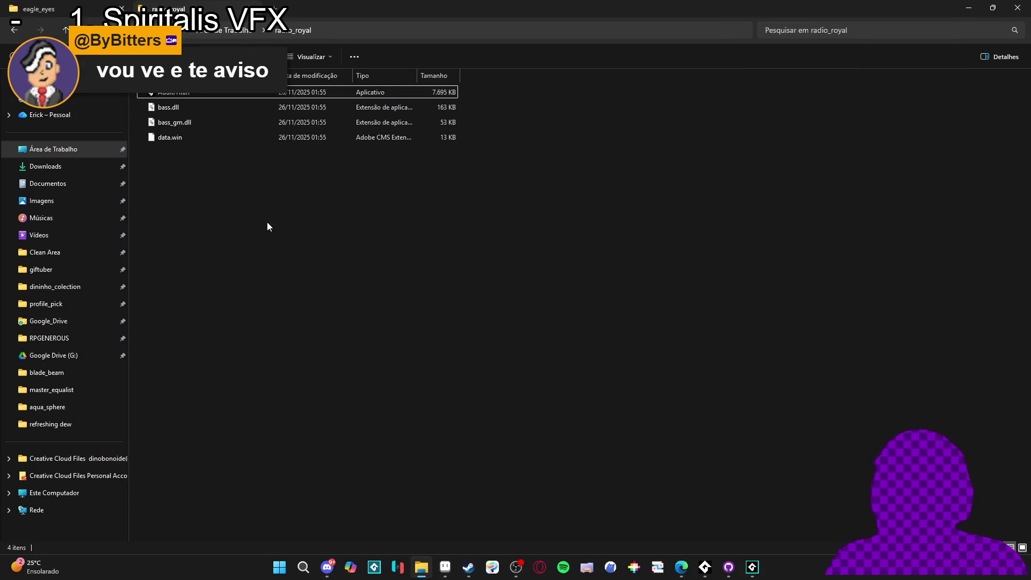
key(ctrl+Tab)
click(421, 567)
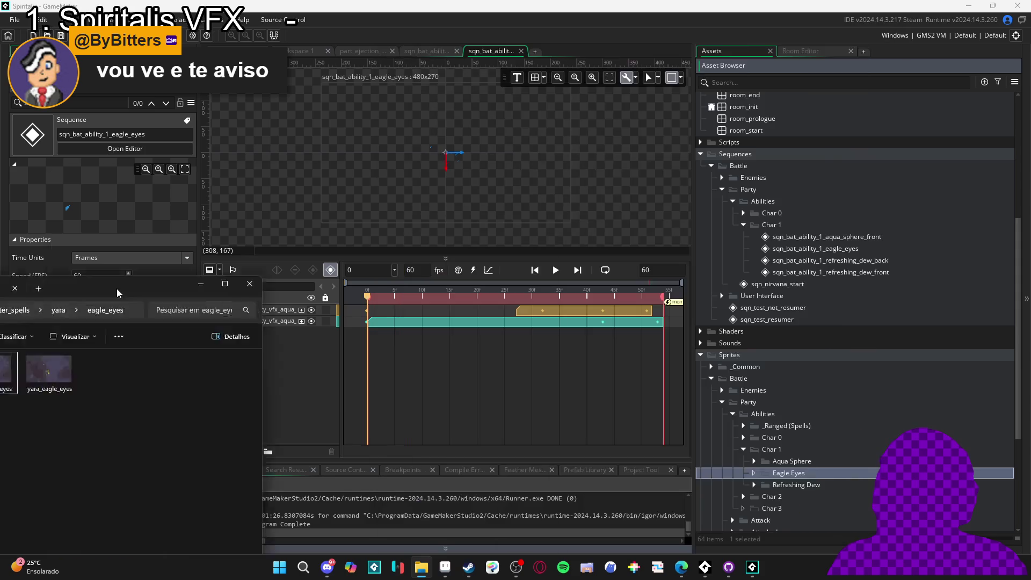
drag(880, 477, 805, 475)
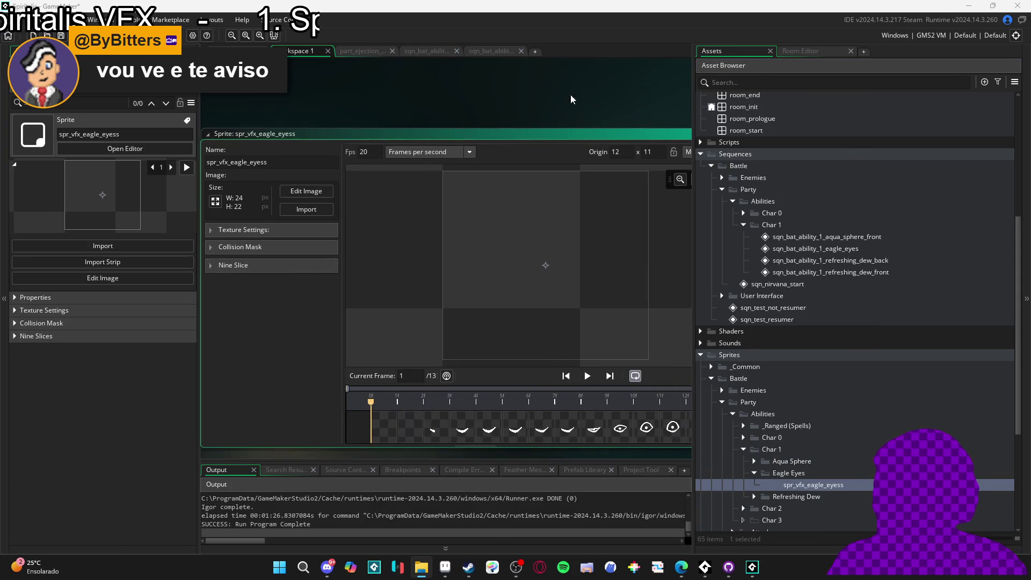
Preview the eagle-eyes sprite animation and scrub to frame 8, the smile frame.
click(587, 376)
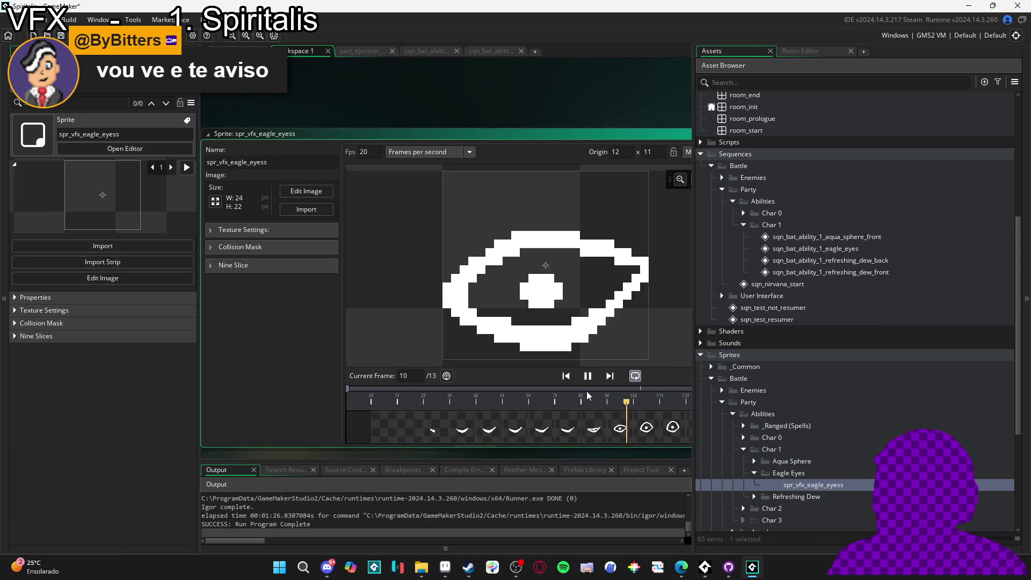
drag(693, 253, 864, 253)
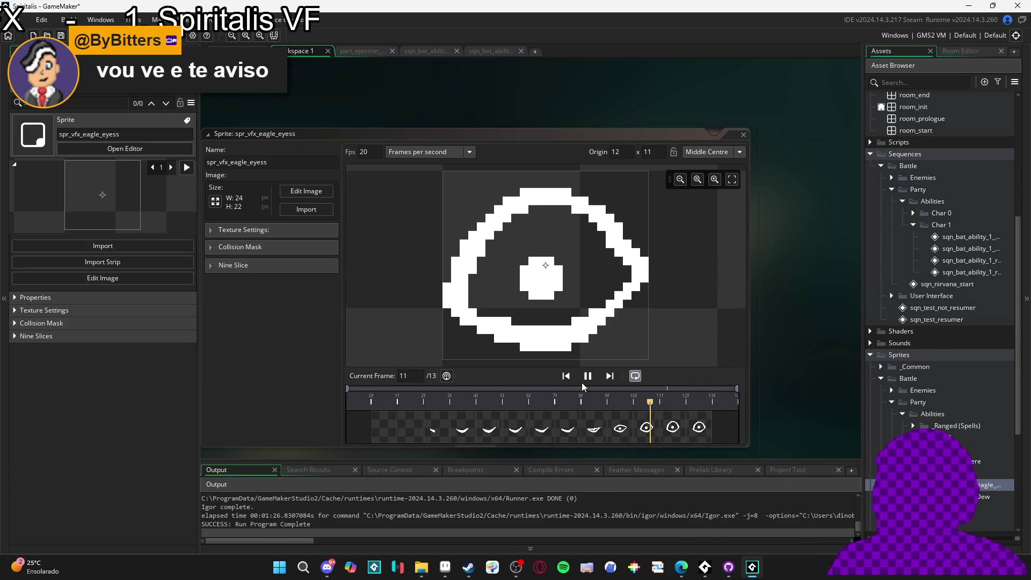
click(512, 436)
drag(499, 431, 571, 438)
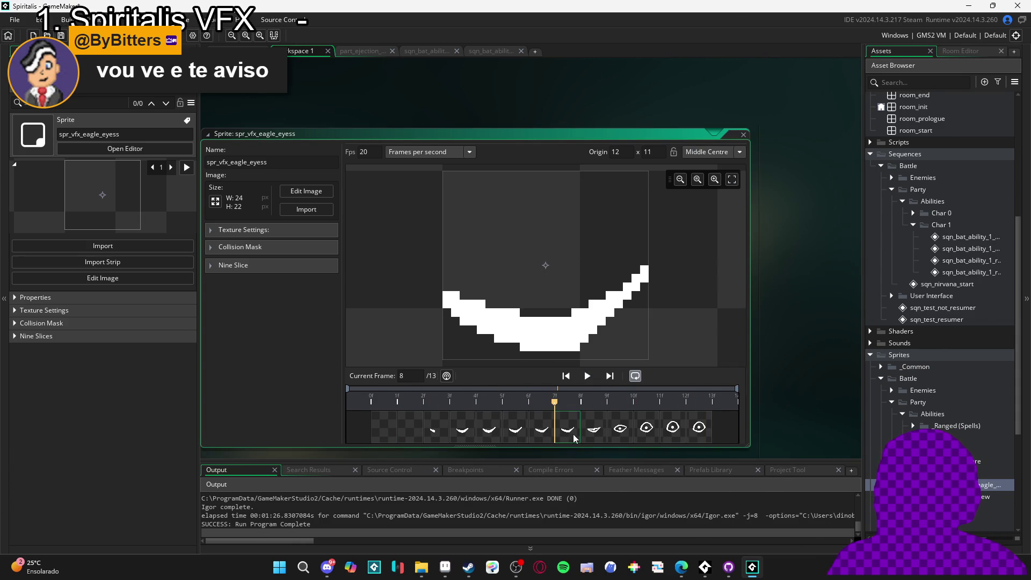
Duplicate smile frames until spr_vfx_eagle_eyess has 17 frames, then go back to the sequence.
key(ctrl+d)
key(ctrl+d)
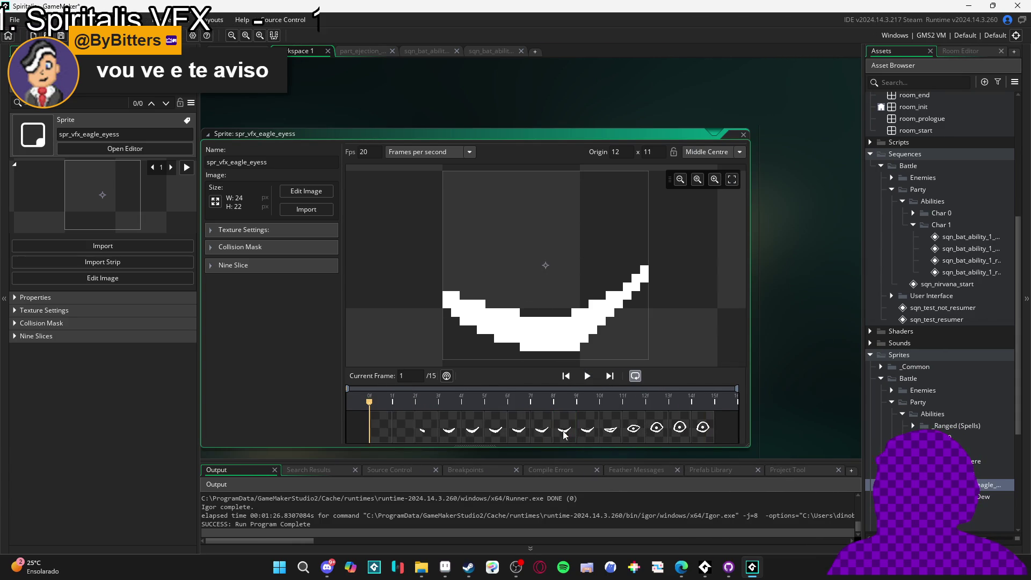
click(567, 432)
key(ctrl+d)
click(558, 432)
key(ctrl+d)
click(587, 376)
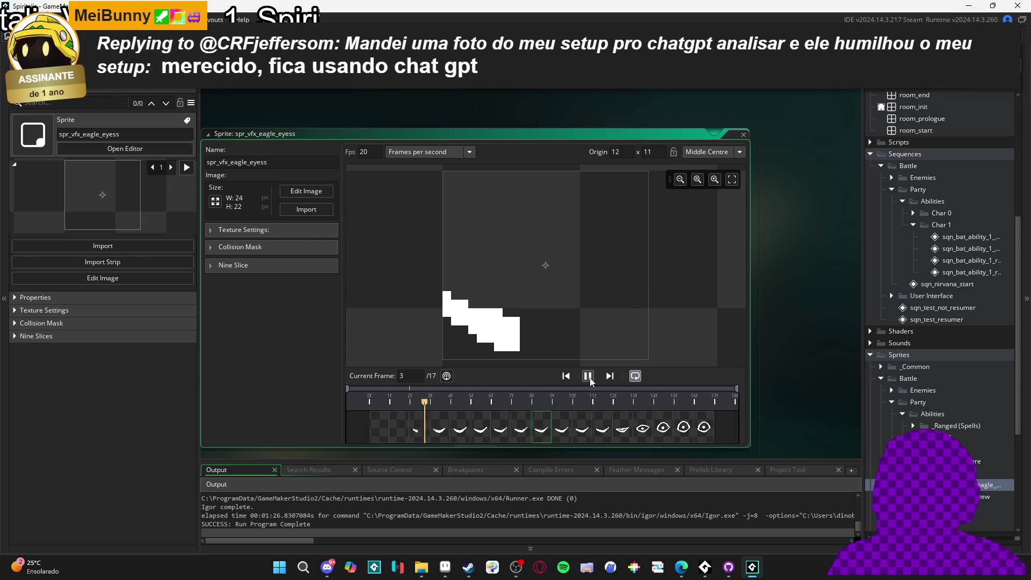
click(587, 376)
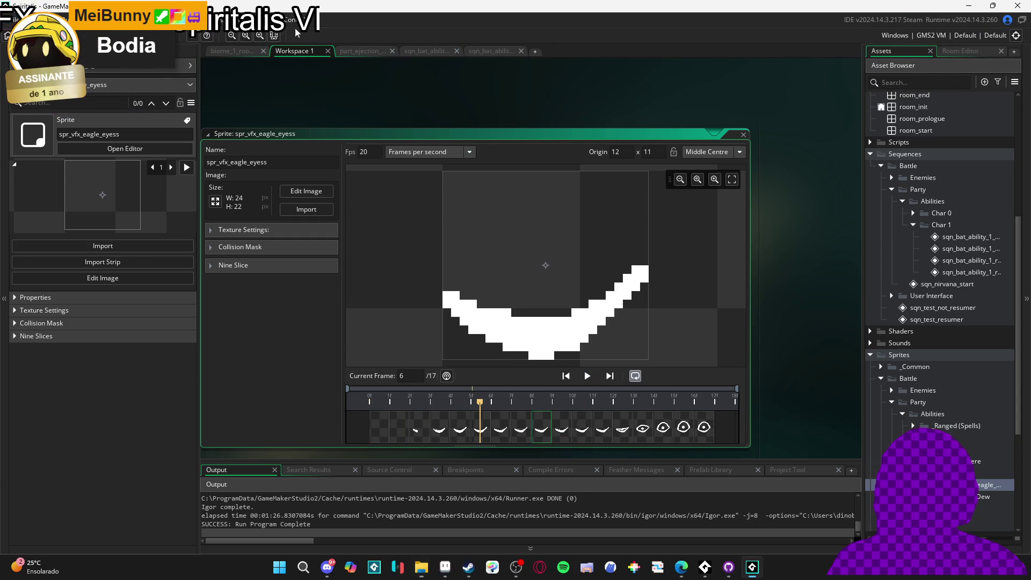
click(466, 50)
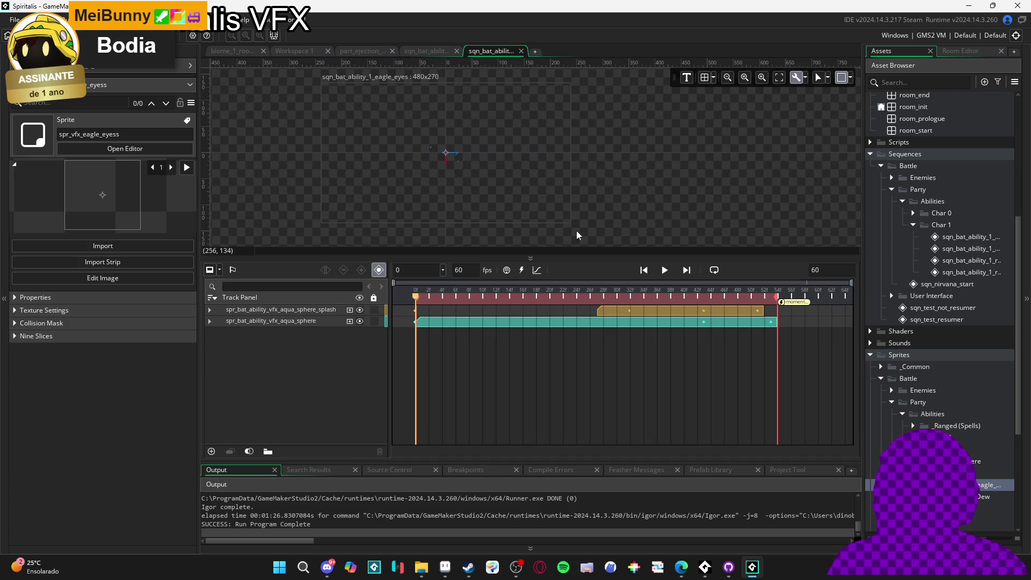
Widen the Asset Browser and filter the assets by '1'.
drag(861, 385, 682, 374)
click(751, 83)
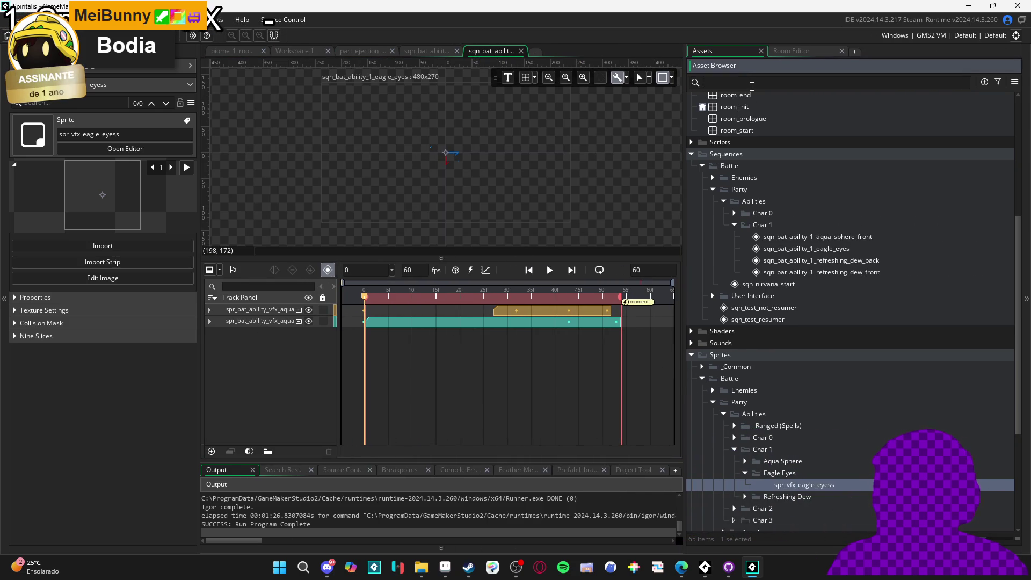
text(y0)
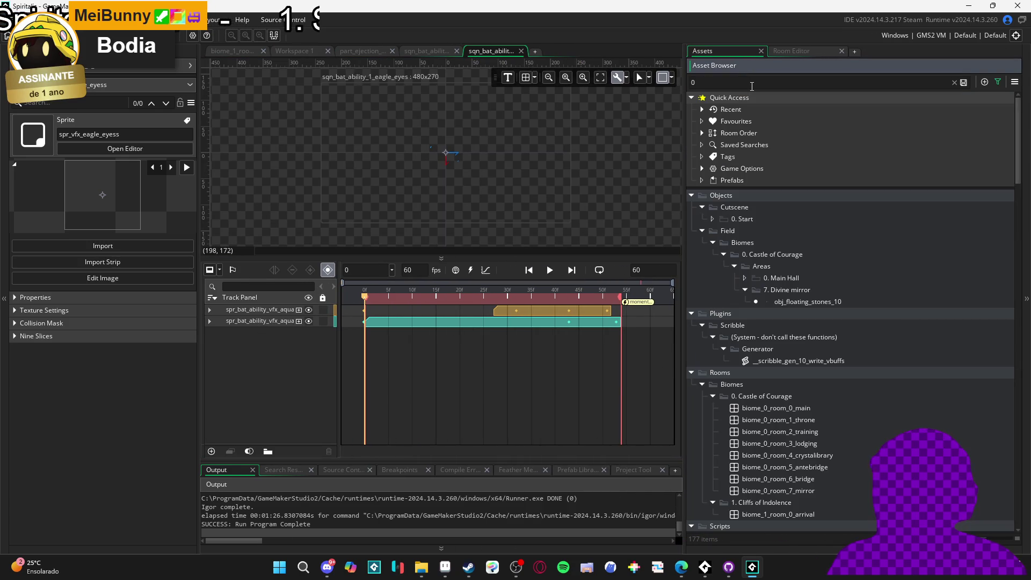
key(BackSpace)
text(1)
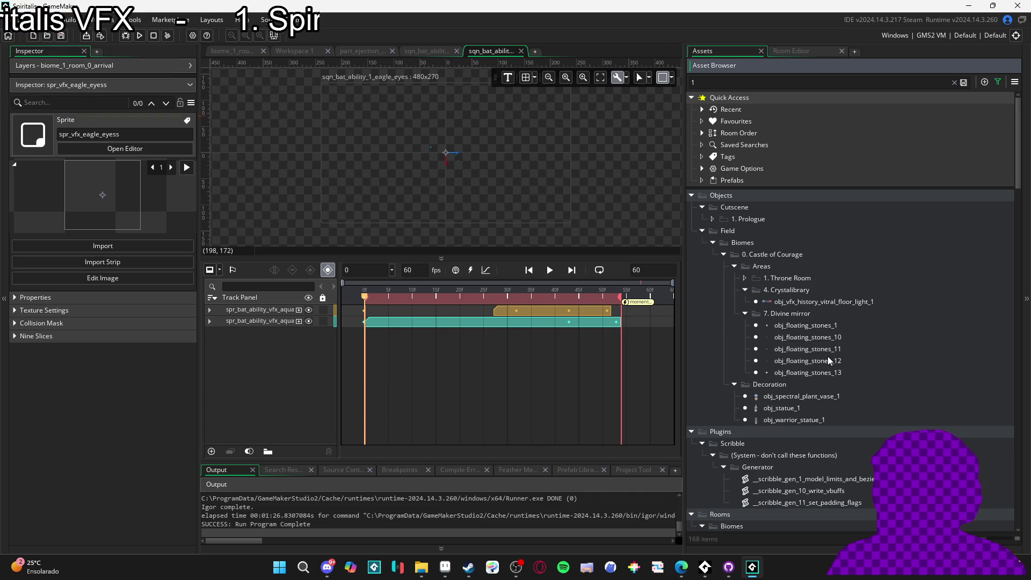
scroll(827, 356, down, 3)
scroll(845, 359, down, 10)
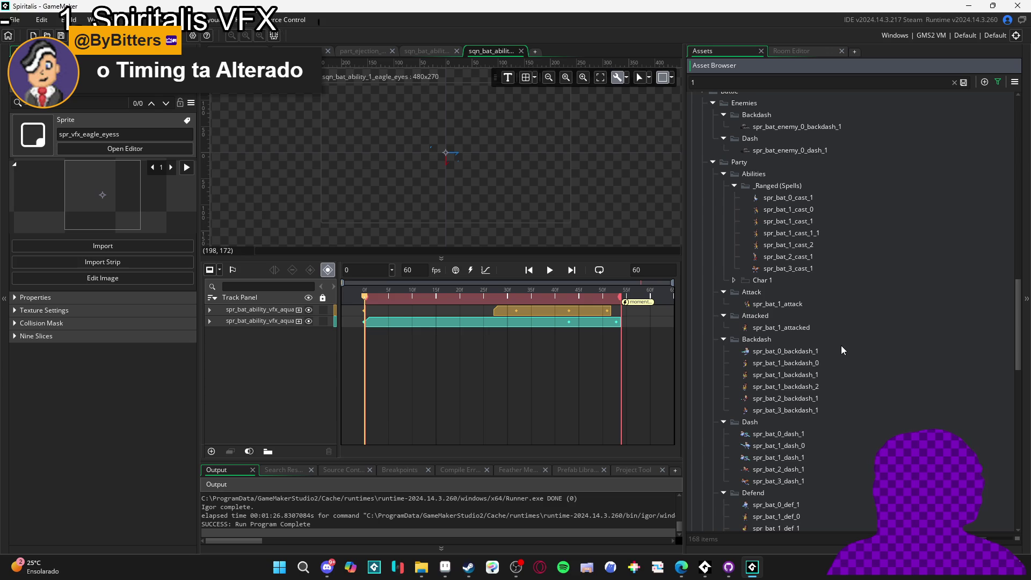
Add the spr_bat_1_cast_1 casting sprite to the sequence as a new track.
click(796, 232)
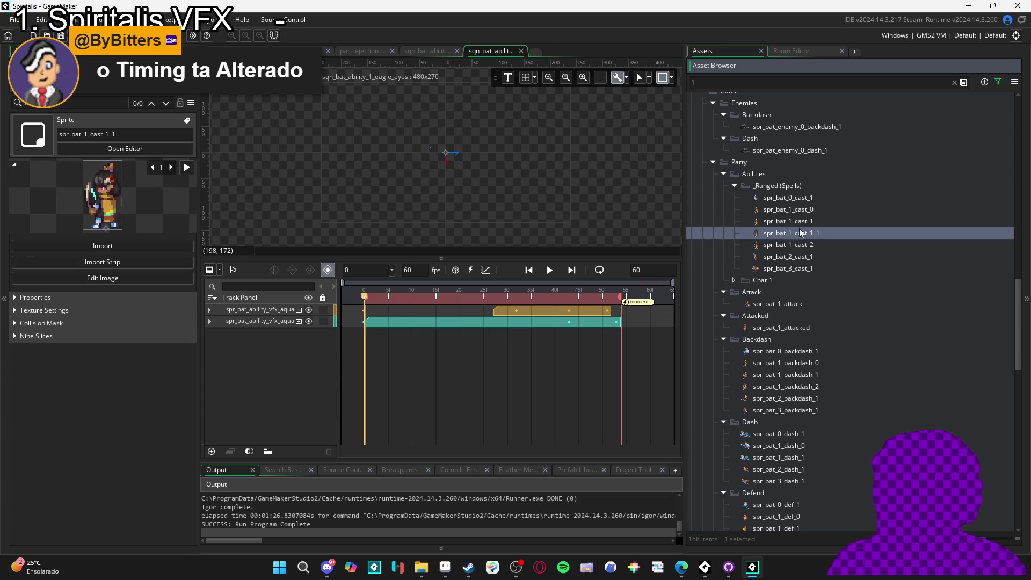
click(801, 222)
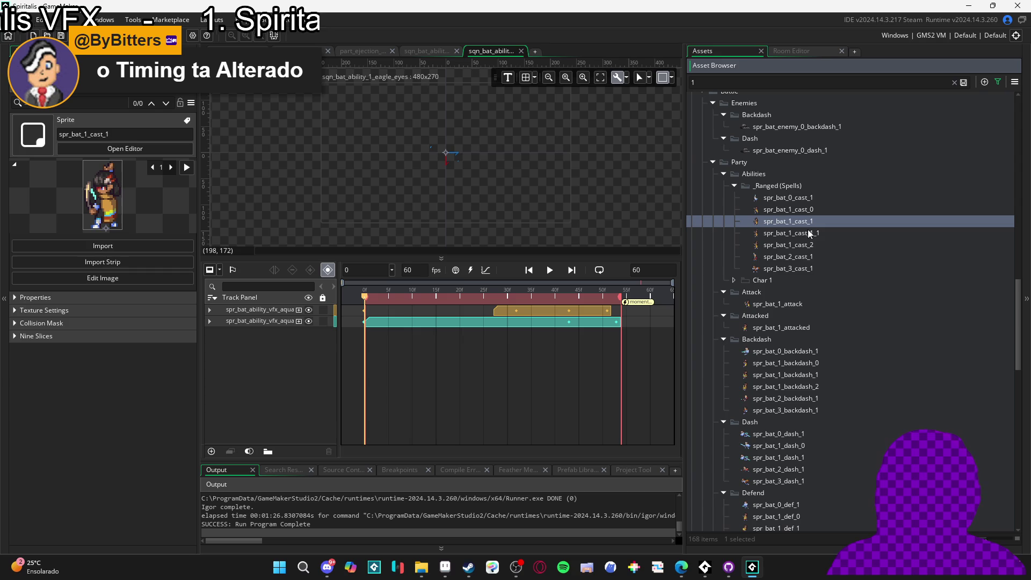
drag(763, 222, 448, 165)
Enlarge the sequence editor and set the cast track's Position Y to 0.
scroll(450, 150, up, 3)
drag(685, 297, 860, 297)
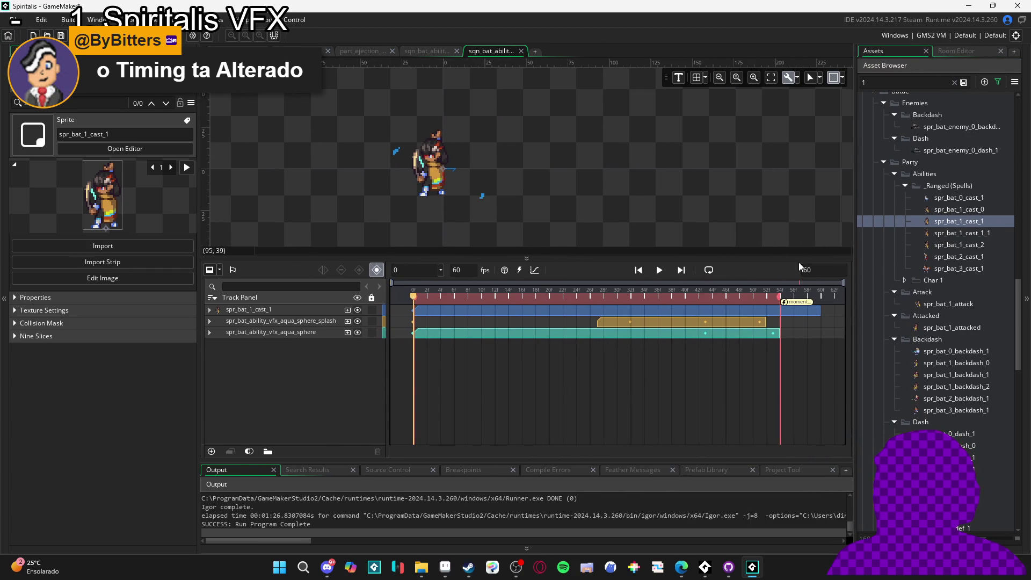
drag(591, 257, 590, 316)
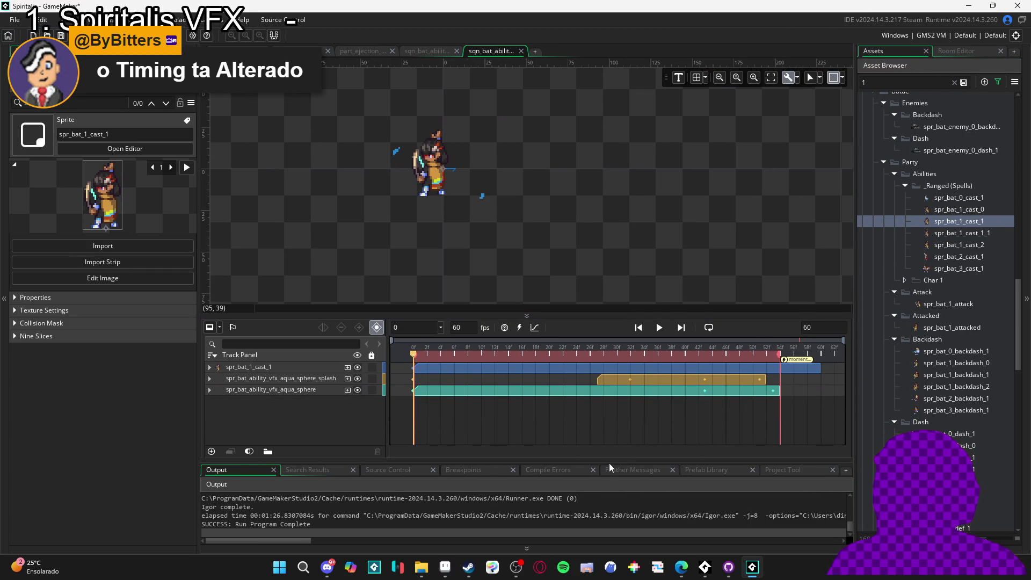
drag(611, 460, 600, 486)
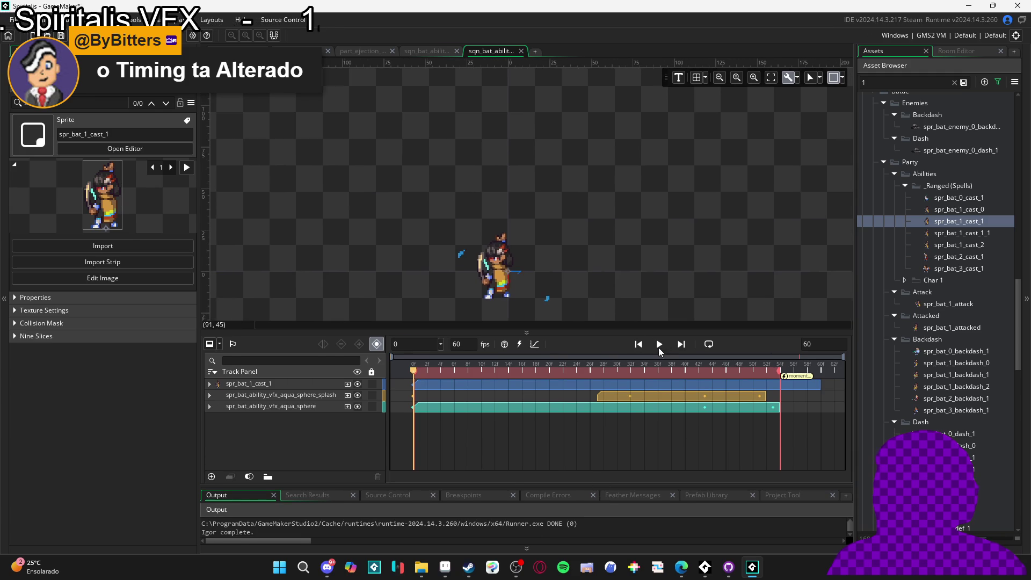
click(490, 263)
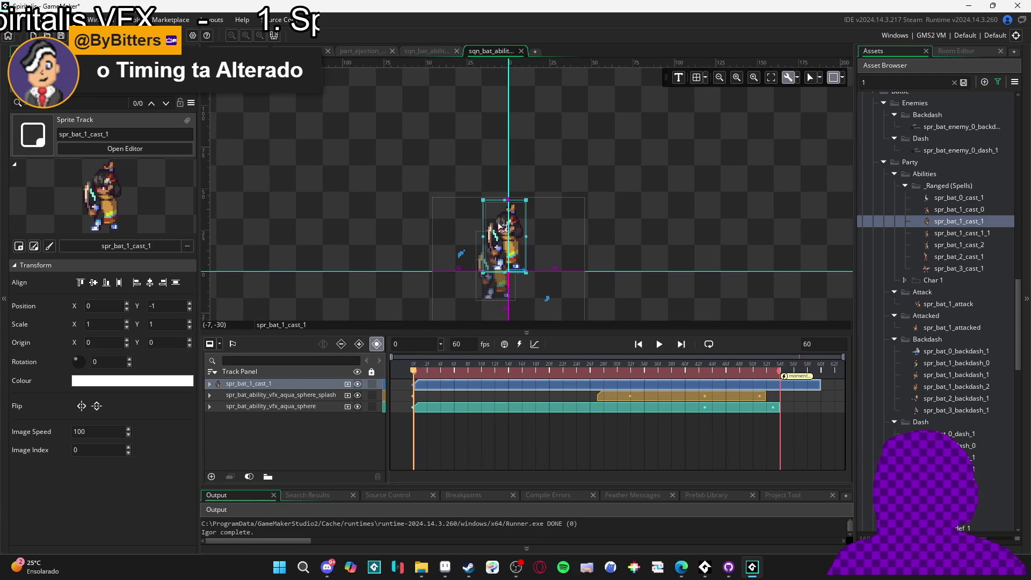
scroll(497, 248, up, 2)
scroll(496, 248, up, 2)
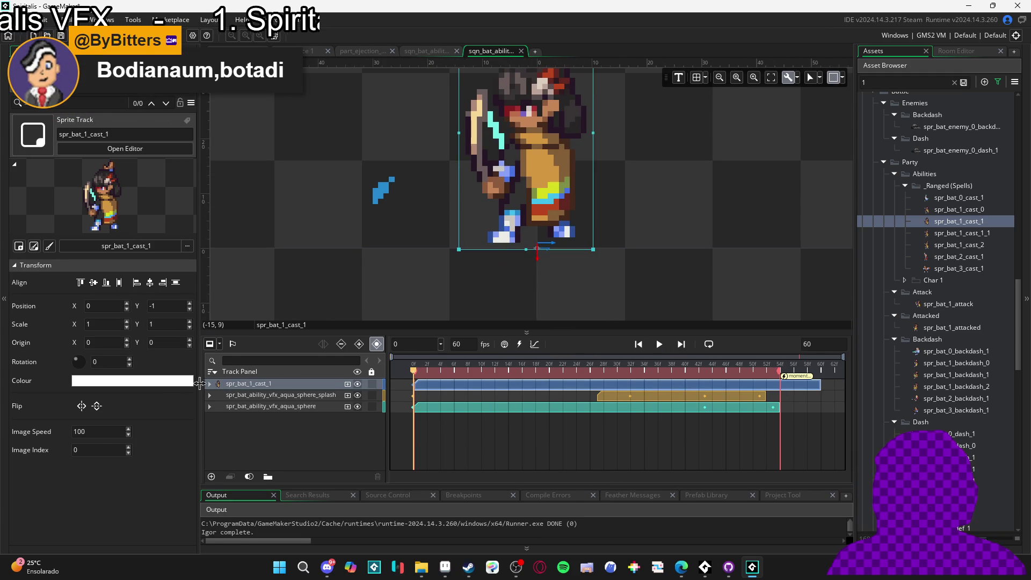
click(209, 383)
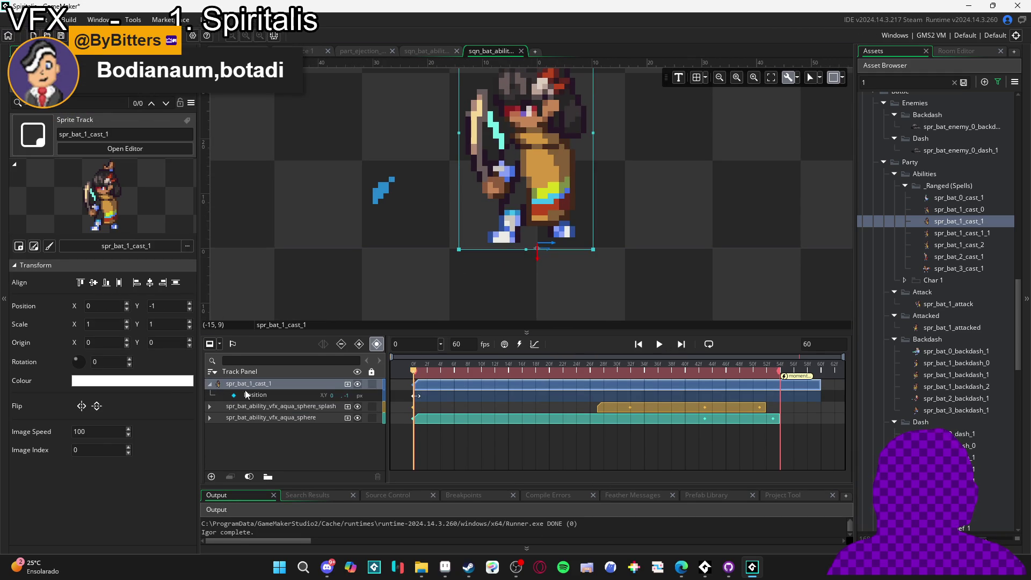
text(0)
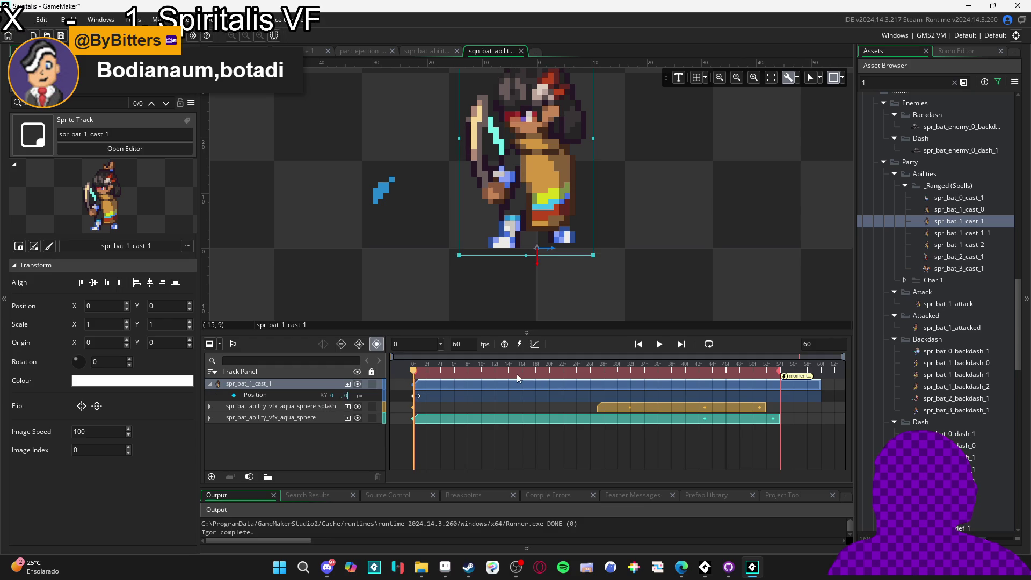
Delete both aqua sphere tracks and lock the spr_bat_1_cast_1 track.
key(ctrl+a)
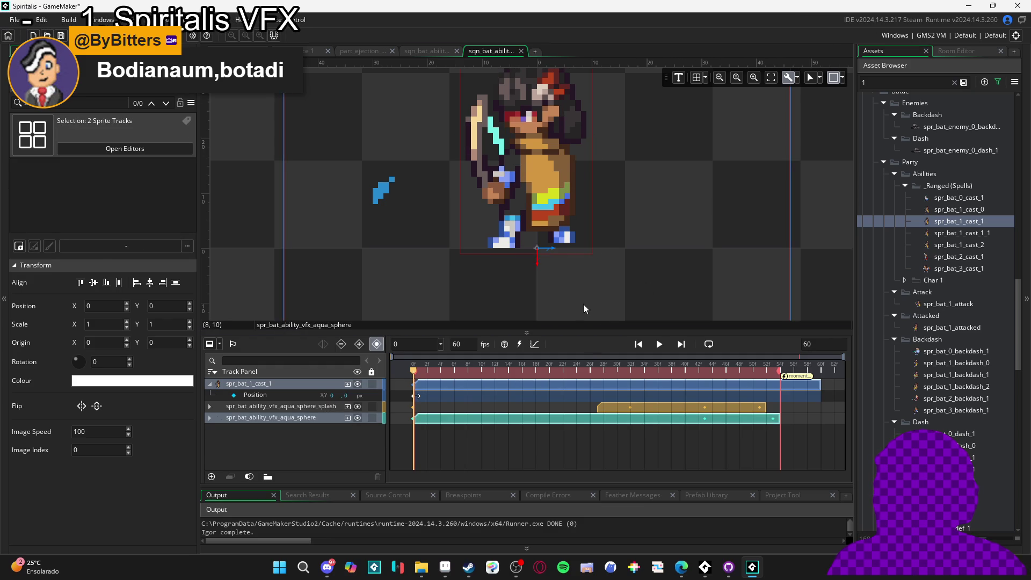
scroll(675, 261, down, 3)
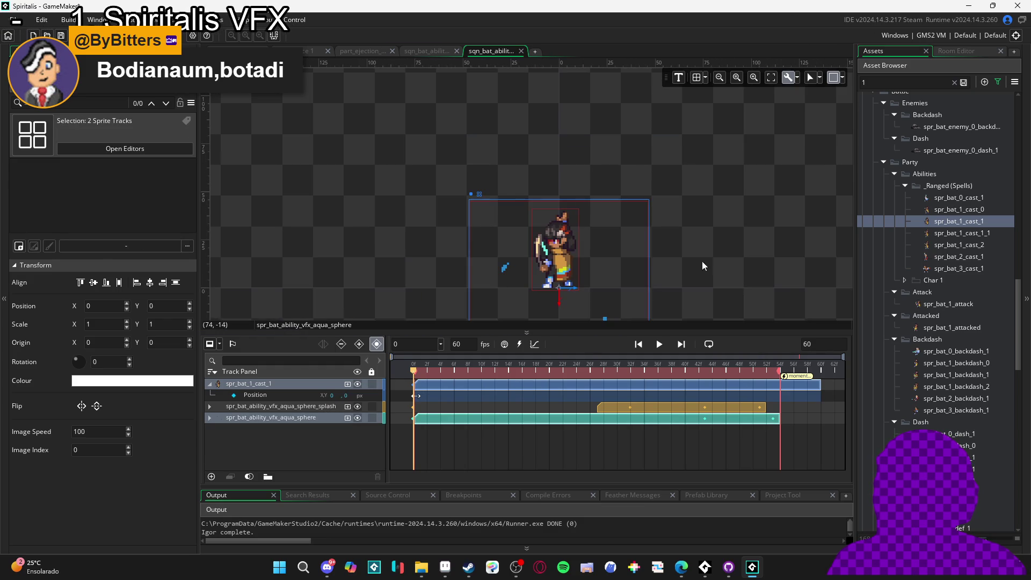
click(260, 406)
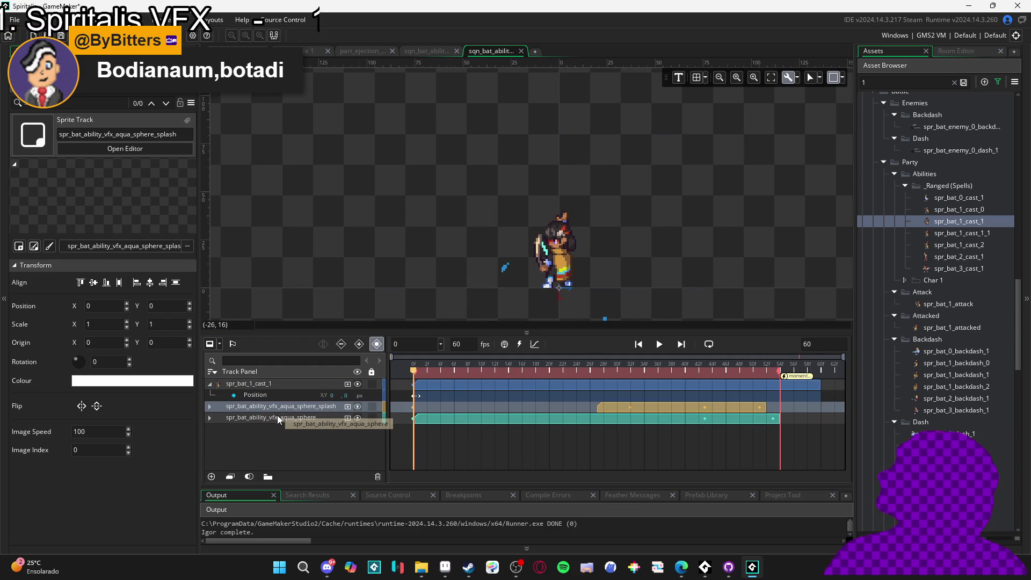
key(Delete)
key(Delete)
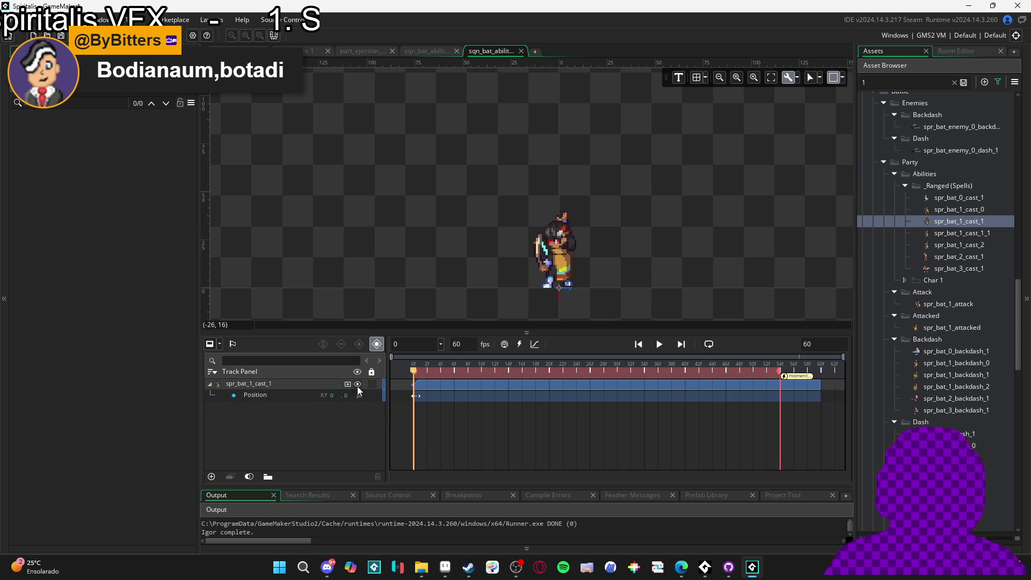
click(372, 383)
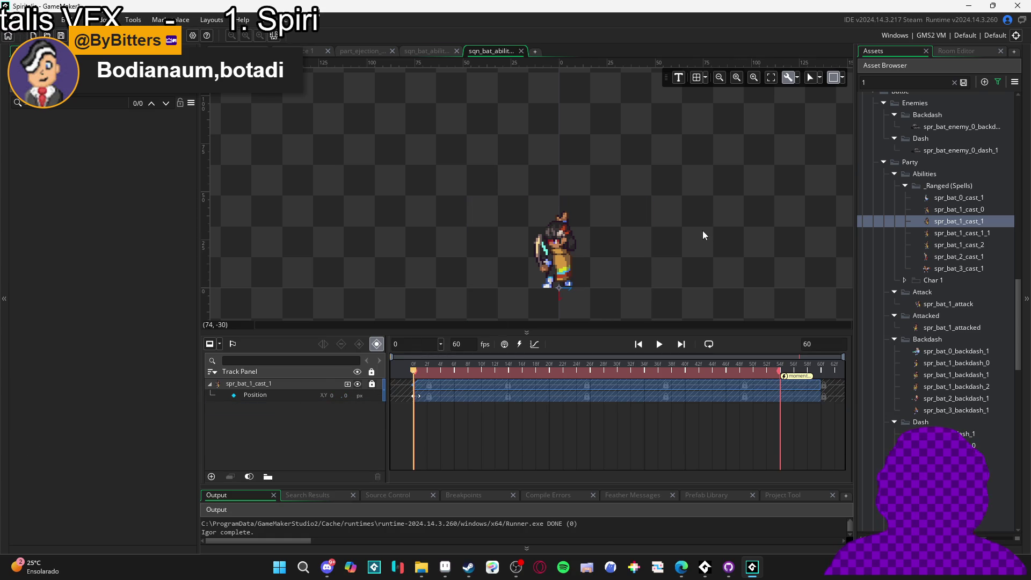
Search the assets for the eagle-eyes sprite, try it as a sequence track, then delete that track.
drag(702, 235, 649, 240)
click(927, 82)
key(BackSpace)
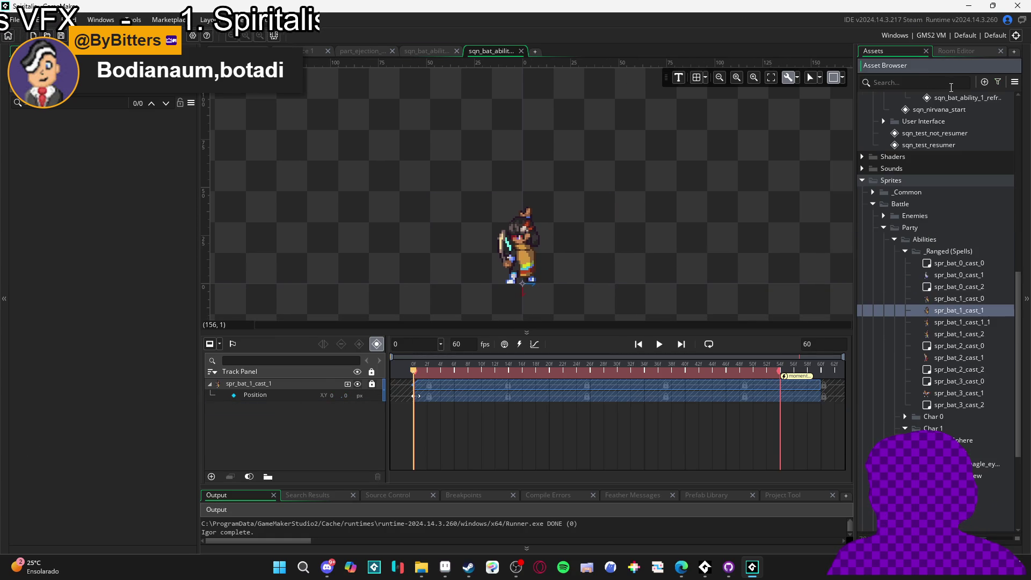
text(eag)
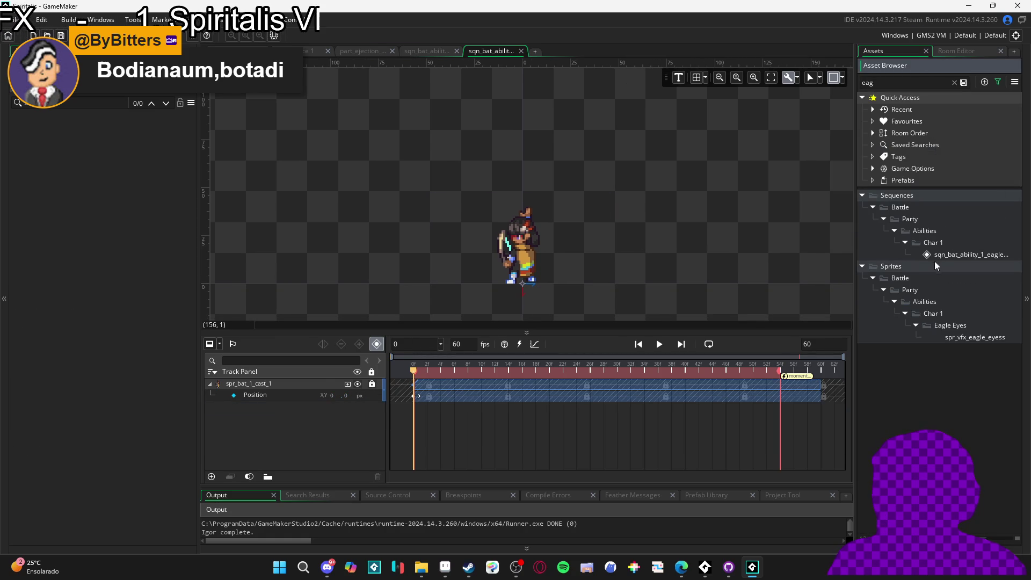
mouse_move(957, 338)
mouse_down()
mouse_move(537, 215)
mouse_move(523, 282)
mouse_up()
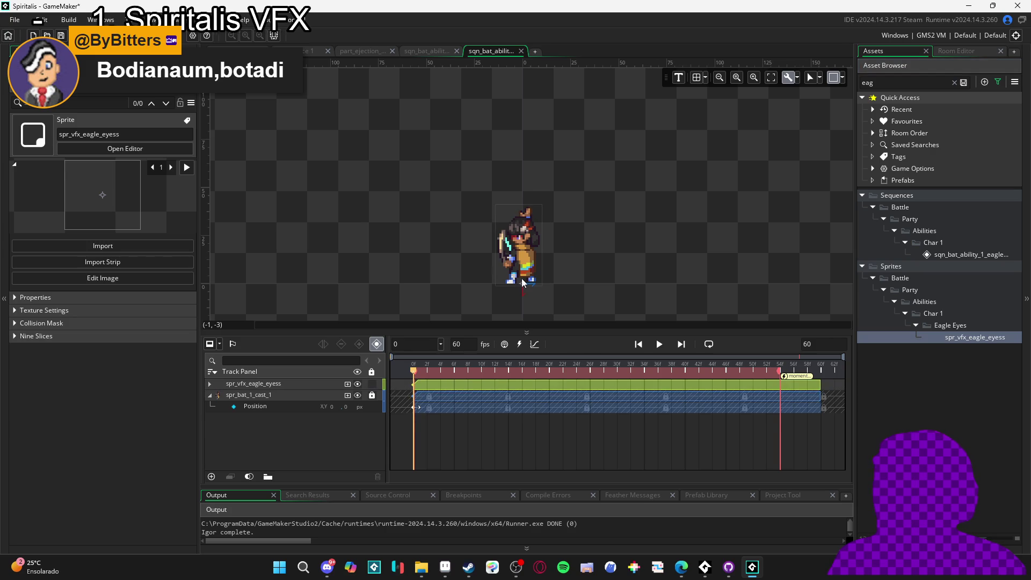
click(311, 384)
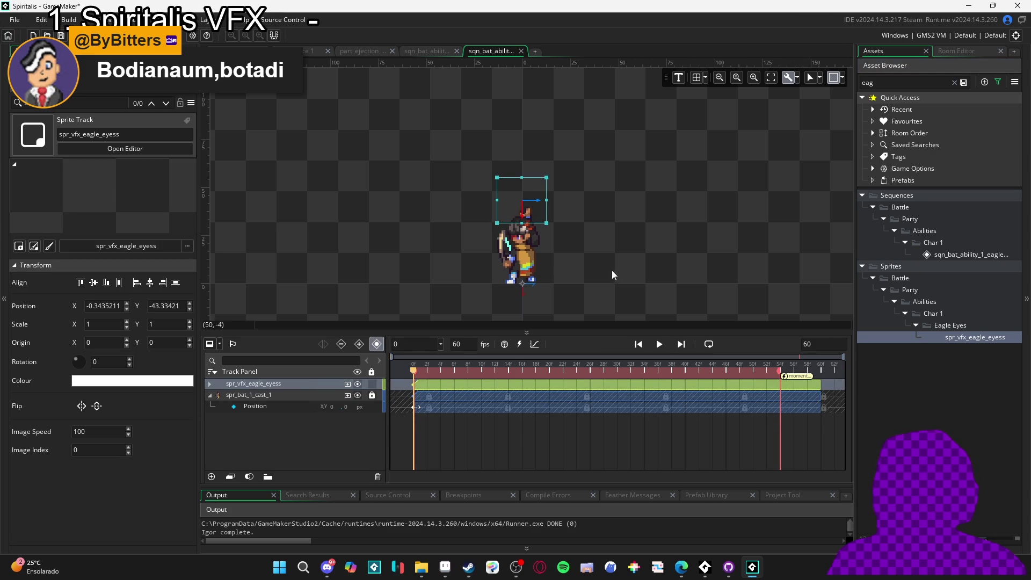
click(954, 82)
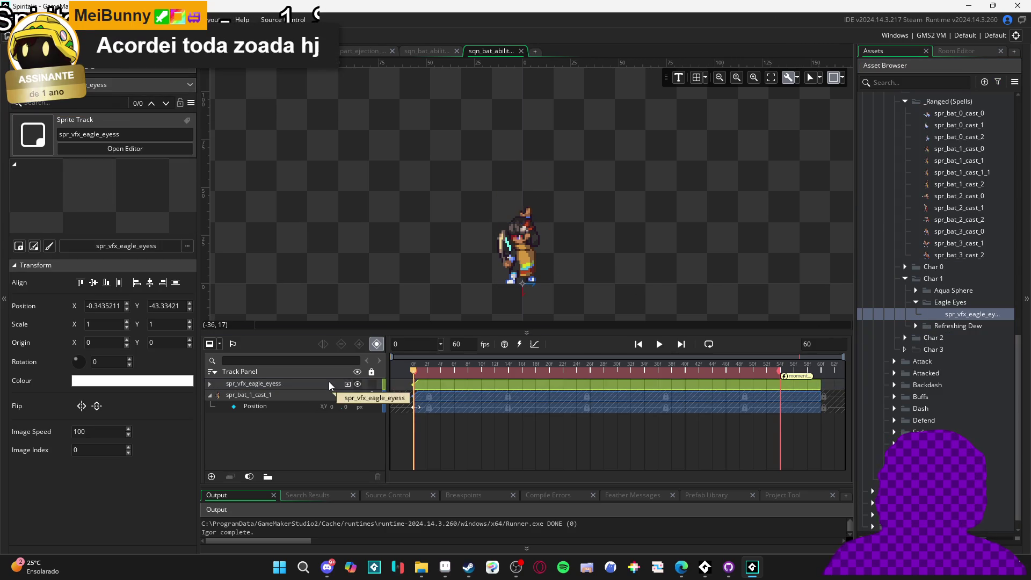
key(Delete)
Rename the eye sprite to spr_bat_ability_vfx_eagle_eyes, based on the aqua sphere sprite's name.
click(916, 291)
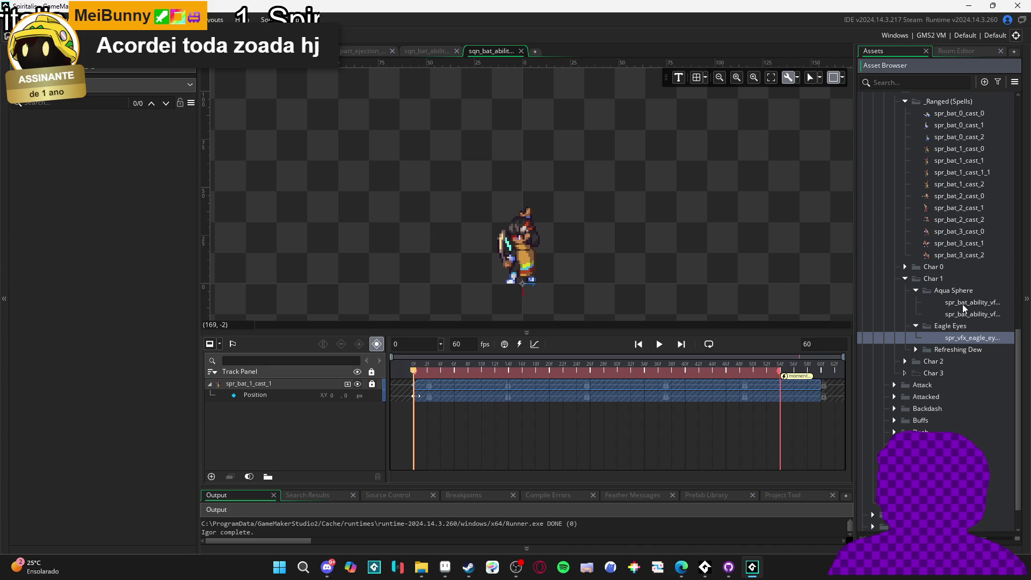
click(964, 337)
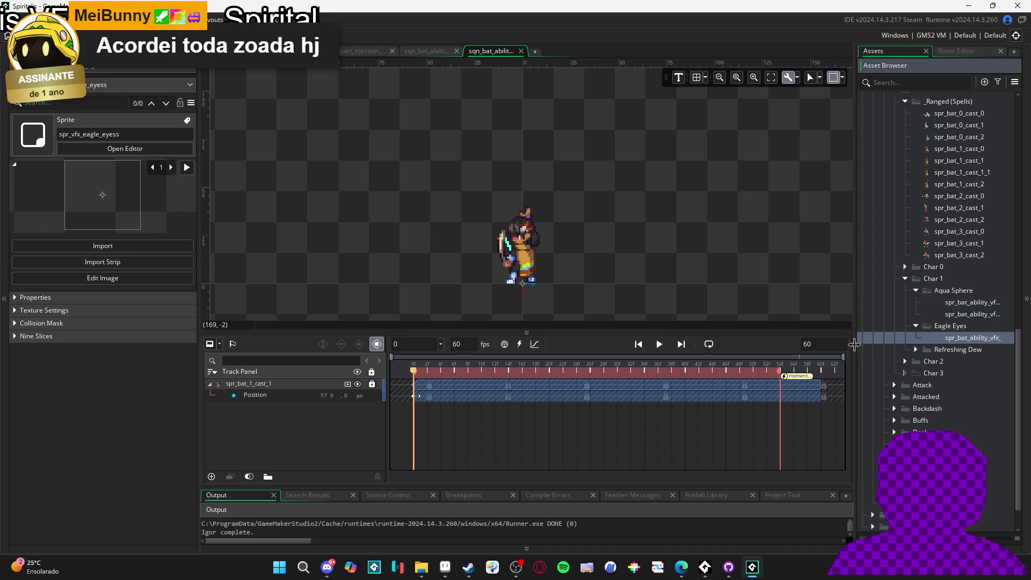
drag(854, 344, 556, 339)
text(spr_bat_ability_vfx_aqua_sphere)
click(701, 337)
key(shift+End)
text(e)
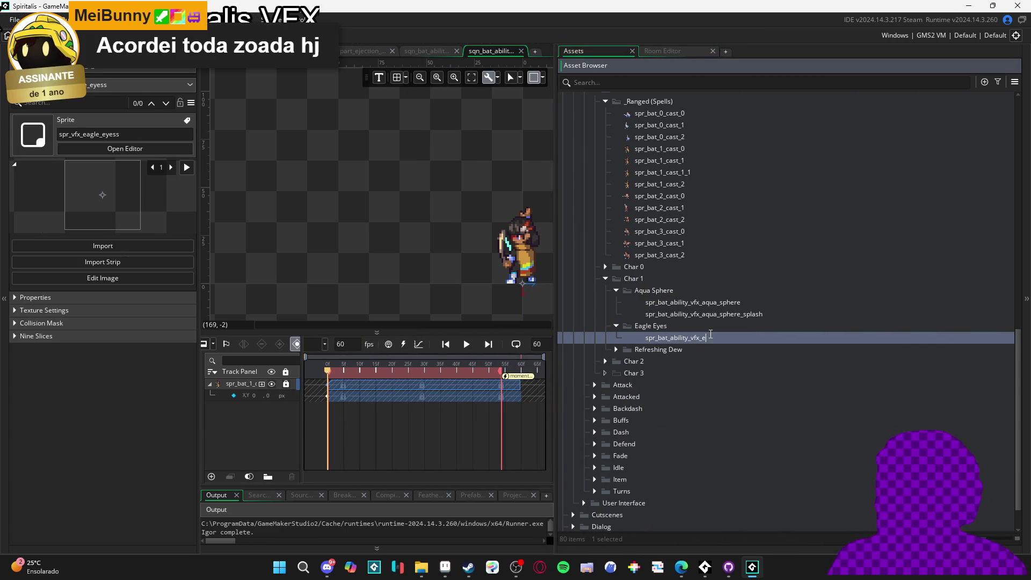
text(agle_eye)
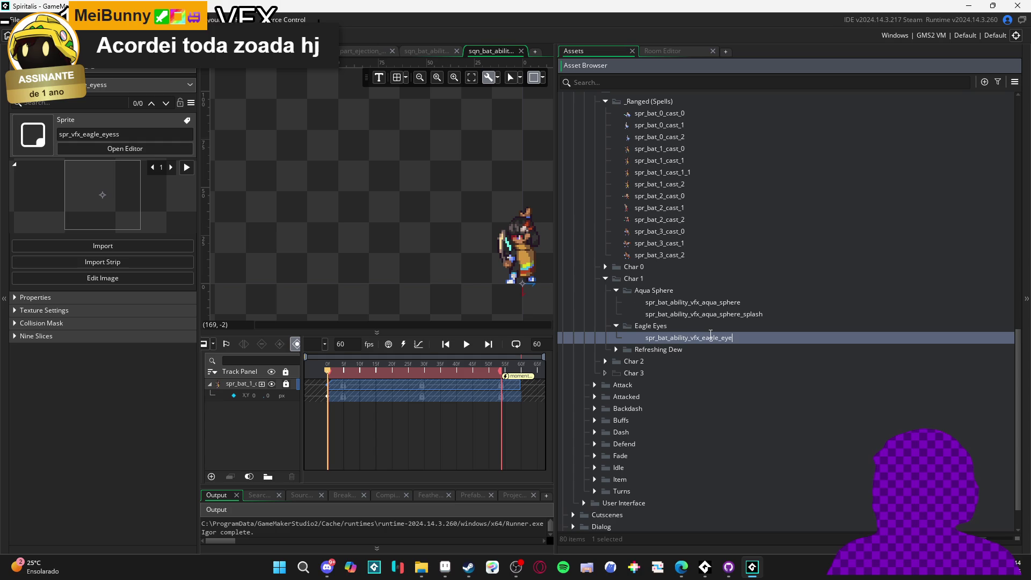
key(Return)
mouse_move(556, 290)
mouse_down()
mouse_move(950, 301)
mouse_move(826, 298)
mouse_up()
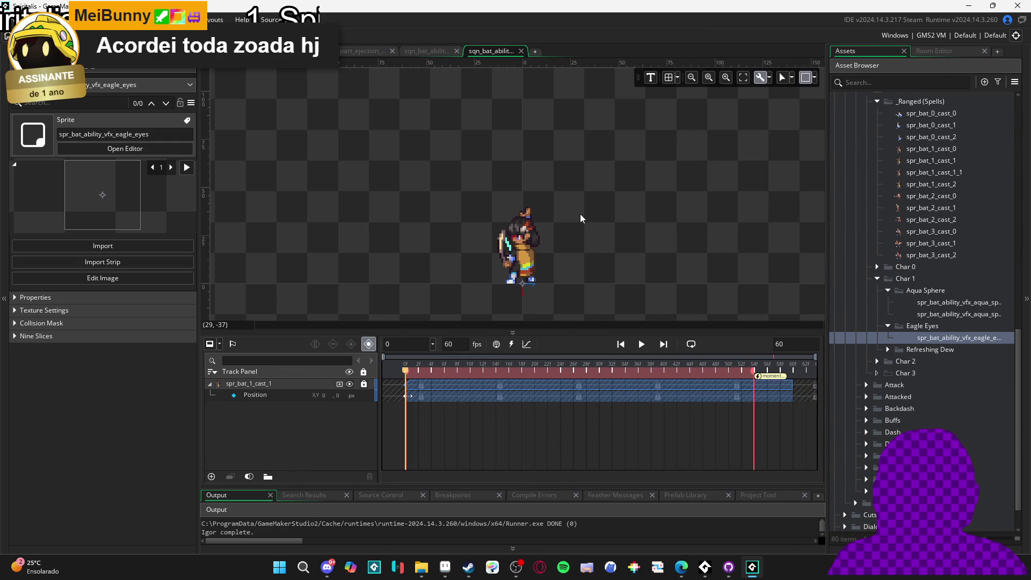
Add spr_bat_ability_vfx_eagle_eyes to the sequence as a track and scrub through its frames.
drag(580, 214, 556, 219)
mouse_move(946, 343)
mouse_down()
mouse_move(751, 257)
mouse_move(500, 192)
mouse_up()
mouse_move(406, 369)
mouse_down()
mouse_move(530, 370)
mouse_move(356, 362)
mouse_move(514, 364)
mouse_move(423, 345)
mouse_move(365, 349)
mouse_up()
drag(556, 374, 707, 370)
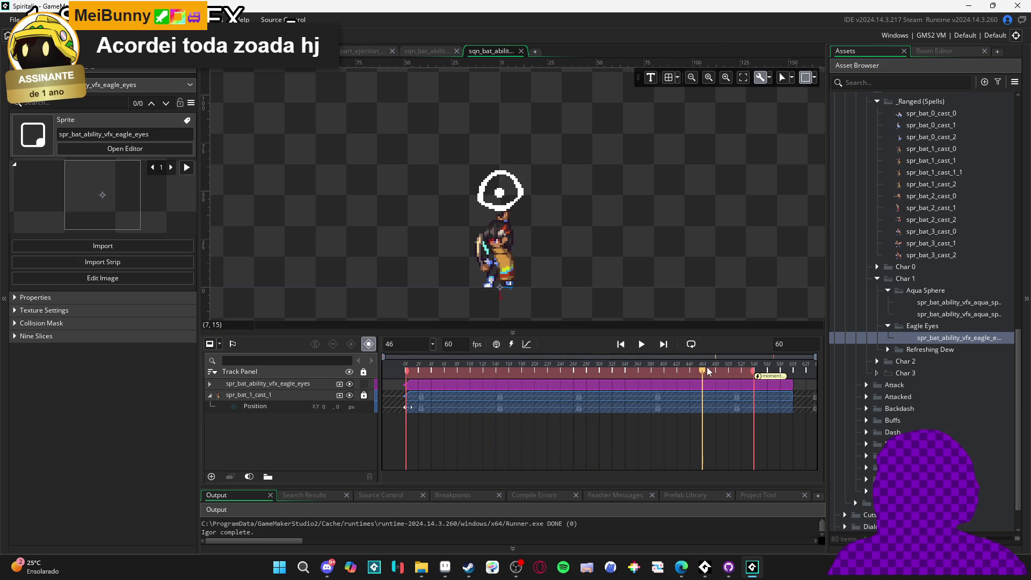
Move the eagle eyes above the character's head, keeping its Position key at frame 0.
click(515, 204)
drag(514, 204, 516, 197)
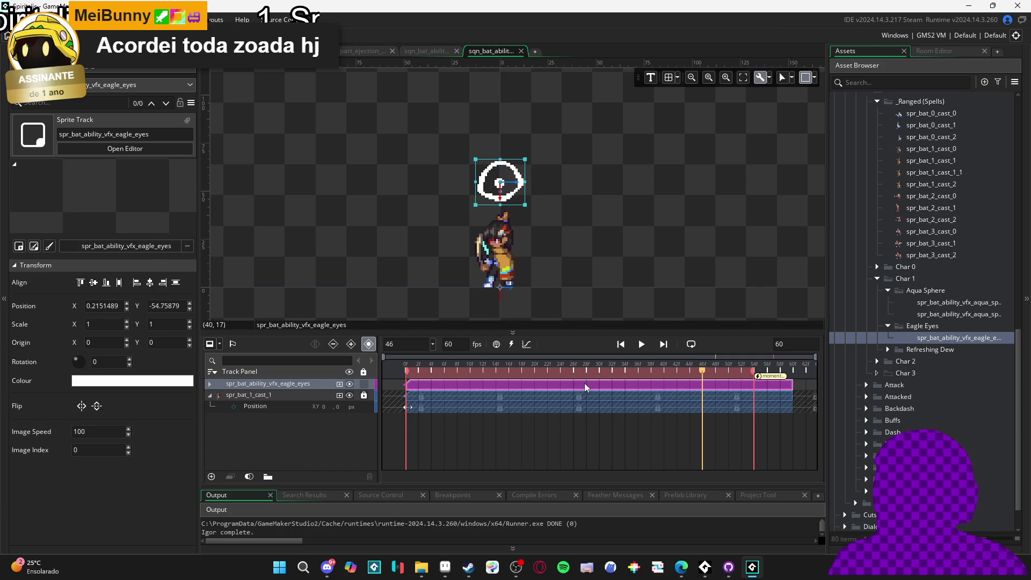
click(210, 384)
click(267, 396)
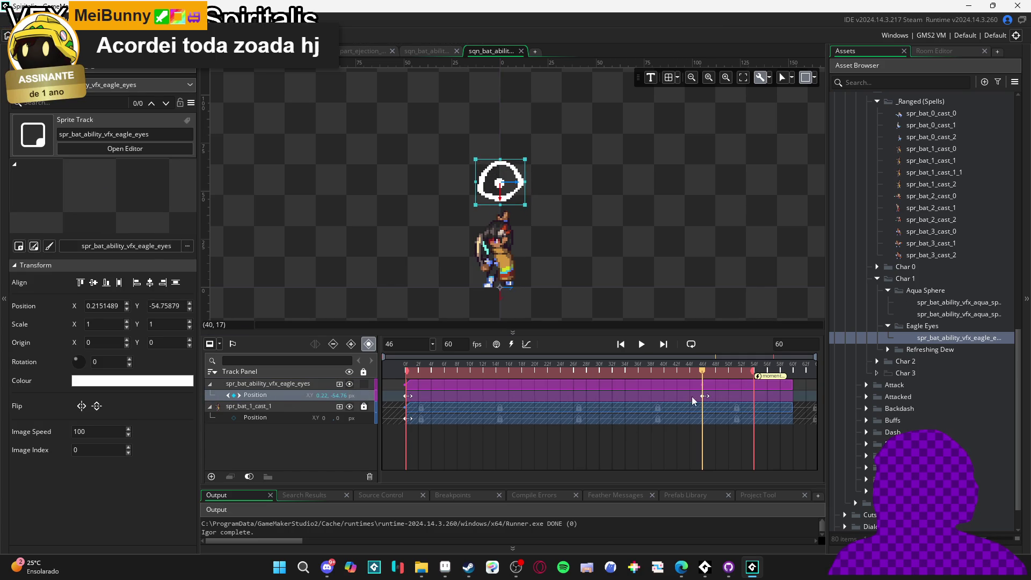
mouse_move(407, 395)
mouse_down()
mouse_move(723, 395)
mouse_move(407, 395)
mouse_up()
click(405, 369)
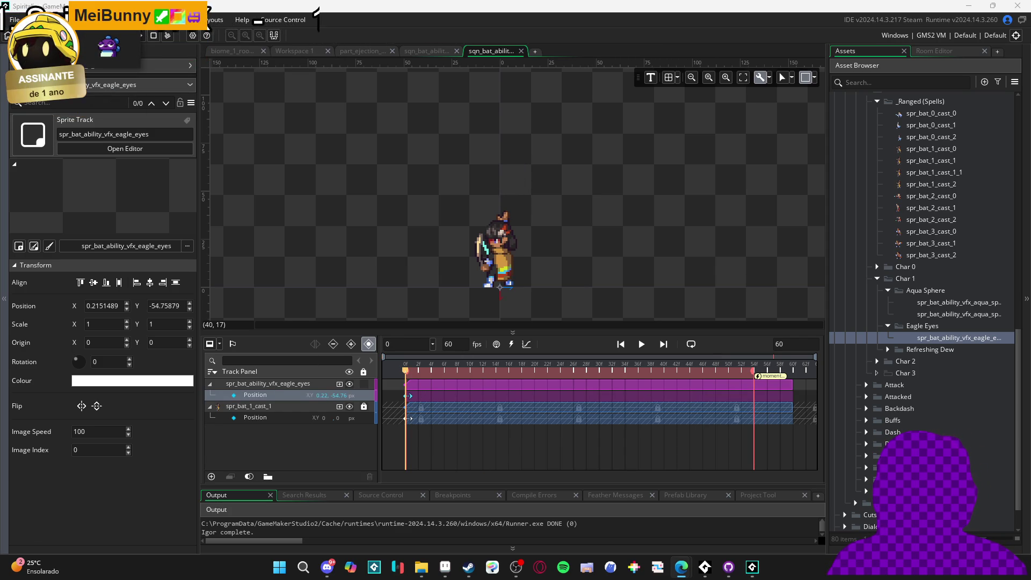
Set the sequence length to 120 frames and stretch the eagle-eyes clip to frame 120.
click(436, 368)
key(space)
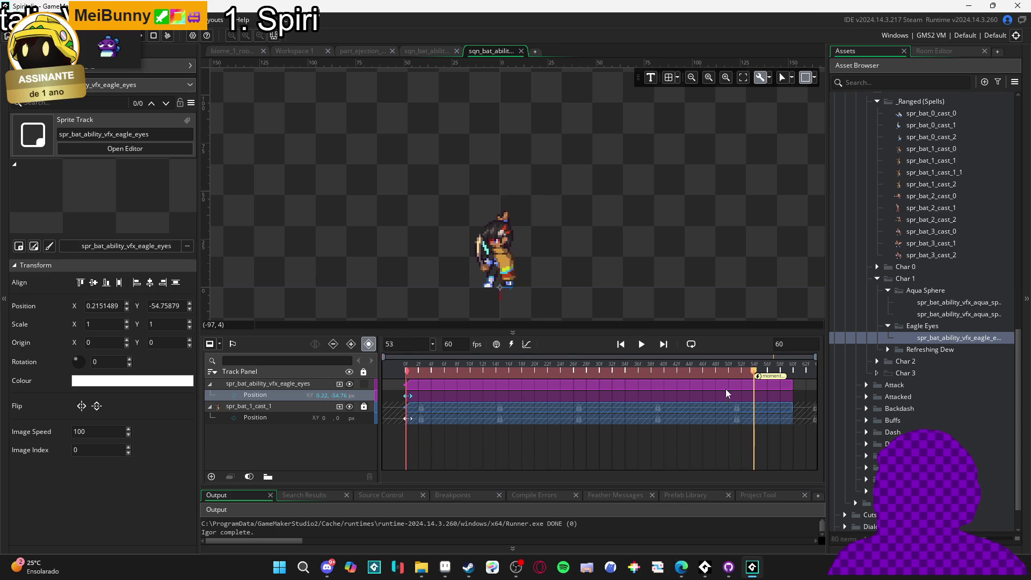
key(BackSpace)
key(BackSpace)
text(120)
key(Return)
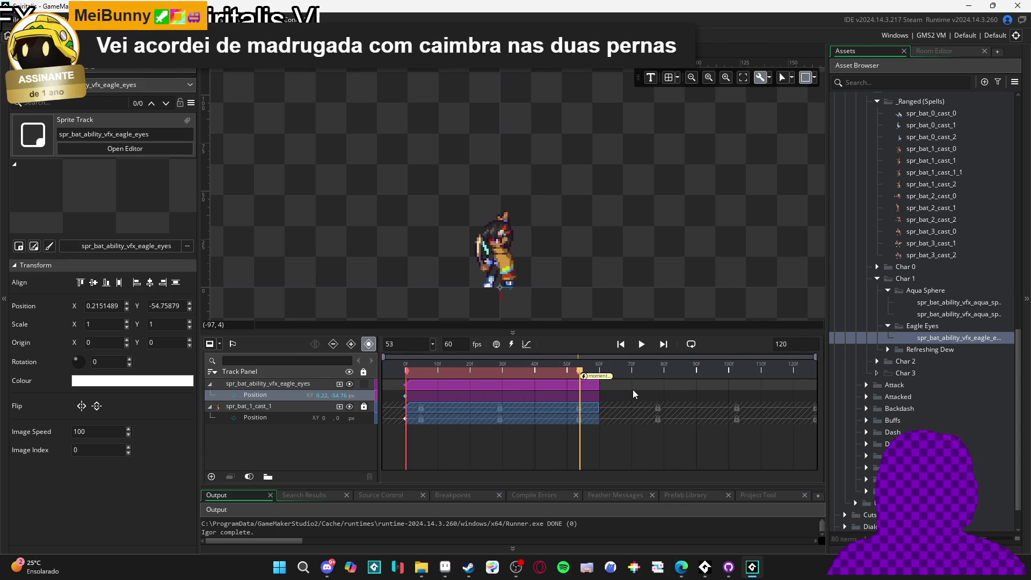
drag(597, 385, 791, 382)
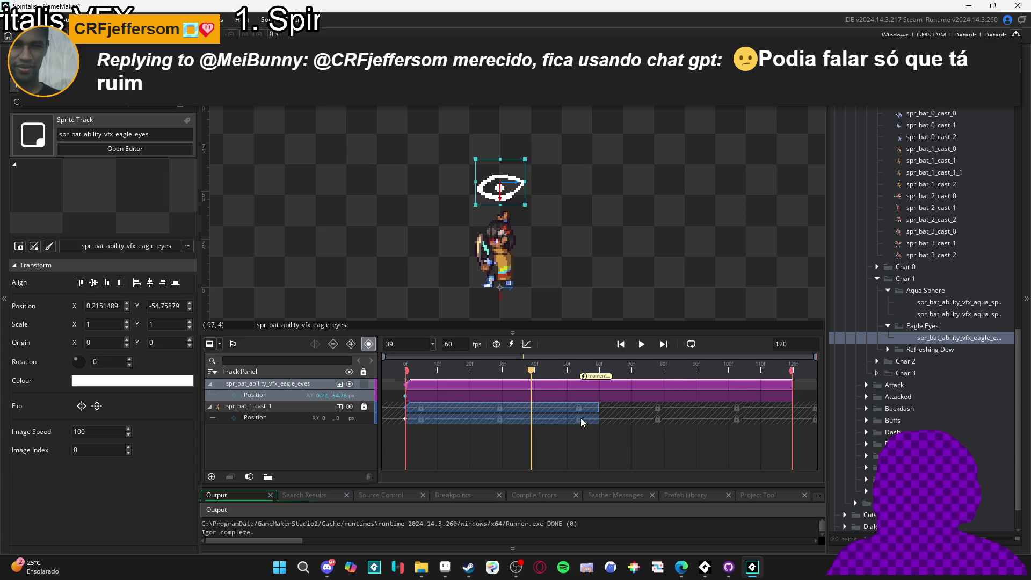
Unlock the character track and lengthen the spr_bat_1_cast_1 clip toward the sequence end.
click(564, 415)
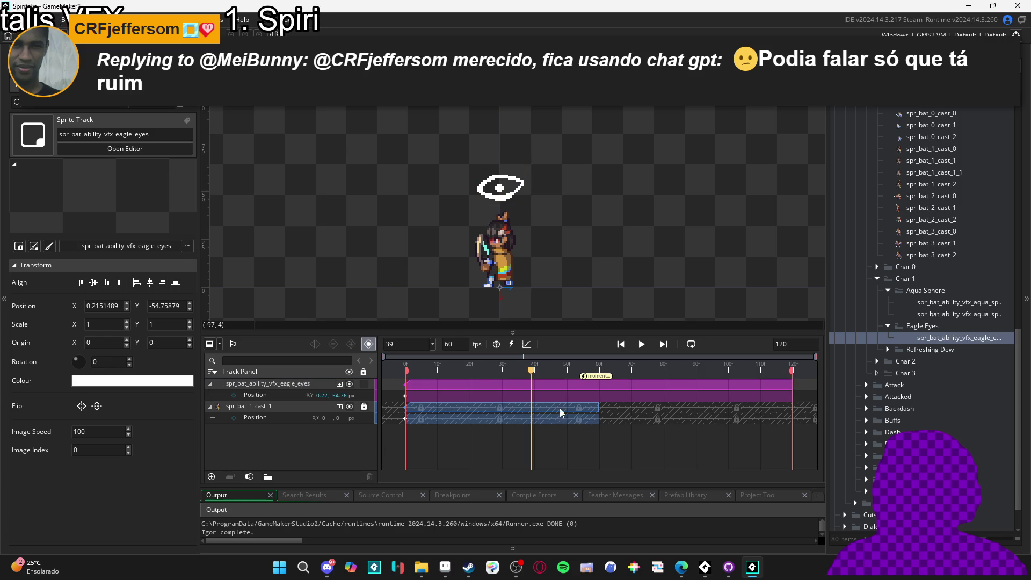
click(211, 407)
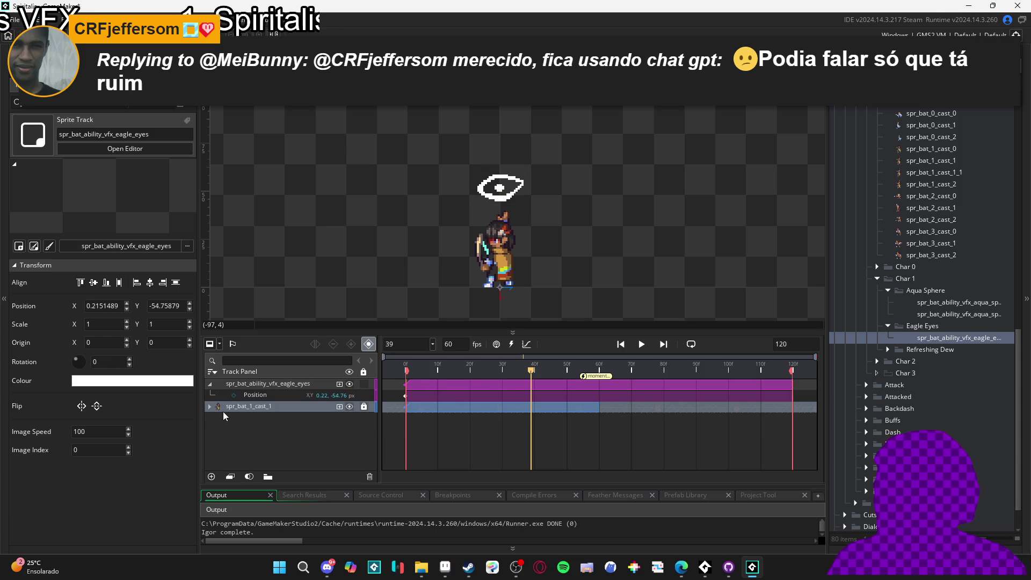
click(363, 407)
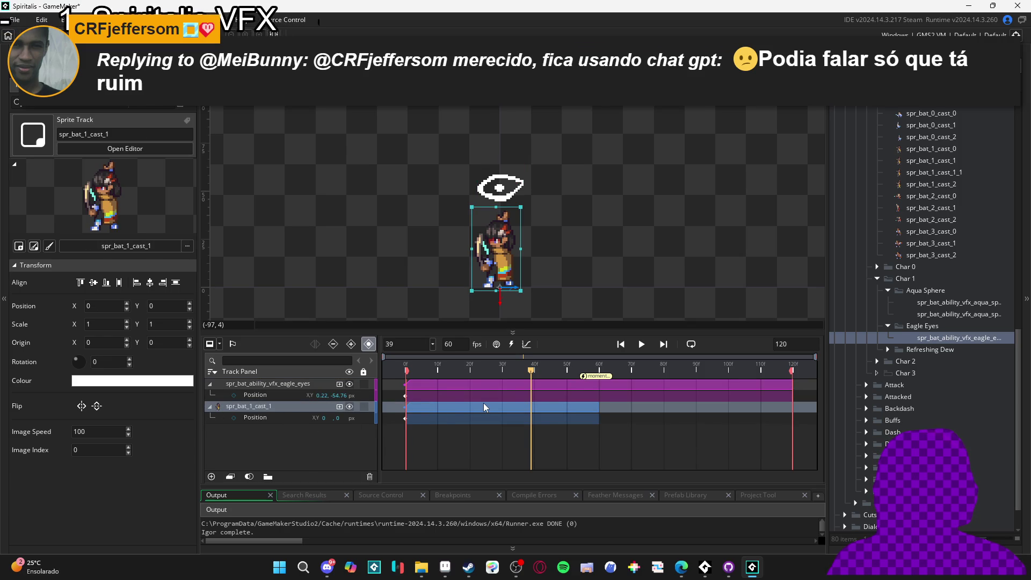
click(493, 413)
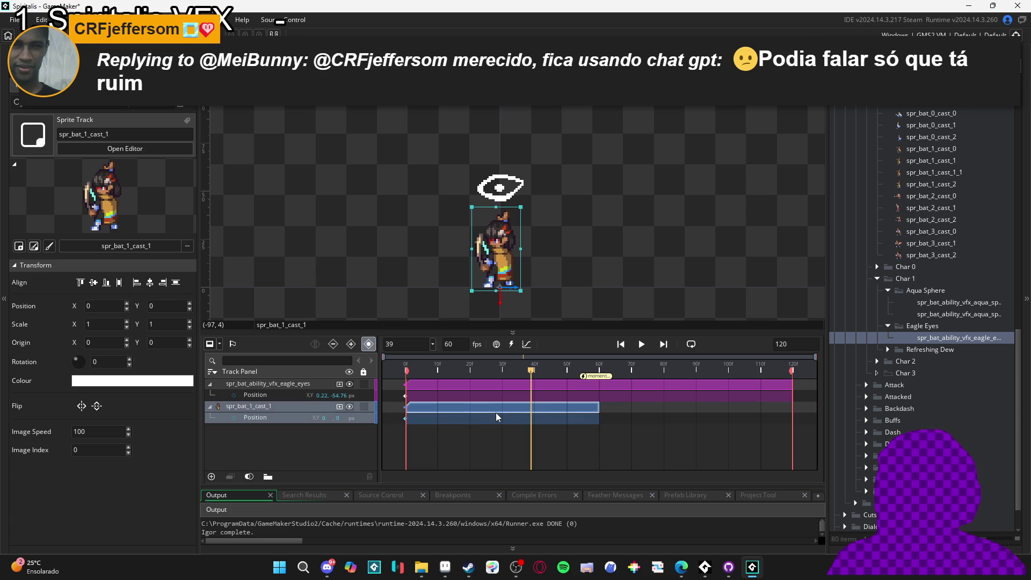
drag(599, 406, 790, 405)
Move the moment marker to frame 120 and preview the sequence.
key(Home)
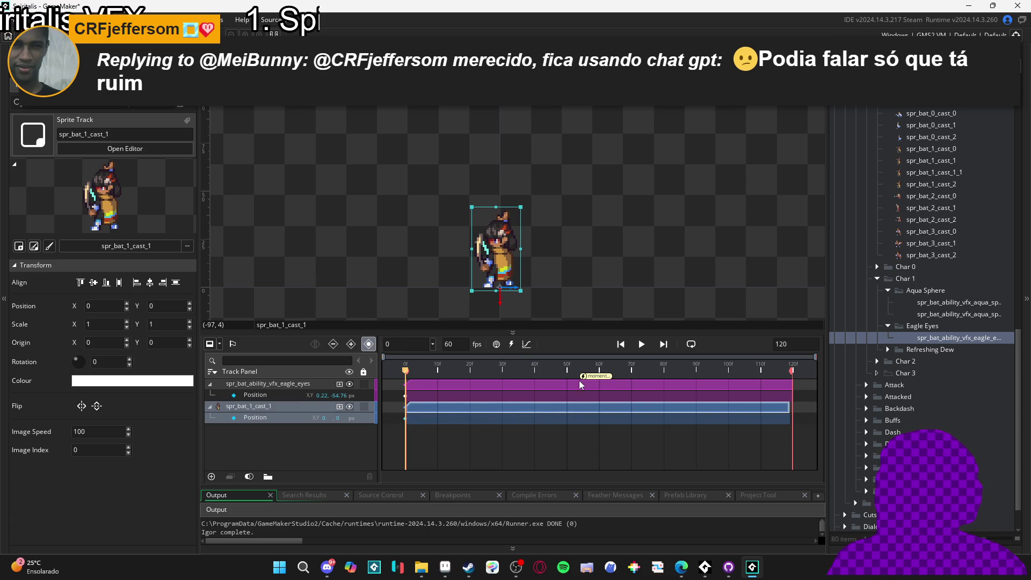
drag(583, 382, 798, 382)
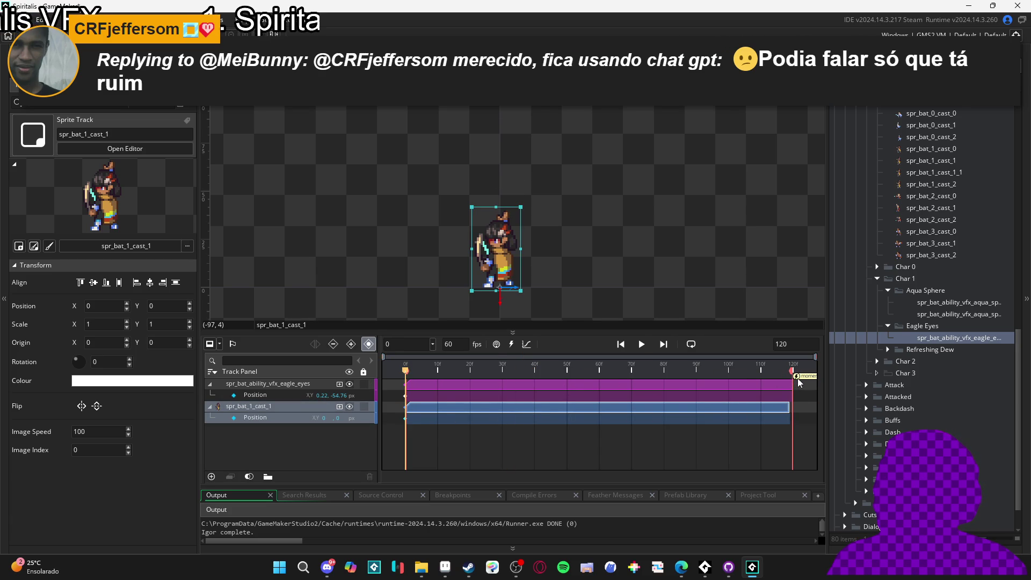
key(space)
key(space)
key(Home)
key(space)
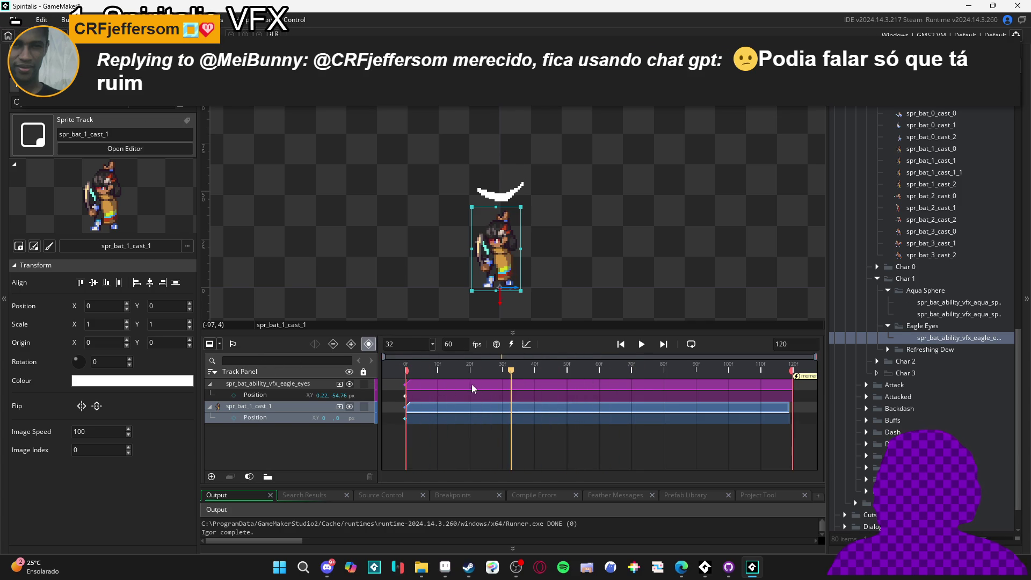
click(342, 386)
Add an Image Speed track to the eagle eyes clip, keyed at 100% on frame 29.
click(341, 386)
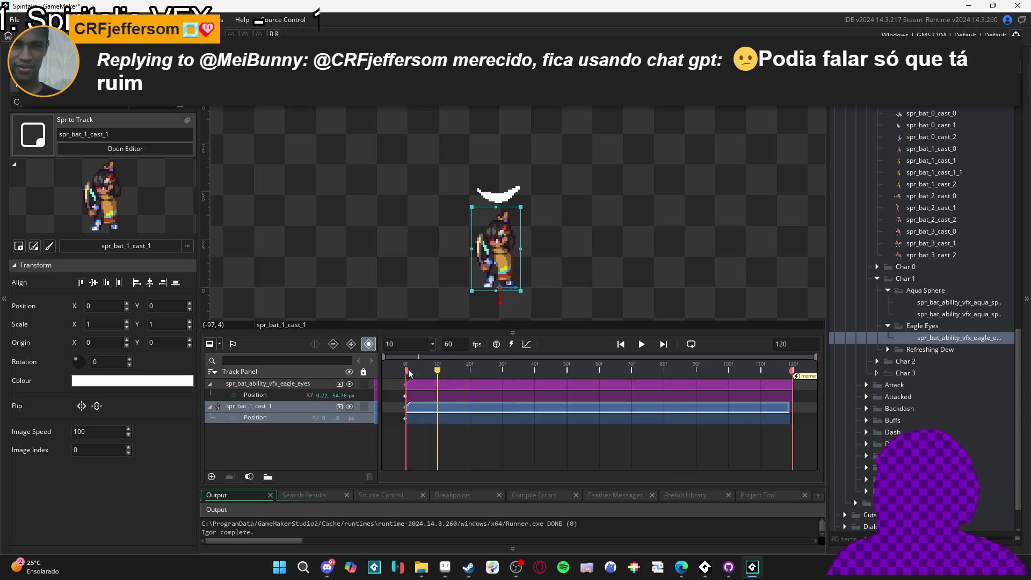
click(341, 387)
click(361, 424)
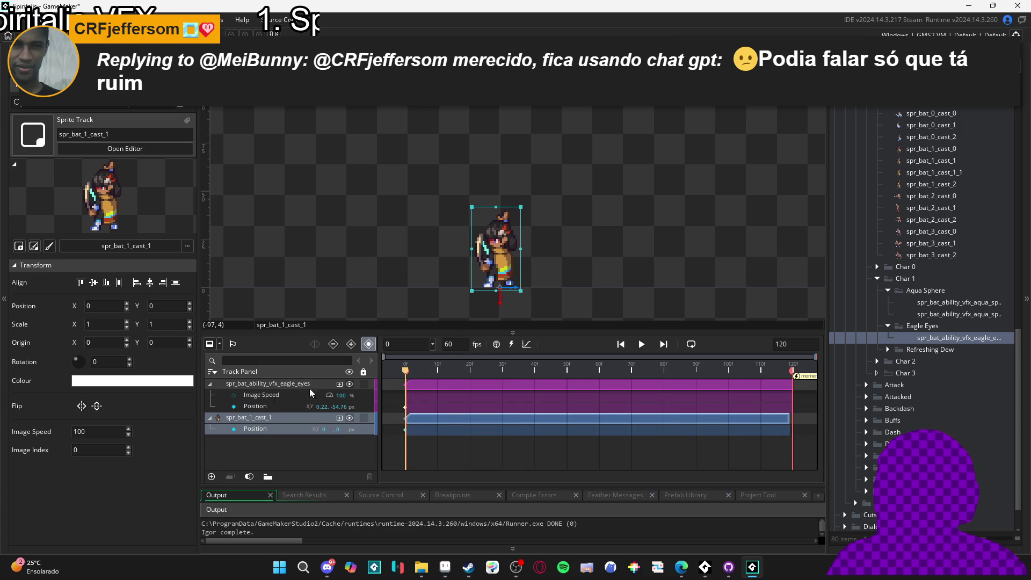
click(238, 396)
drag(427, 375, 500, 376)
click(235, 397)
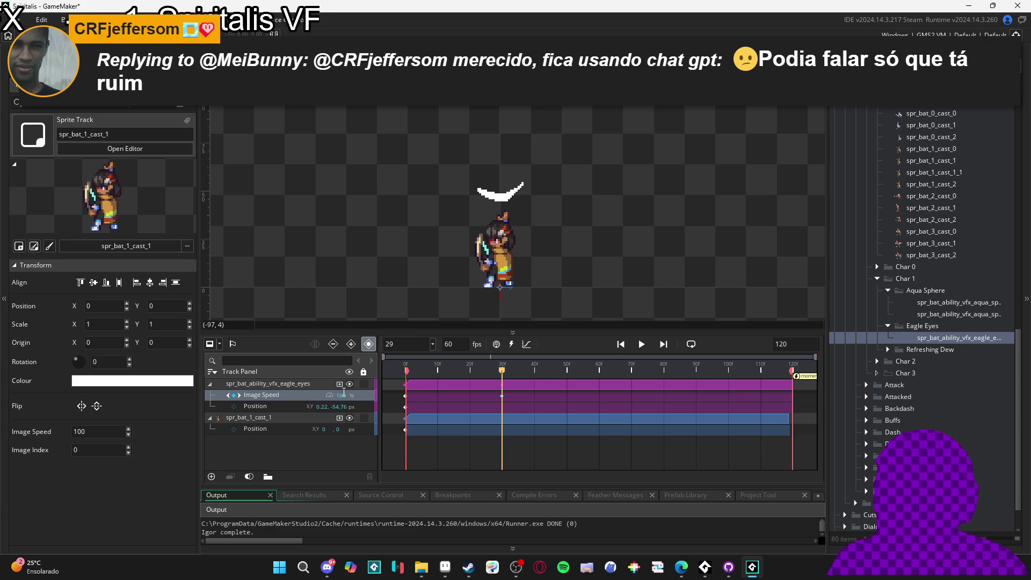
Key Image Speed to 0 at frame 31 and play back to check the freeze.
click(506, 371)
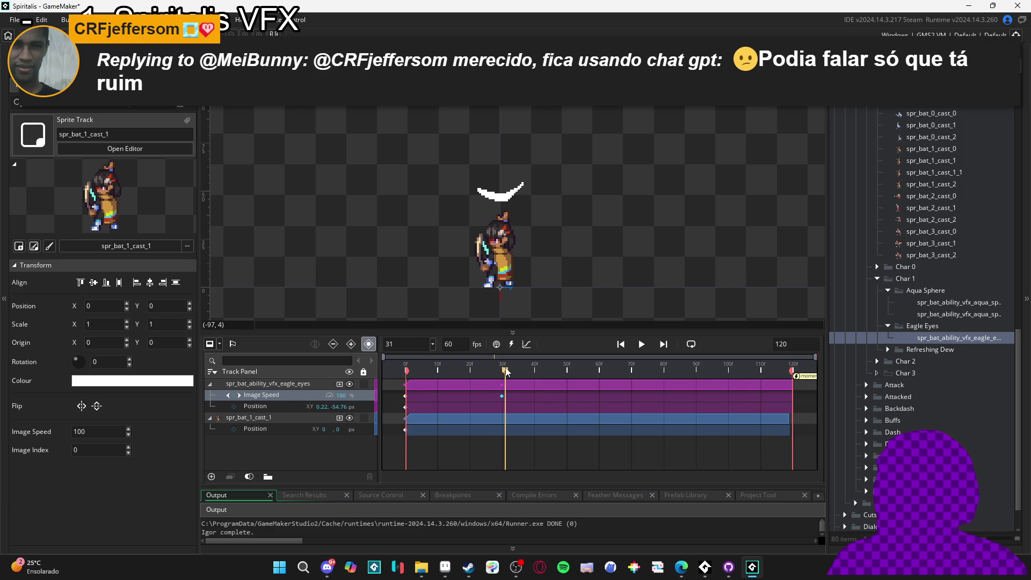
click(234, 395)
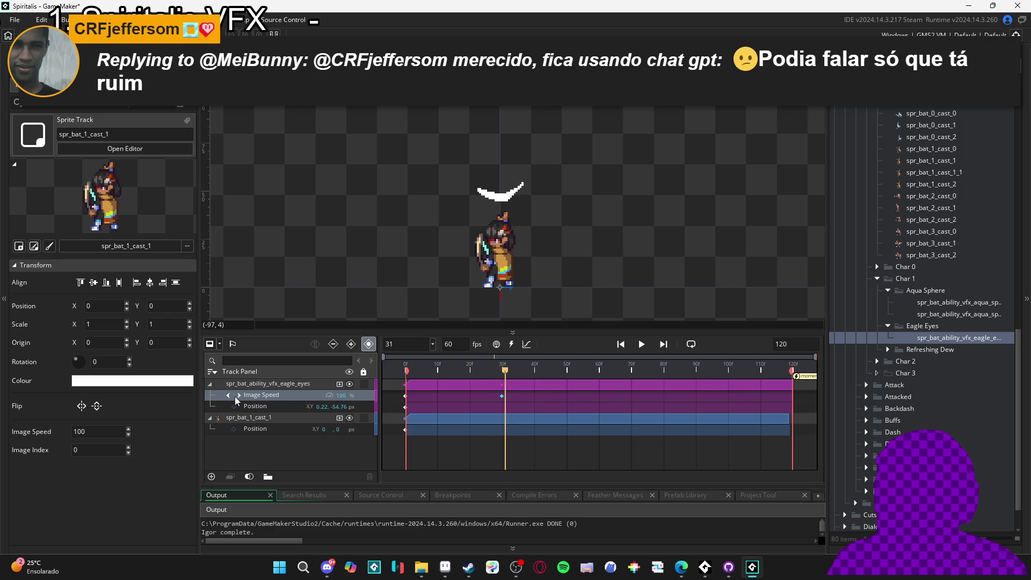
double_click(342, 395)
text(0)
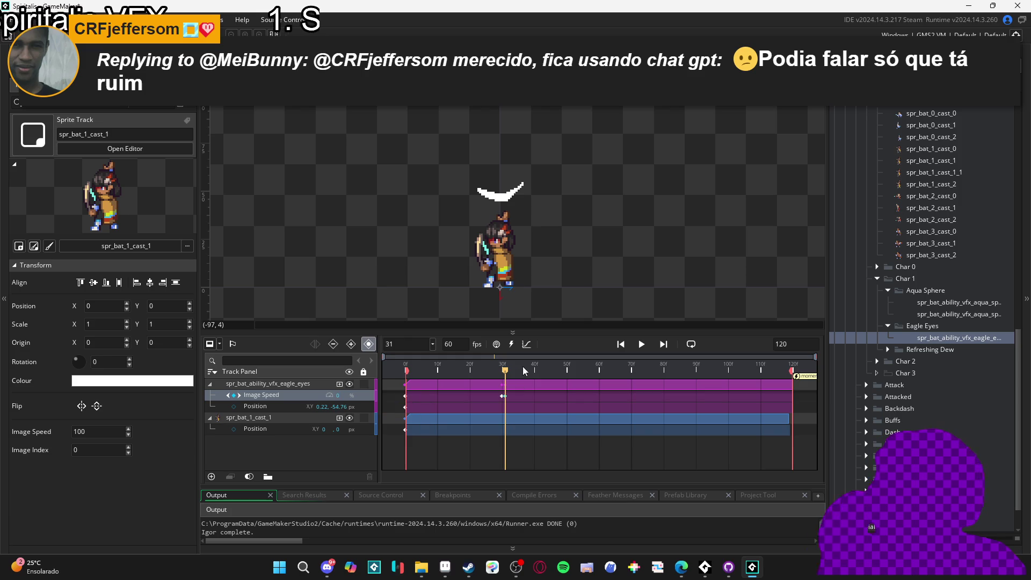
drag(493, 373, 325, 366)
key(space)
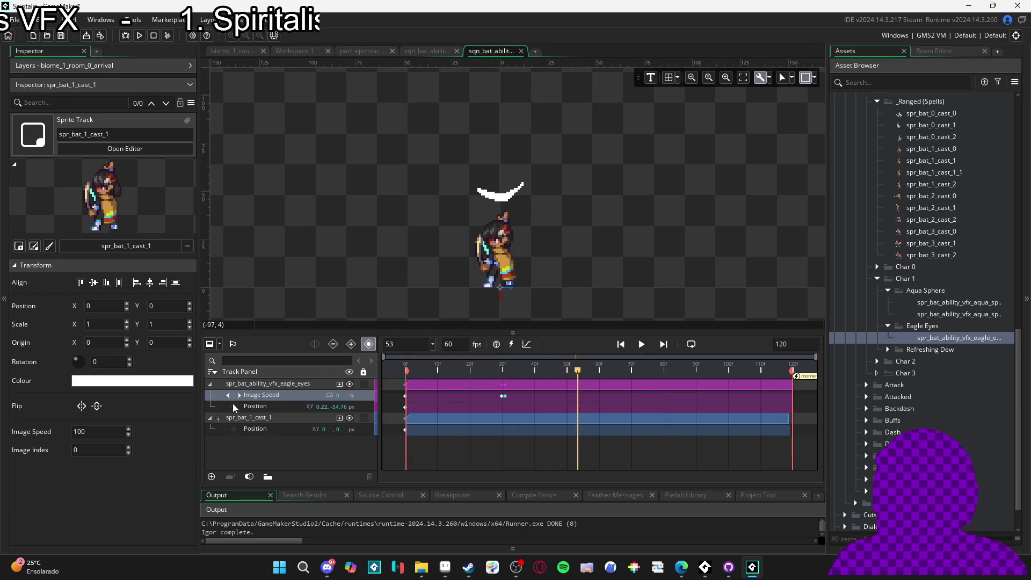
click(234, 395)
Add an Image Speed key at frame 55 and shift the keys one frame earlier, previewing the freeze.
click(579, 370)
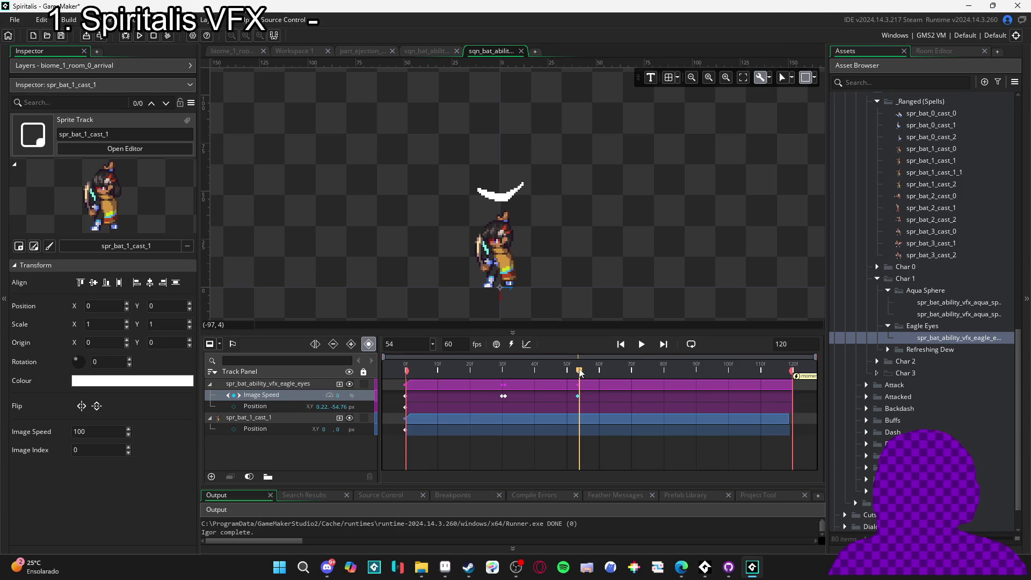
click(582, 371)
click(234, 397)
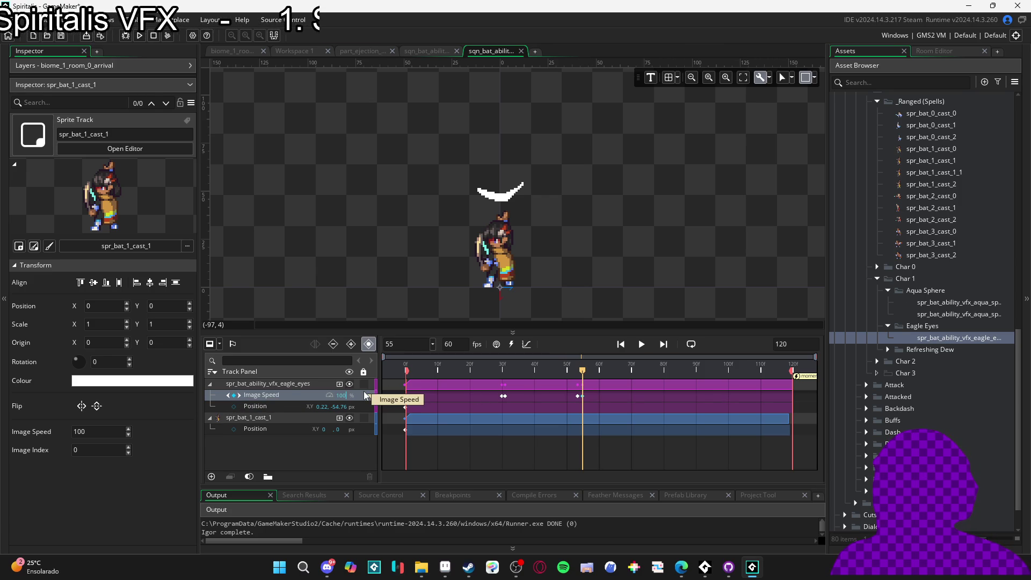
key(space)
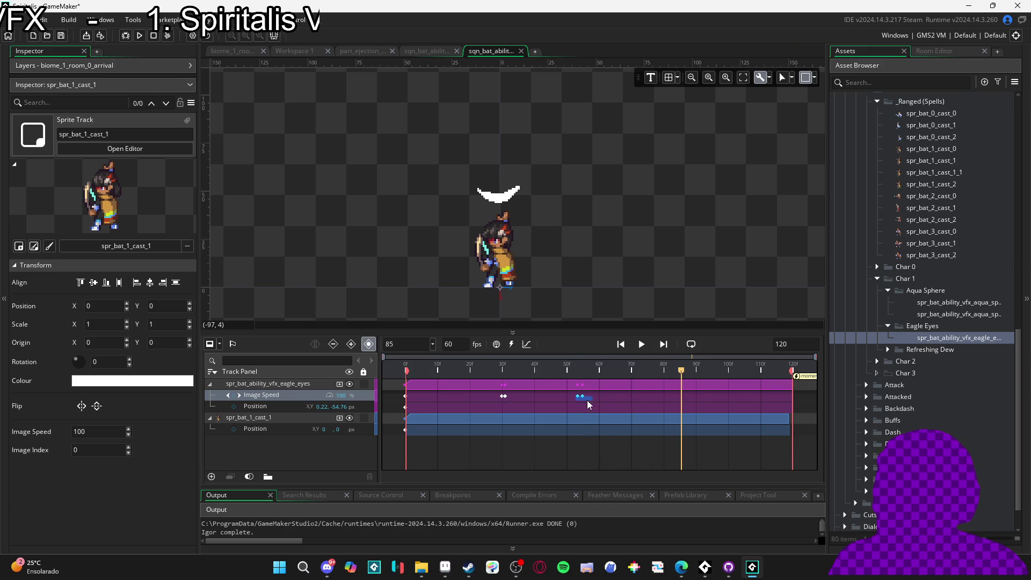
key(space)
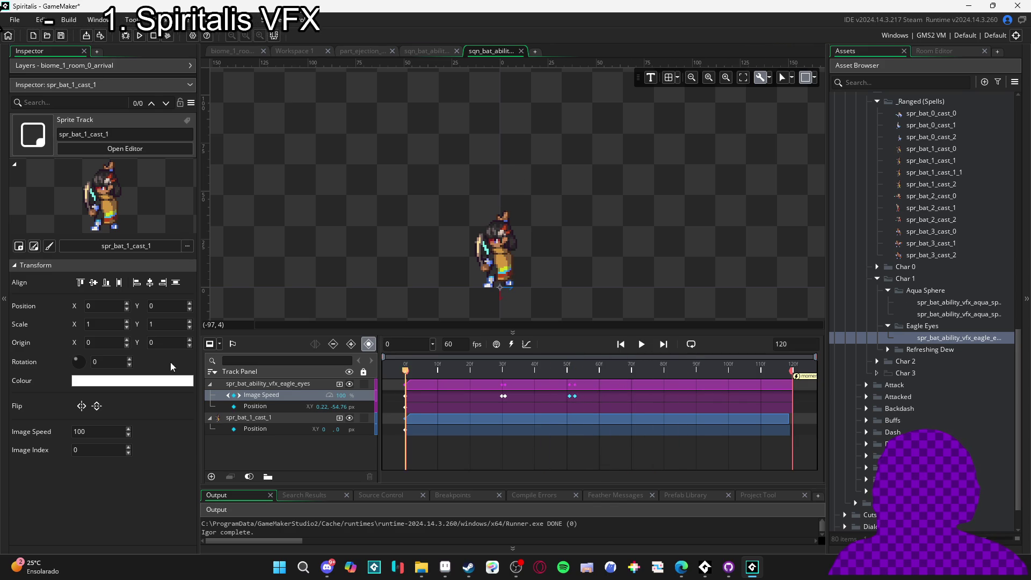
key(space)
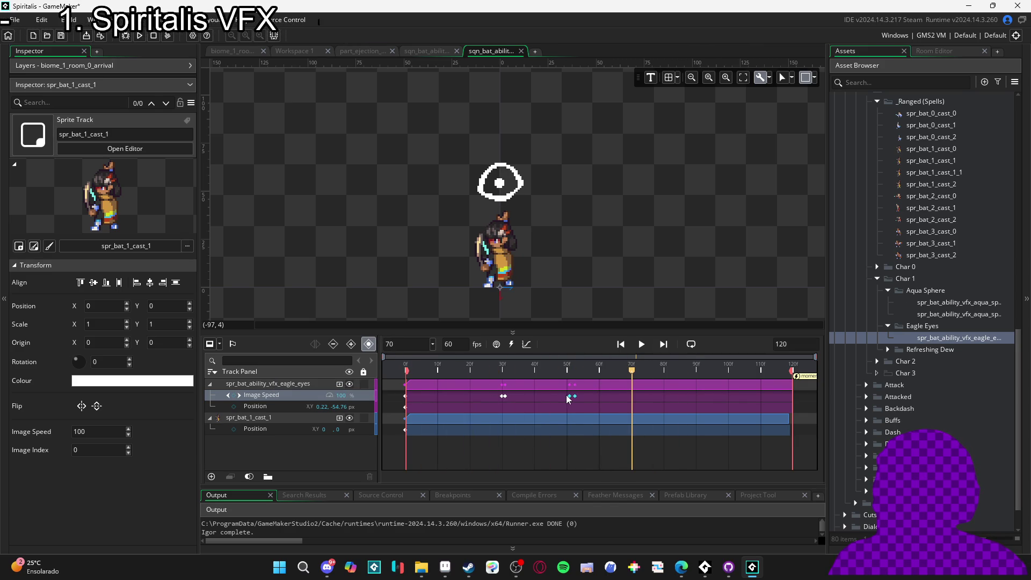
drag(564, 396, 560, 397)
key(space)
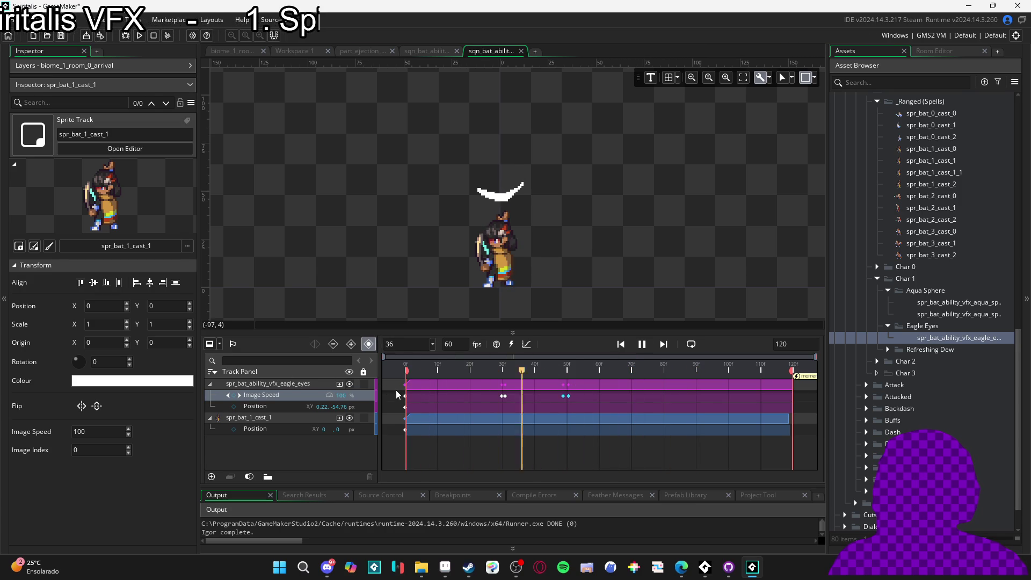
key(space)
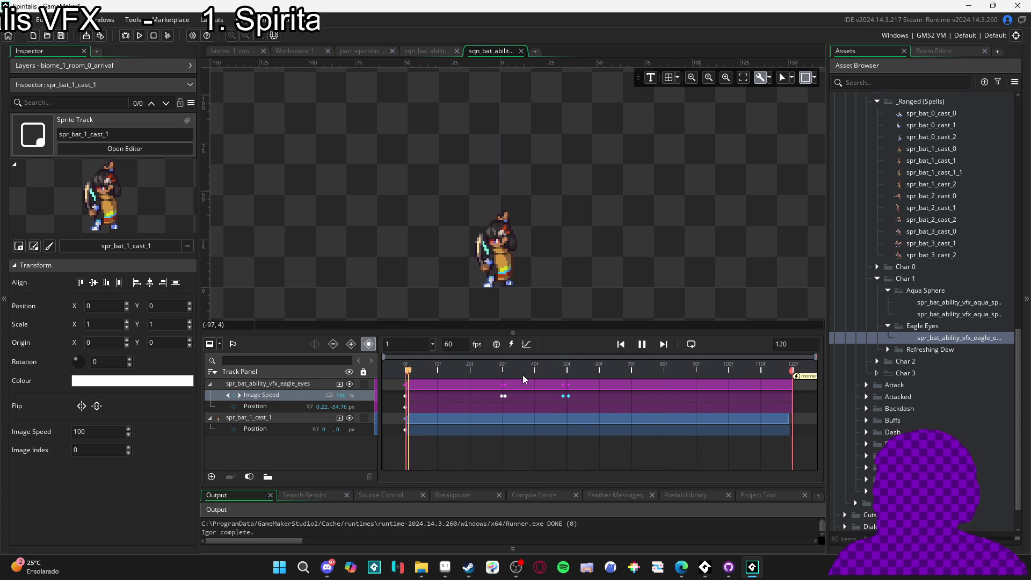
key(space)
Raise the later key's Image Speed to 150% and add another key at frame 63.
click(564, 396)
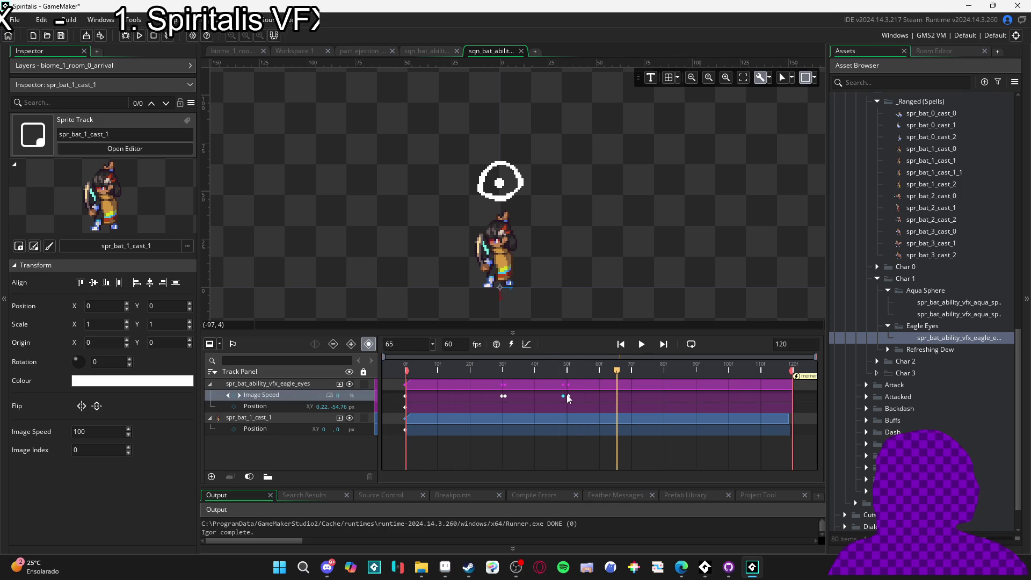
drag(336, 395, 514, 363)
click(454, 363)
key(space)
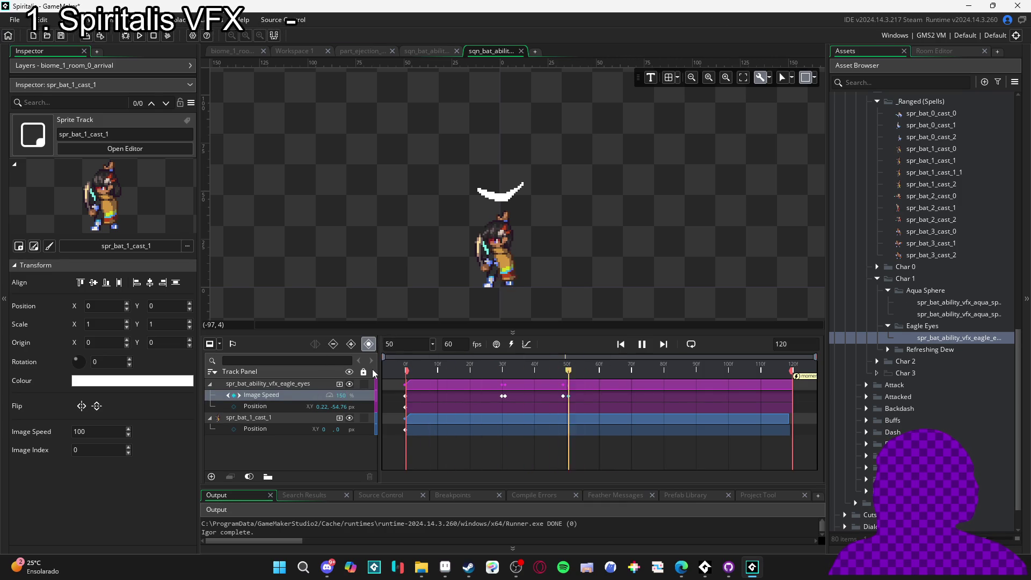
key(space)
drag(572, 368, 607, 373)
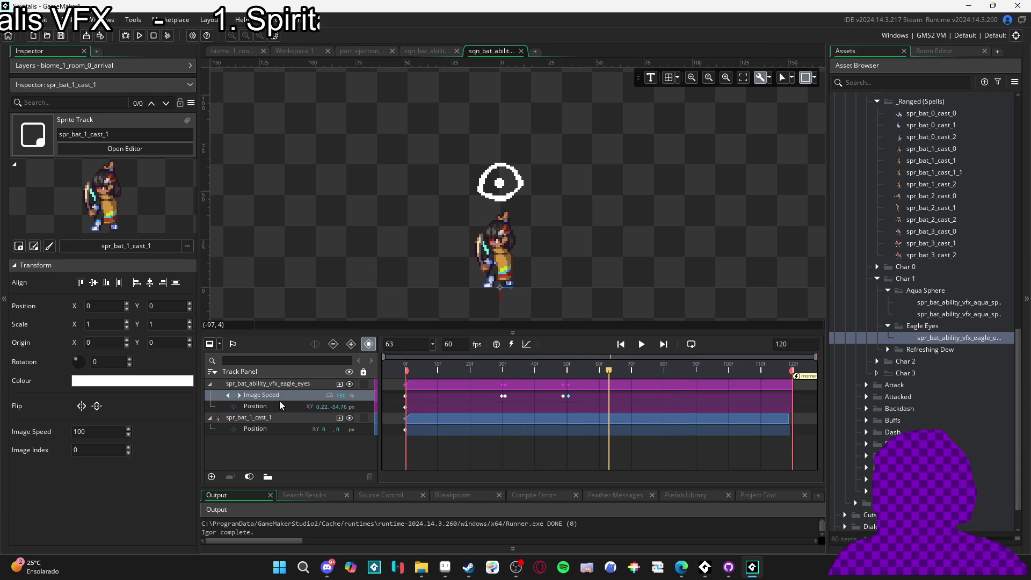
click(234, 395)
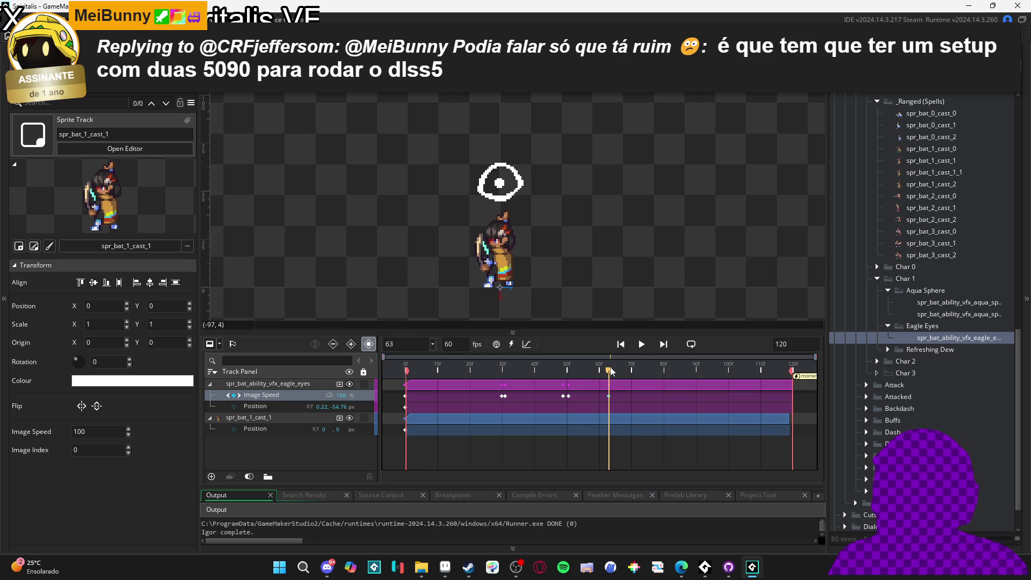
Set the eagle eyes Image Speed to 0 at frame 63.
drag(609, 373, 600, 378)
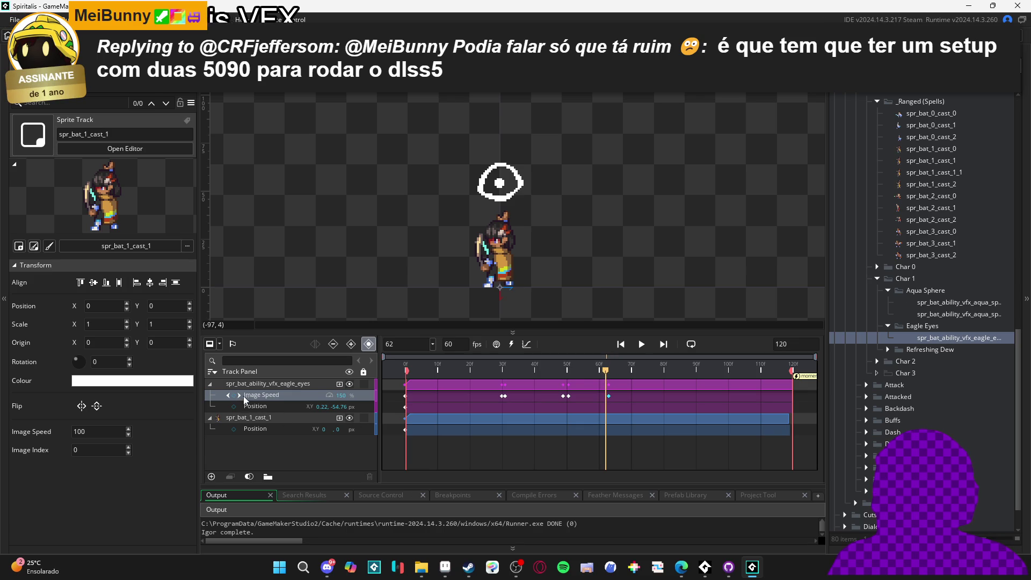
click(610, 371)
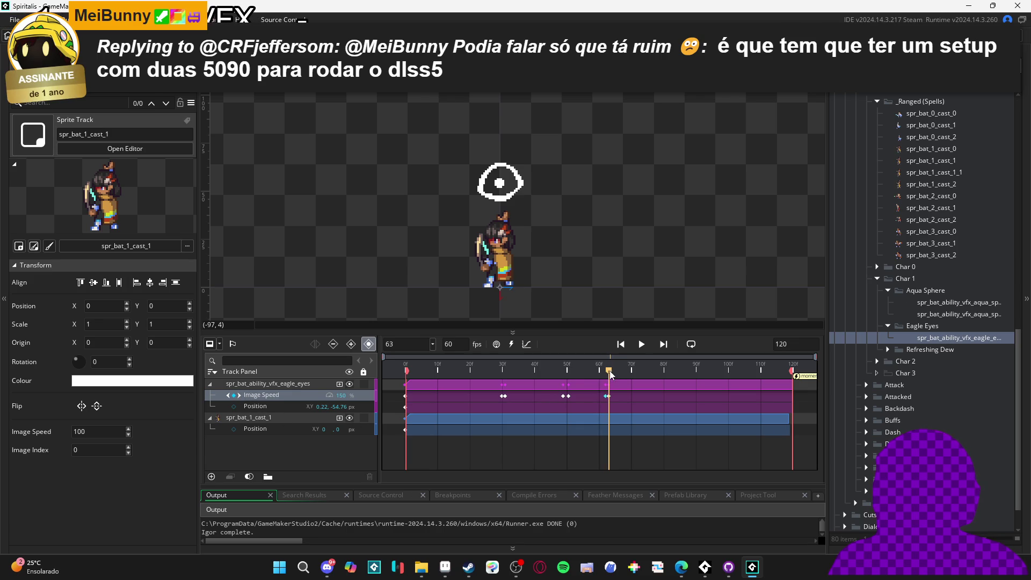
text(0)
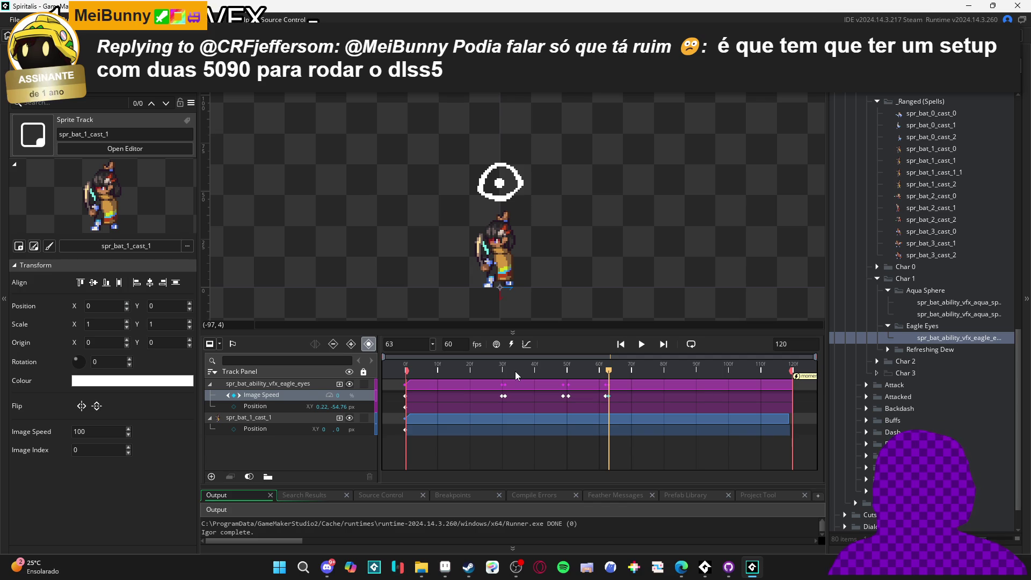
key(Return)
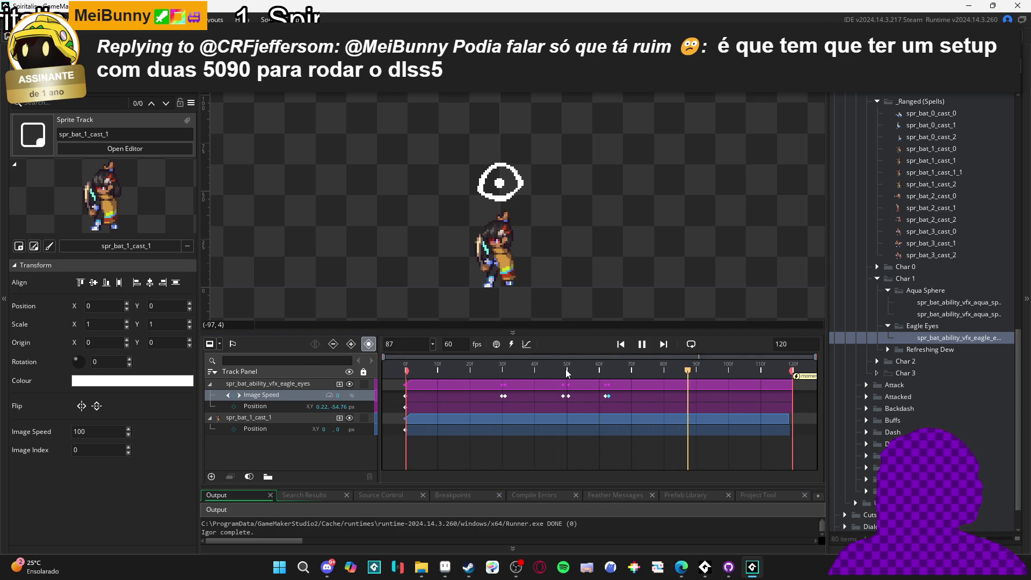
Extend the spr_bat_1_cast_1 clip to frame 119 and preview up to frame 59.
click(773, 418)
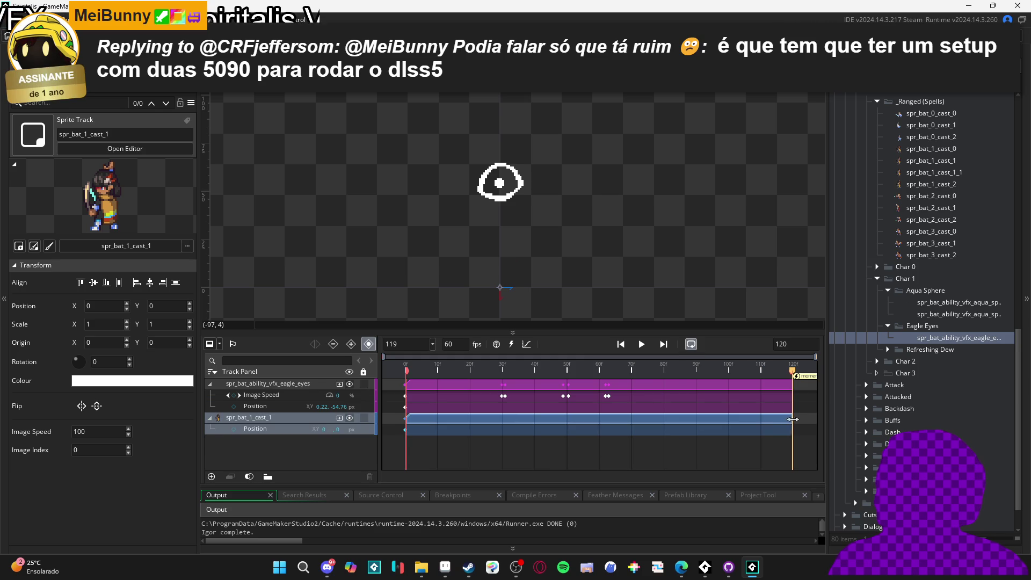
drag(789, 419, 793, 418)
key(space)
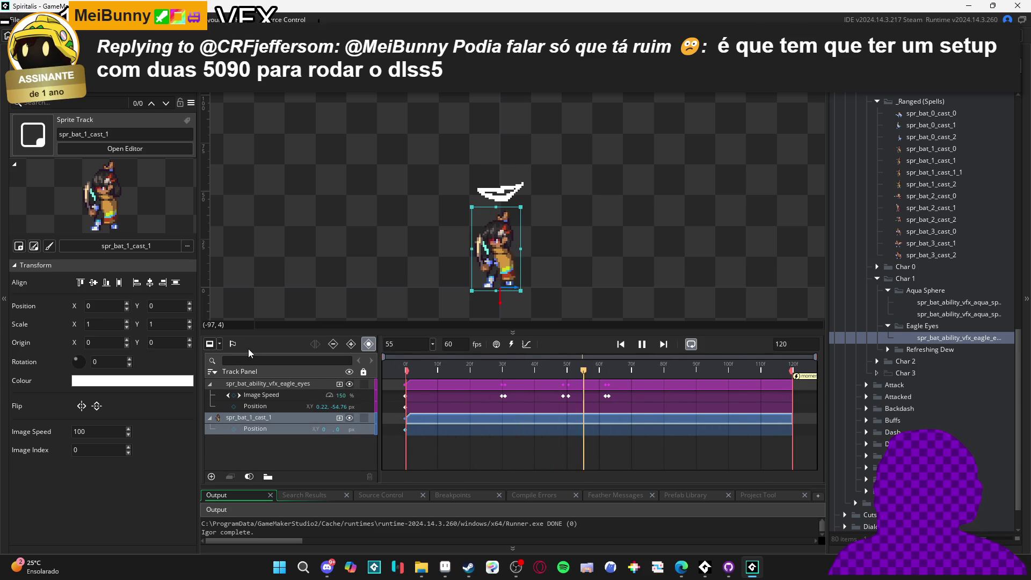
click(544, 371)
drag(546, 372, 601, 375)
Duplicate the eagle eyes track, start the copy around frame 60, and delete its Image Speed keys.
click(259, 385)
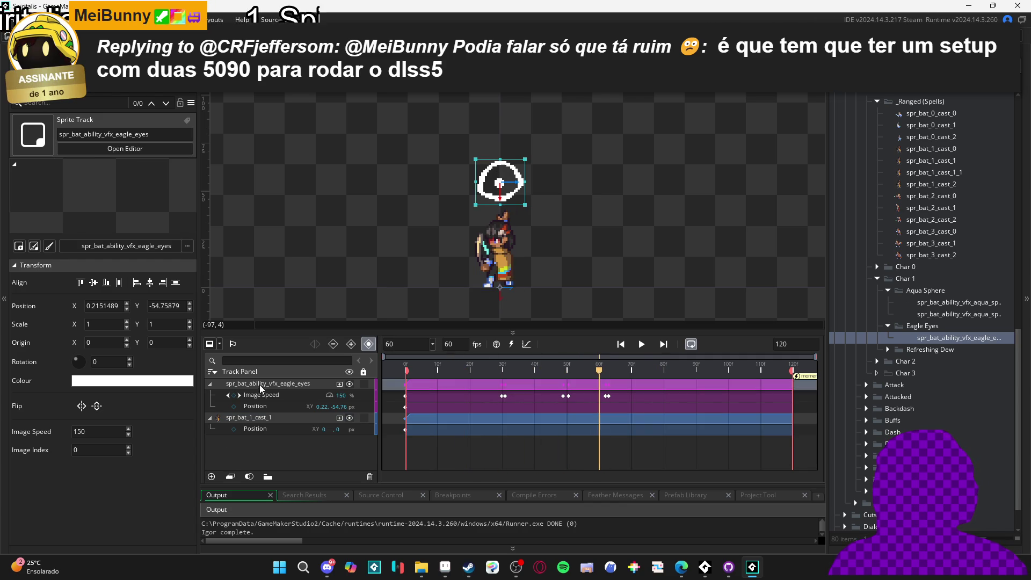
key(ctrl+d)
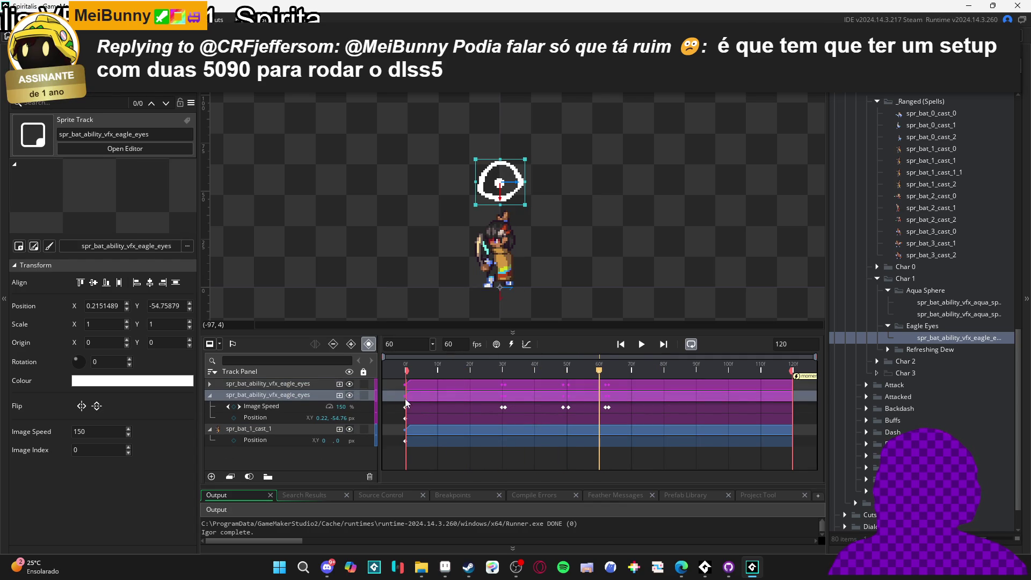
mouse_move(406, 384)
mouse_down()
mouse_move(598, 385)
mouse_move(481, 394)
mouse_move(470, 410)
mouse_up()
click(611, 395)
key(Delete)
Key the top track's Image Speed to 0 at frame 60 and end its clip near frame 110.
click(600, 385)
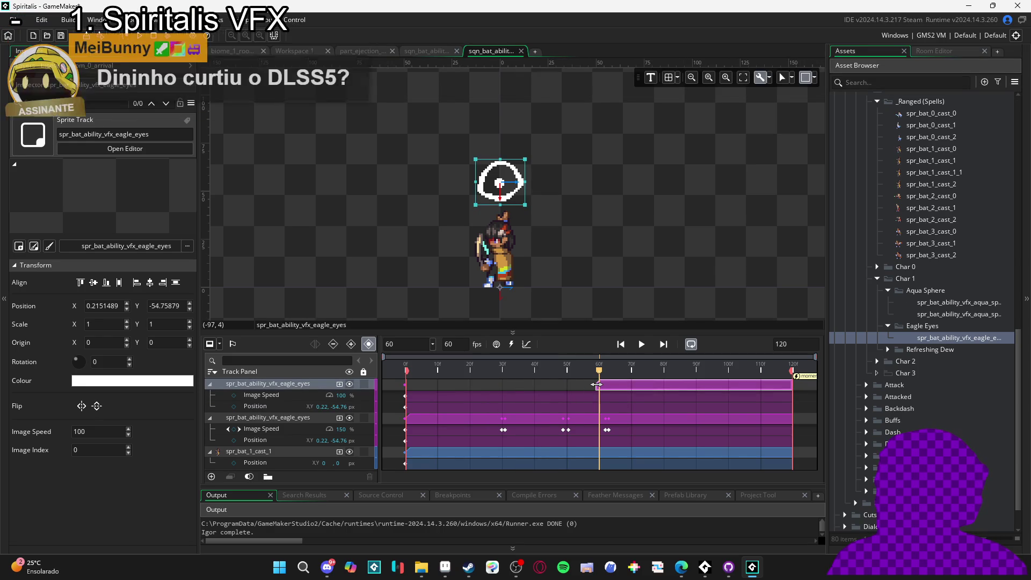
click(234, 395)
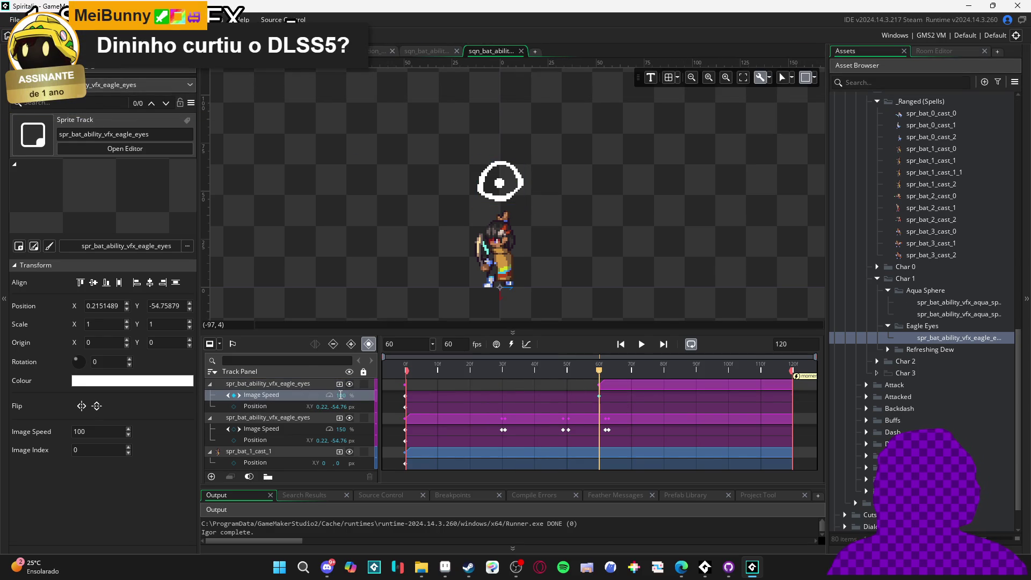
text(0)
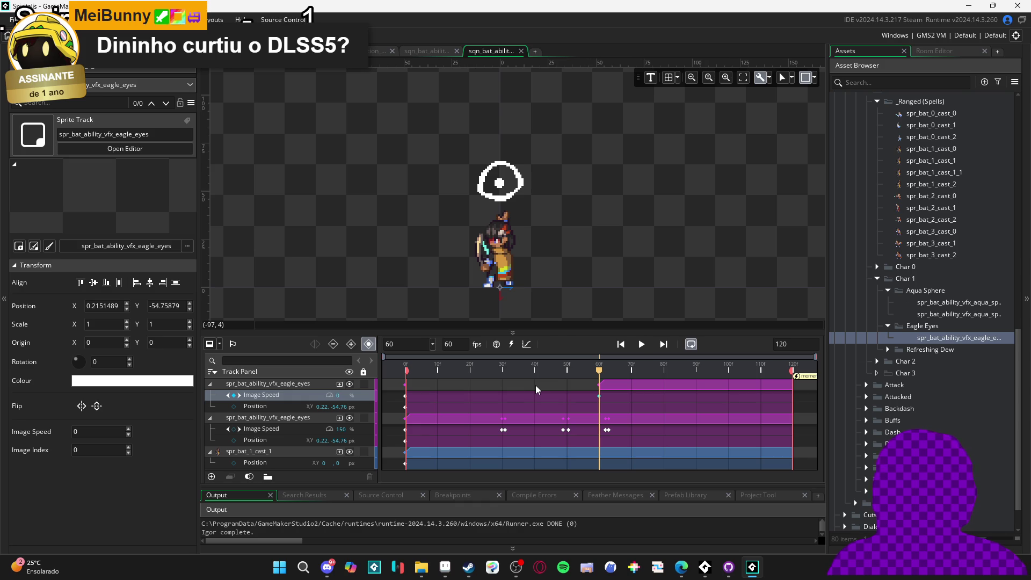
click(787, 387)
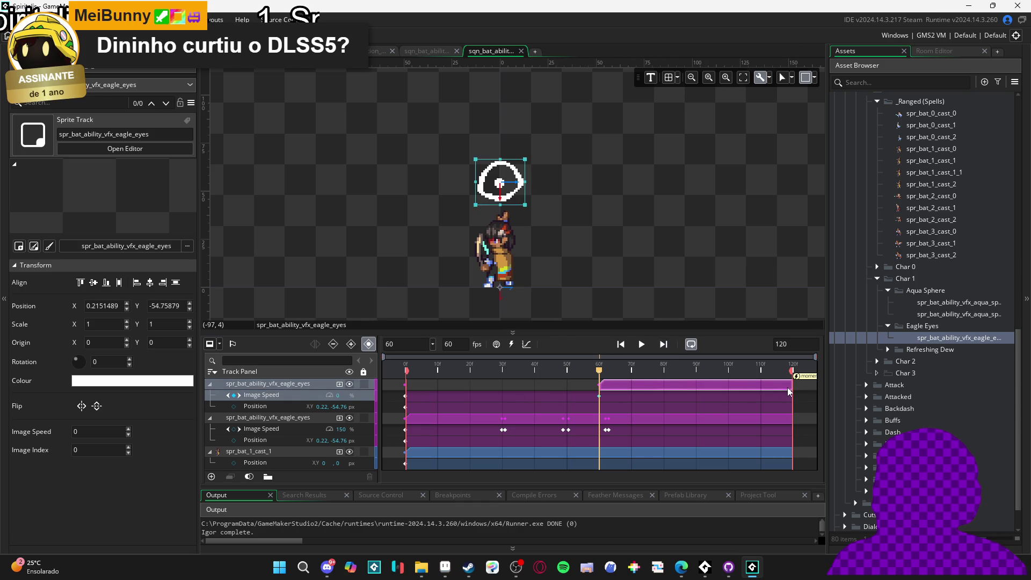
mouse_move(794, 387)
mouse_down()
mouse_move(725, 396)
mouse_move(763, 389)
mouse_up()
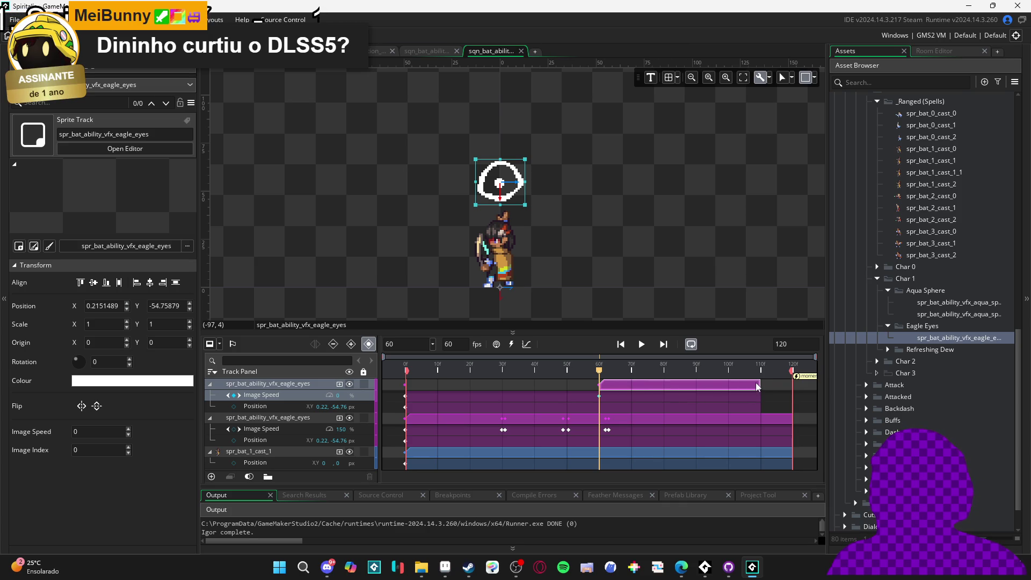
mouse_move(599, 374)
mouse_down()
mouse_move(626, 375)
mouse_move(590, 372)
mouse_move(601, 376)
mouse_up()
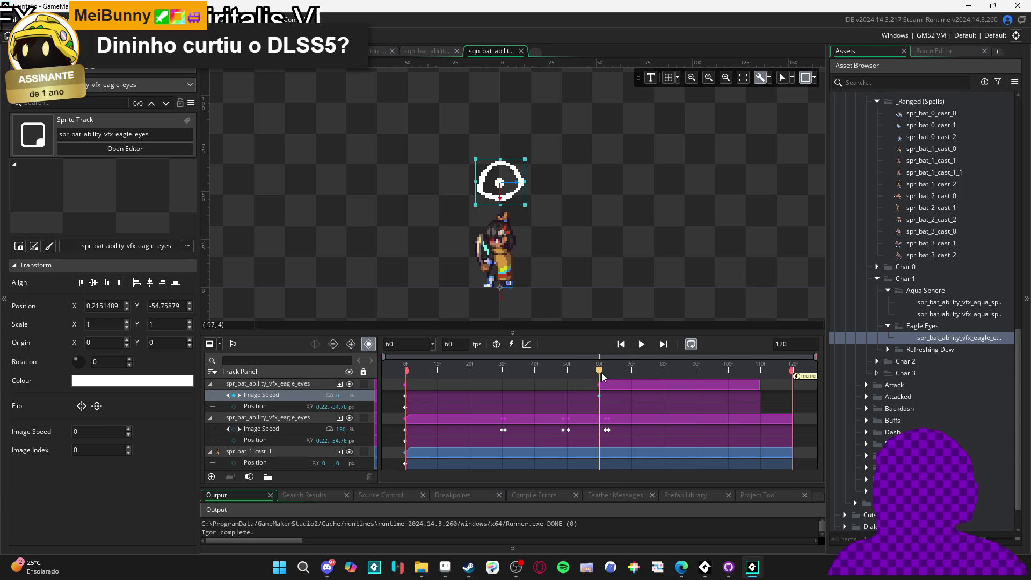
Hide the second eagle-eyes track and show the eagle-eyes sprite's properties.
click(348, 417)
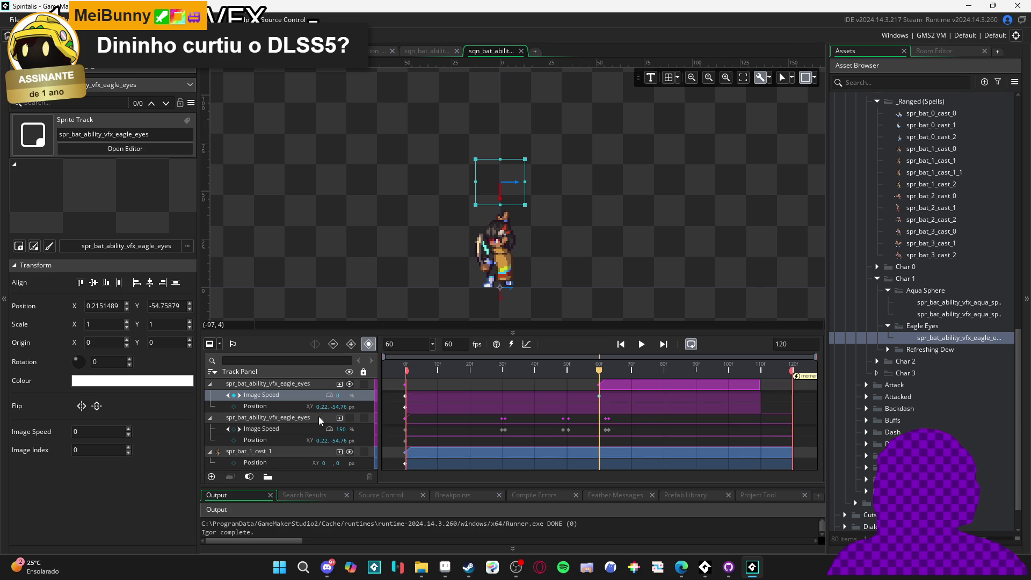
click(301, 384)
mouse_move(596, 385)
mouse_down()
mouse_move(757, 382)
mouse_move(599, 379)
mouse_up()
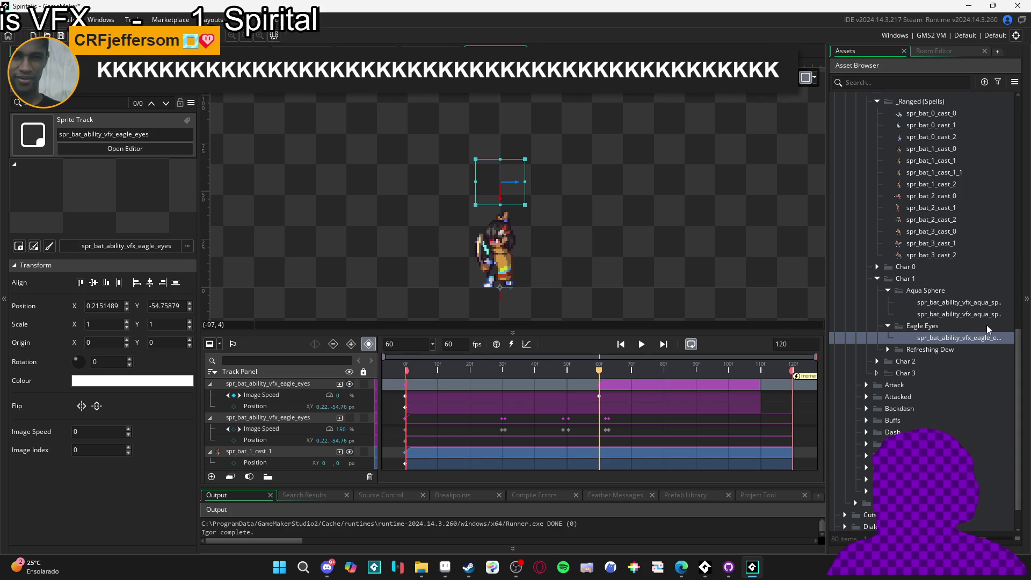
click(962, 339)
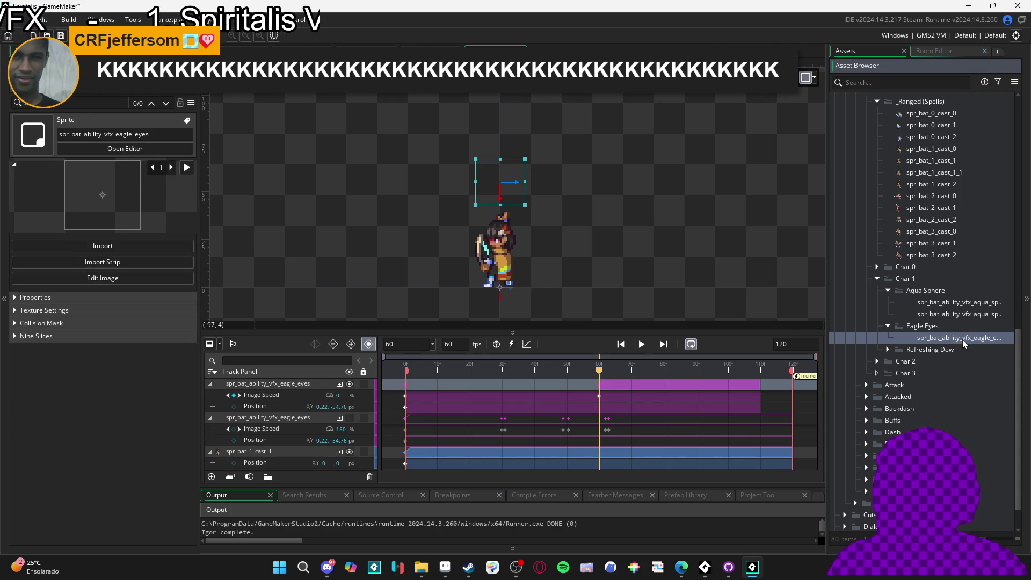
click(117, 296)
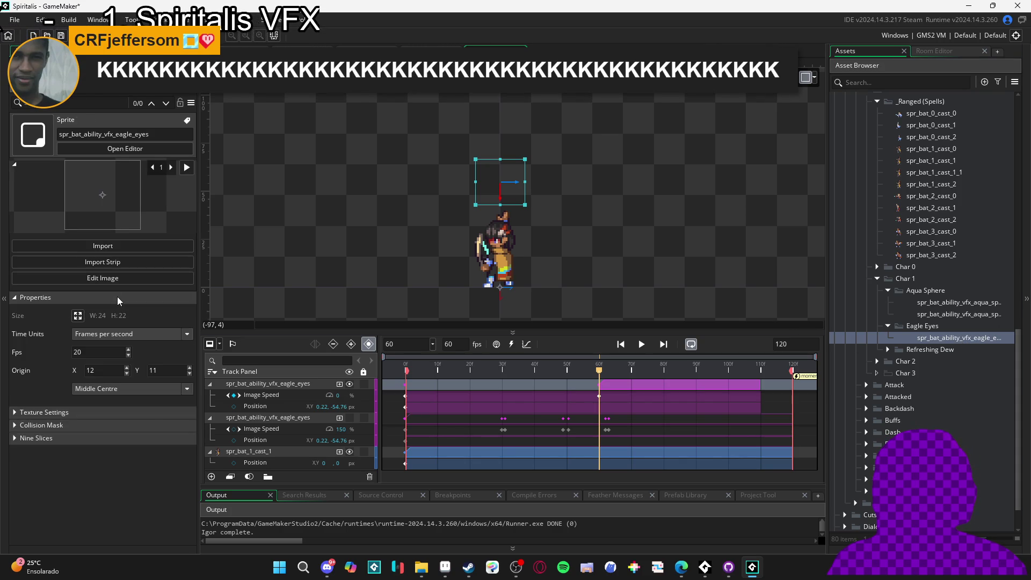
Preview the eagle-eyes sprite's frames to find the fully open eye.
click(117, 297)
double_click(924, 337)
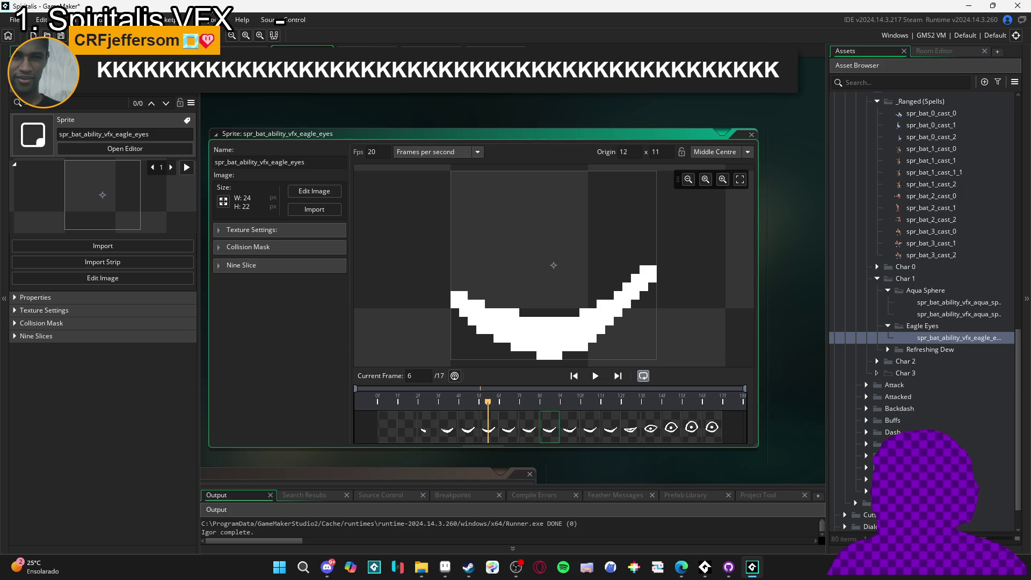
key(Escape)
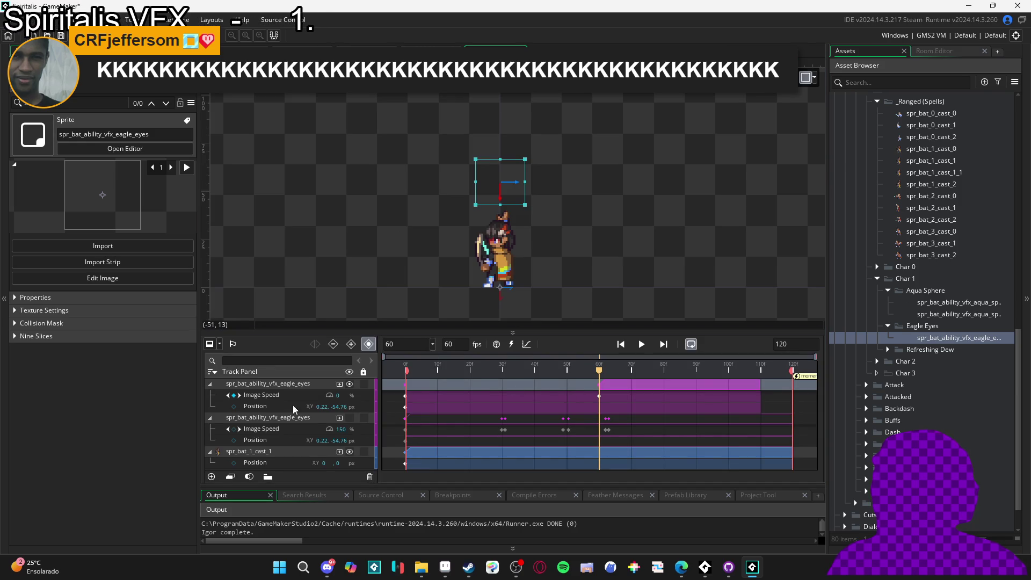
Add an Image Index key of 16 at frame 60 on the first eagle-eyes track.
click(340, 384)
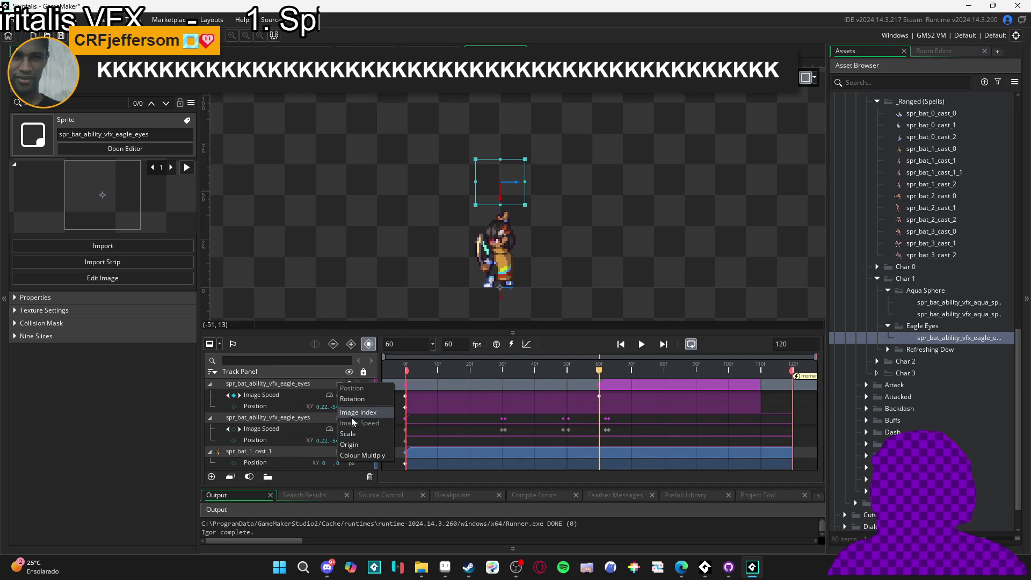
click(372, 411)
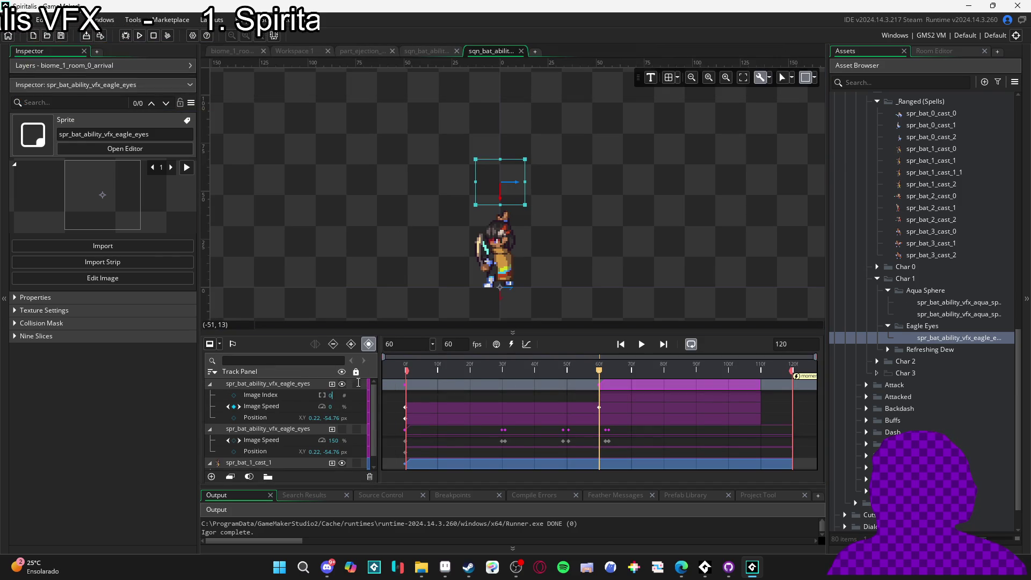
text(6)
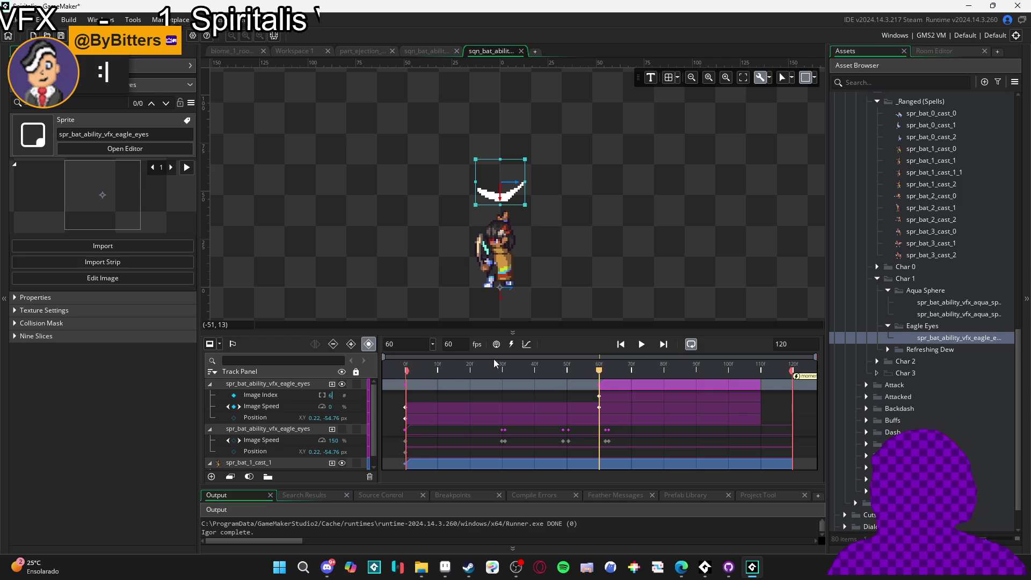
key(BackSpace)
text(8)
key(BackSpace)
text(9)
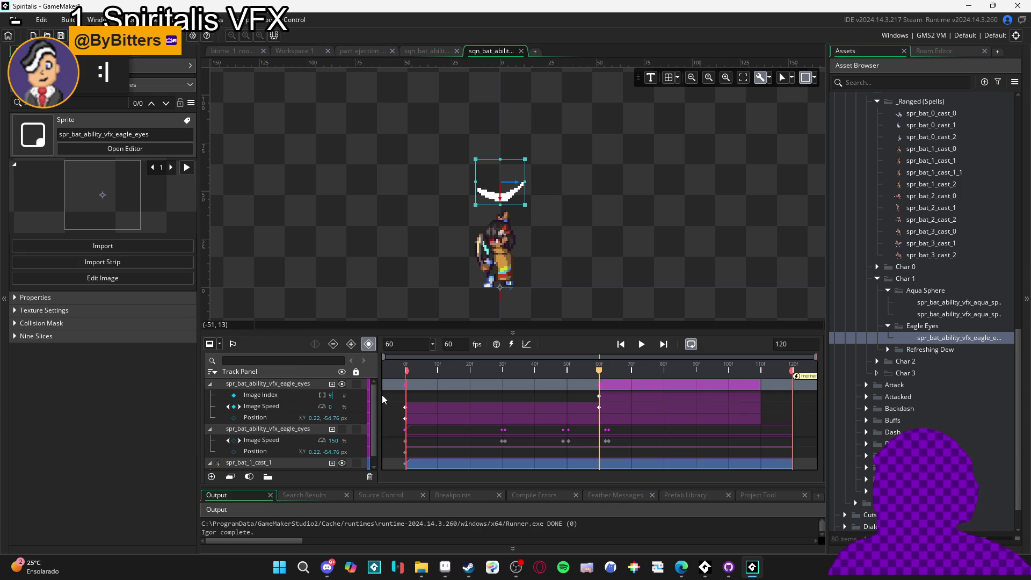
key(BackSpace)
text(10)
key(BackSpace)
text(1)
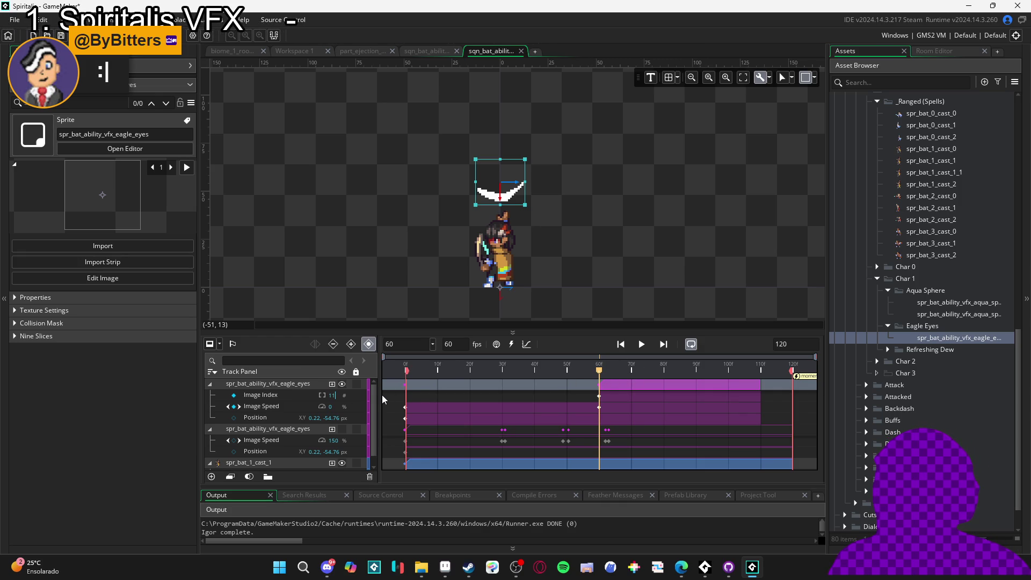
key(BackSpace)
text(5)
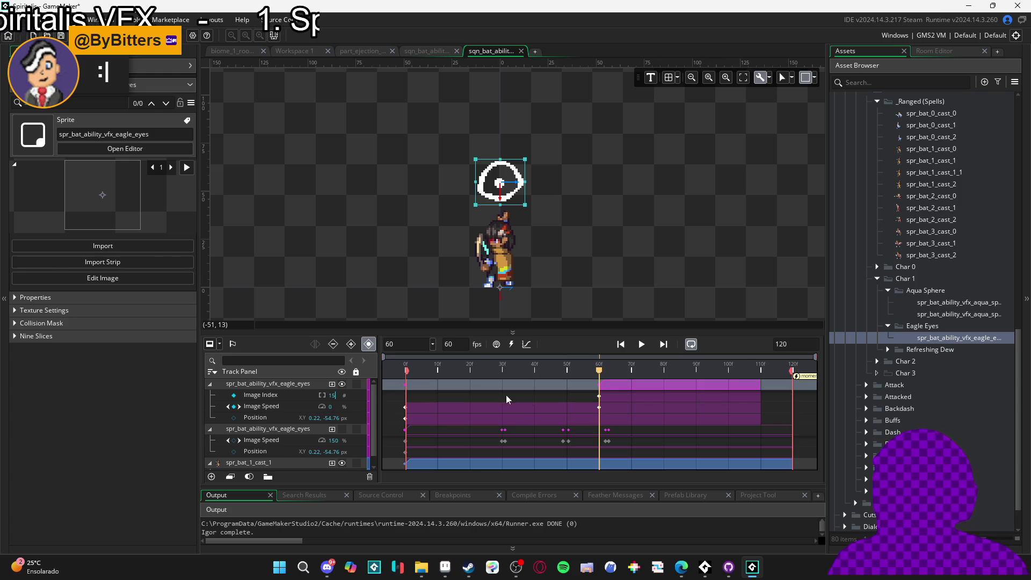
key(BackSpace)
text(6)
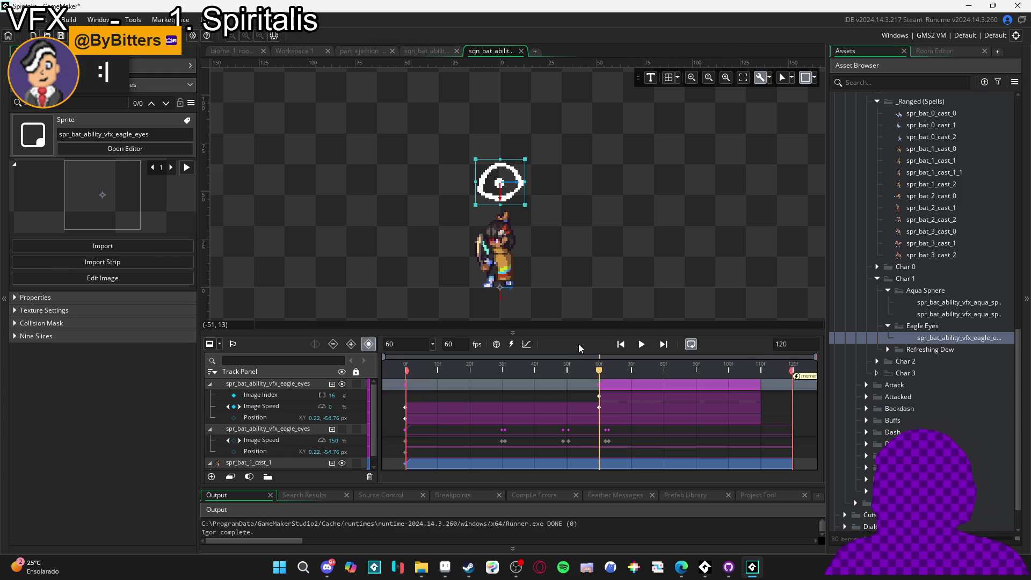
At frame 70, enlarge the eagle eye and re-centre it over the character.
drag(605, 370, 633, 375)
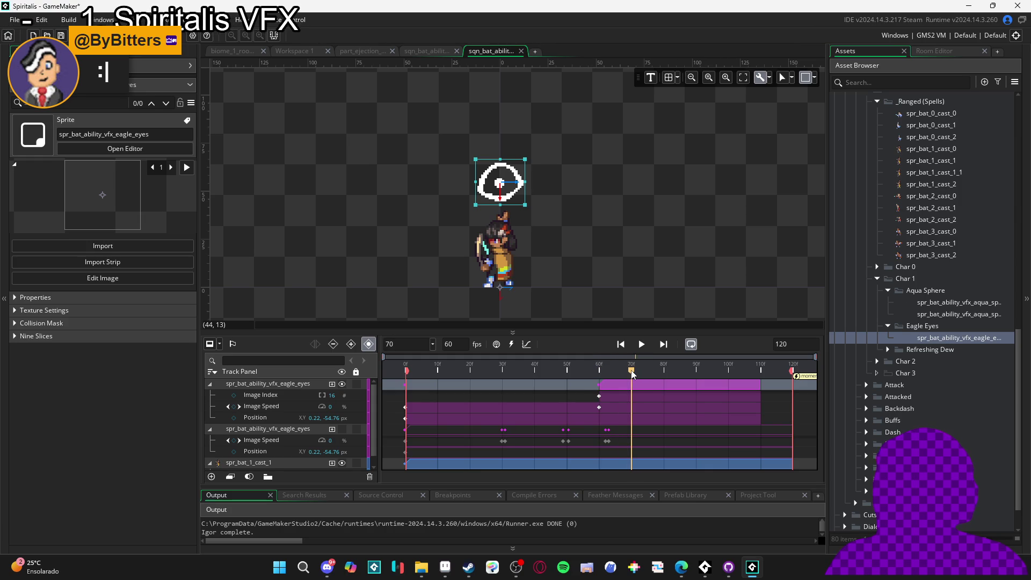
drag(524, 160, 591, 98)
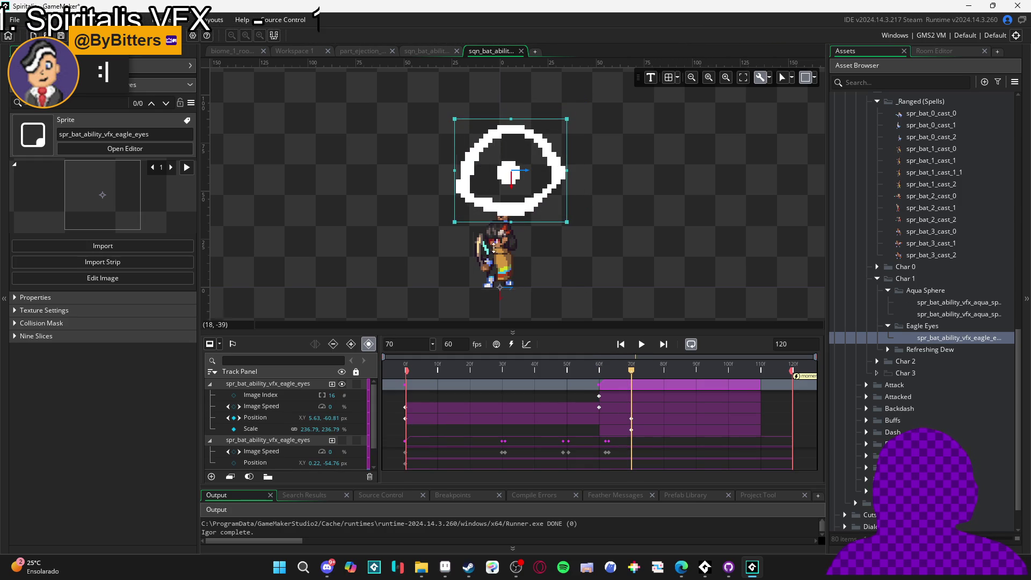
click(344, 447)
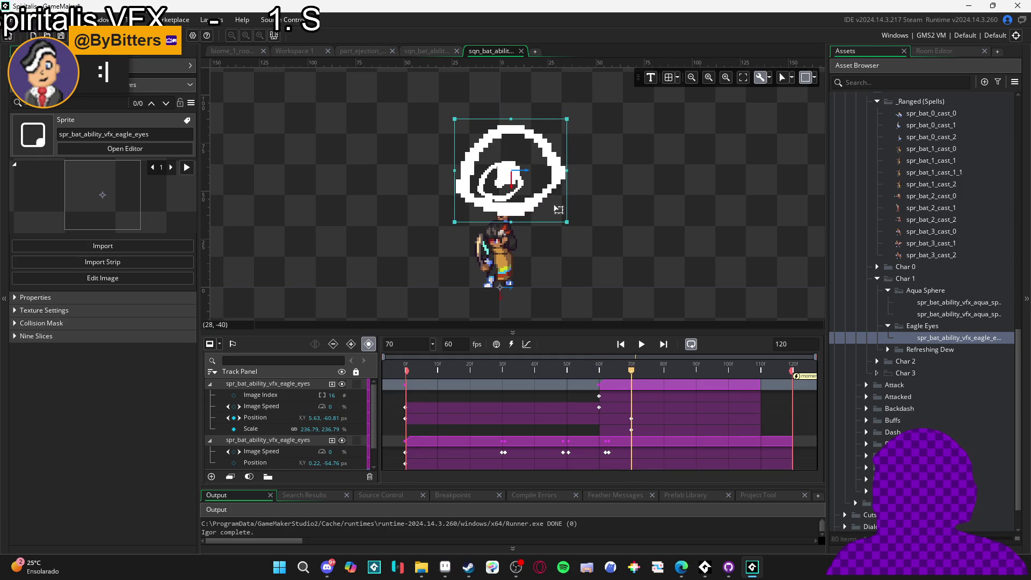
drag(560, 216, 550, 227)
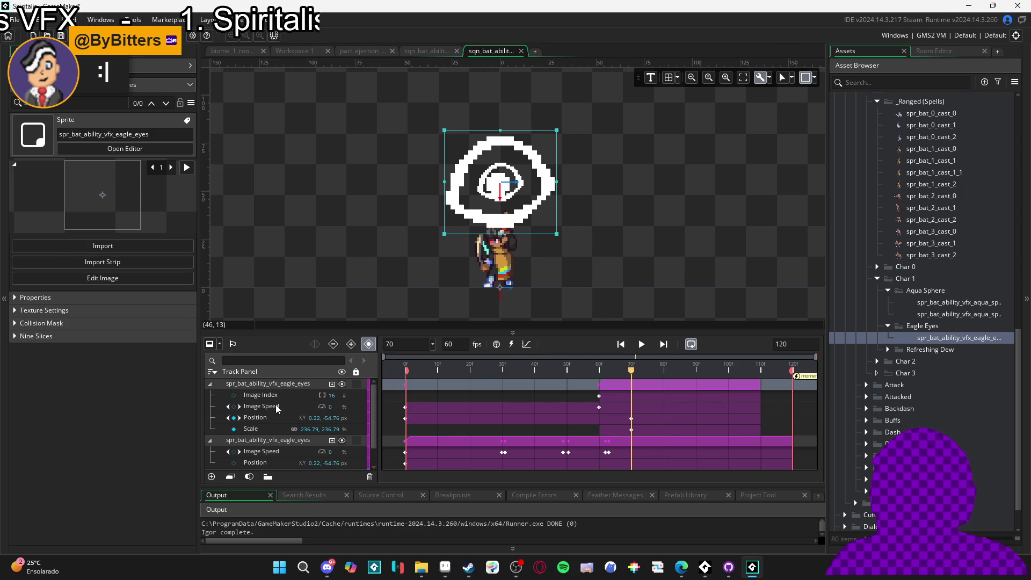
click(268, 418)
Key the first track's Scale at 100, 100 on frame 60.
mouse_move(634, 373)
mouse_down()
mouse_move(586, 367)
mouse_move(601, 365)
mouse_up()
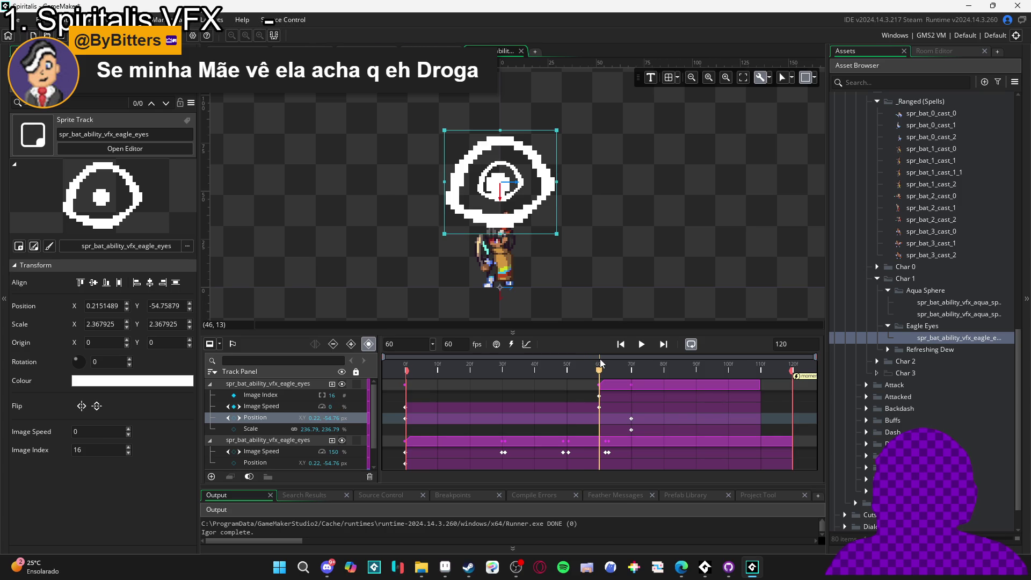
click(236, 429)
double_click(309, 429)
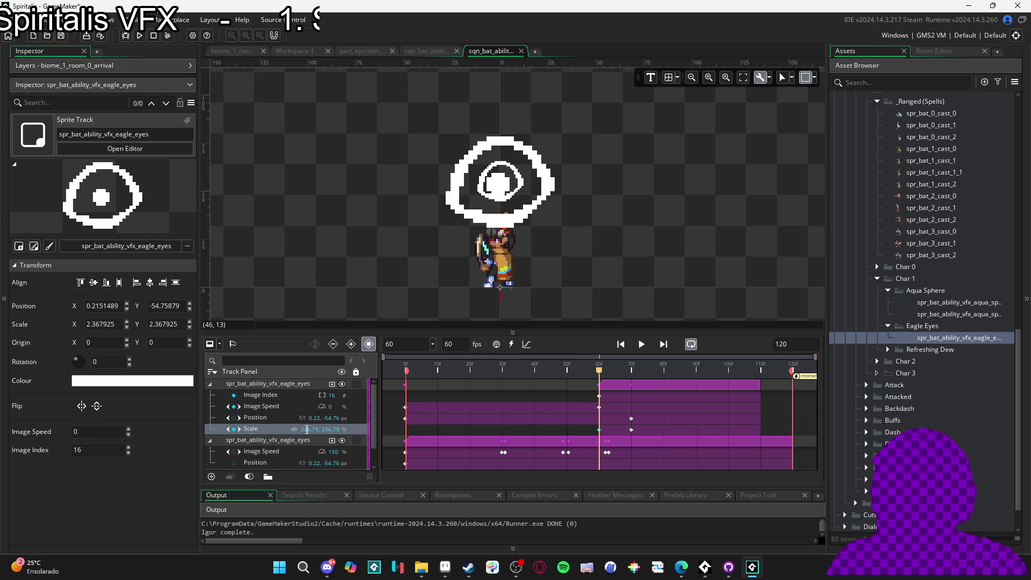
text(100)
key(Tab)
text(100)
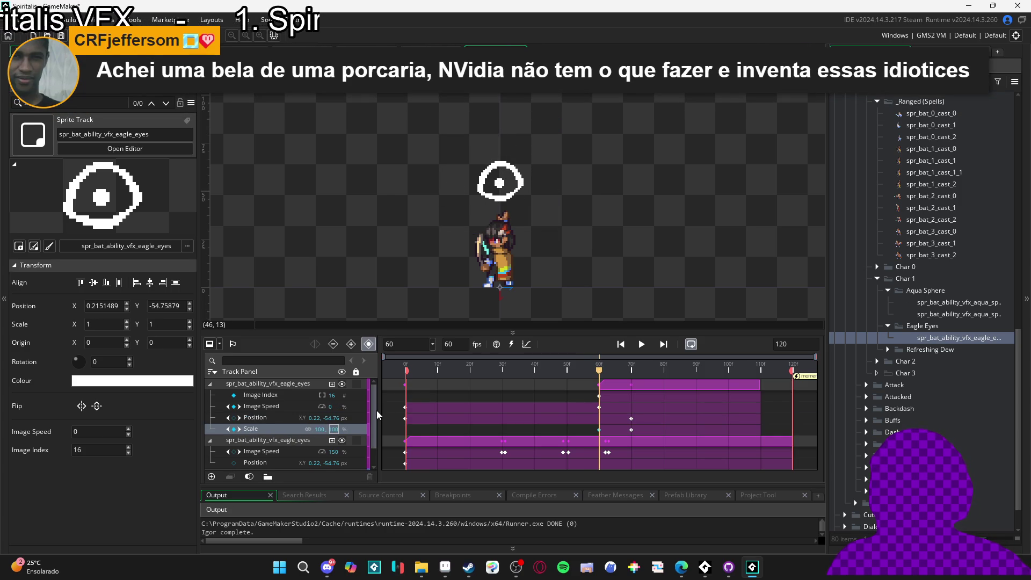
mouse_move(605, 379)
mouse_down()
mouse_move(643, 380)
mouse_move(598, 385)
mouse_up()
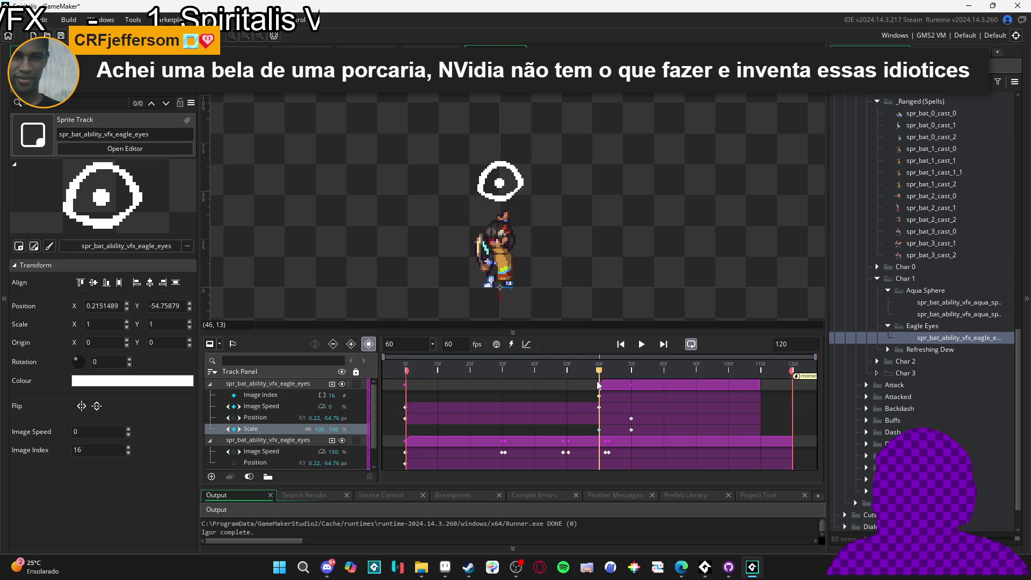
click(332, 384)
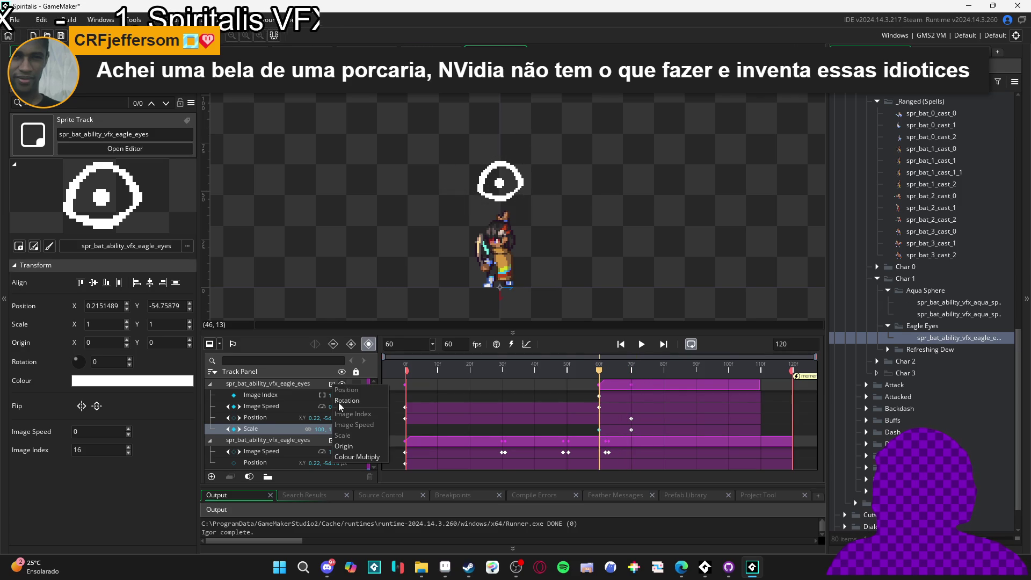
Add Colour Multiply keys at frames 60 and 70, with alpha 0 at frame 70.
click(358, 459)
click(237, 395)
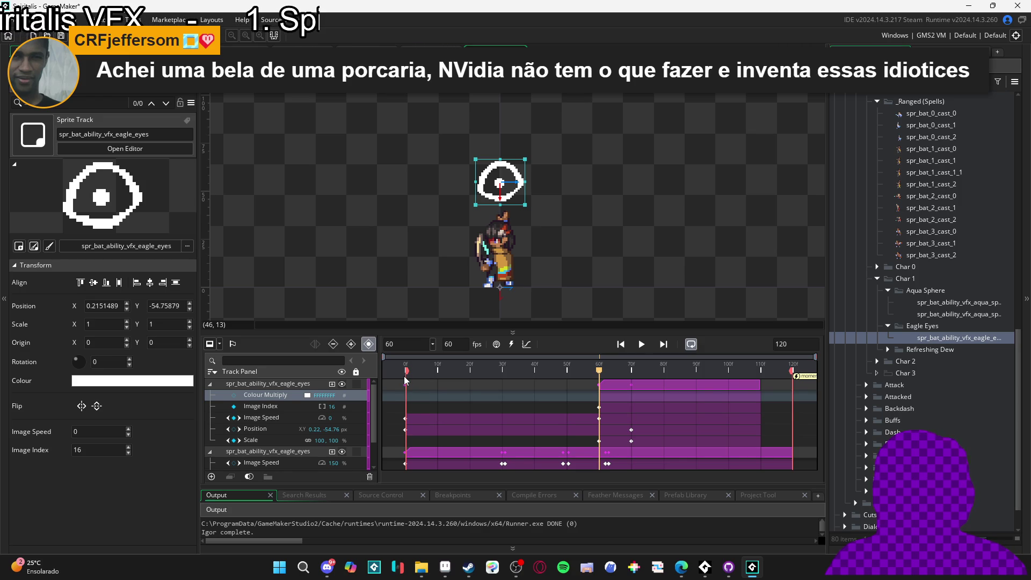
click(234, 396)
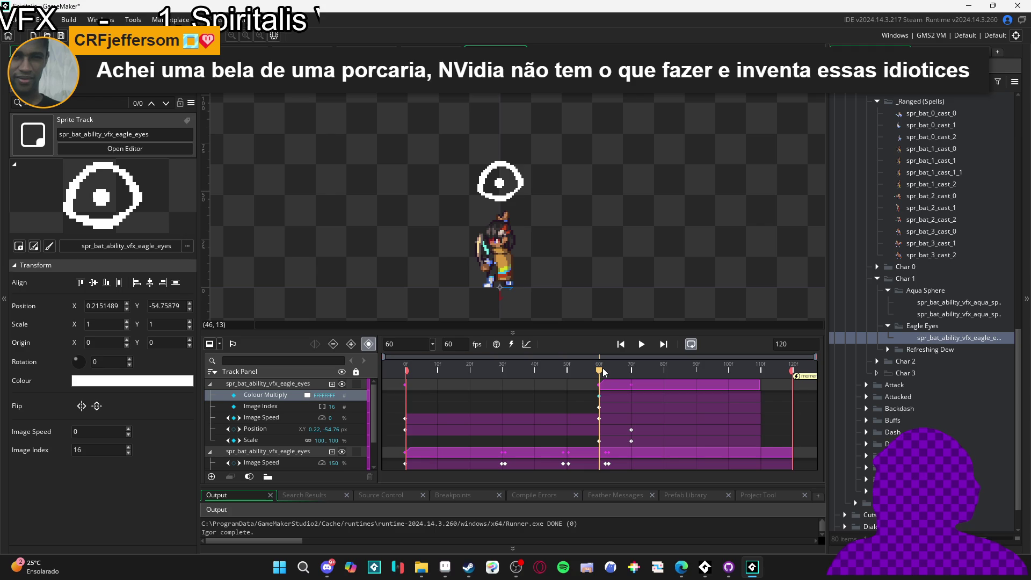
drag(600, 370, 632, 370)
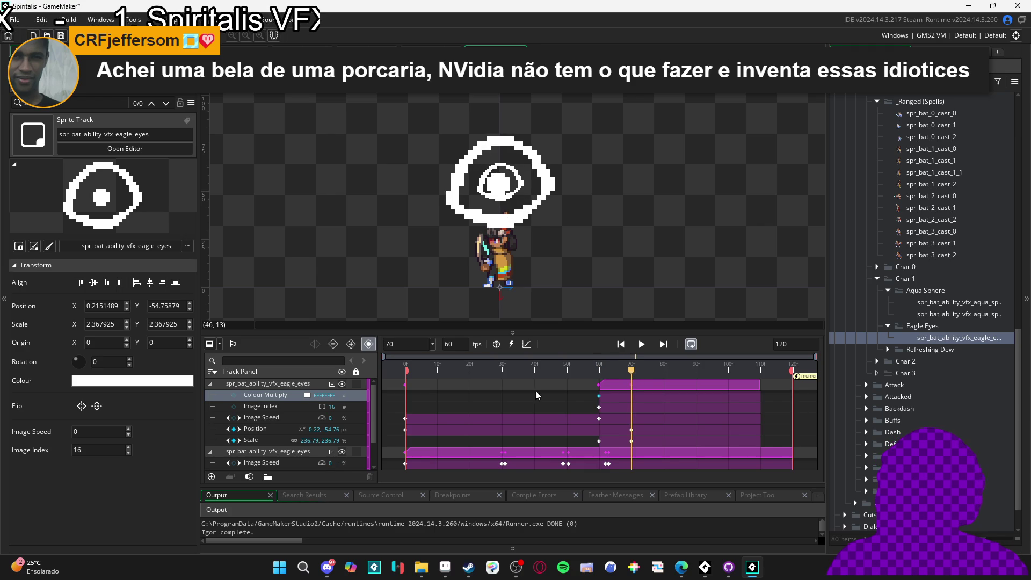
click(234, 395)
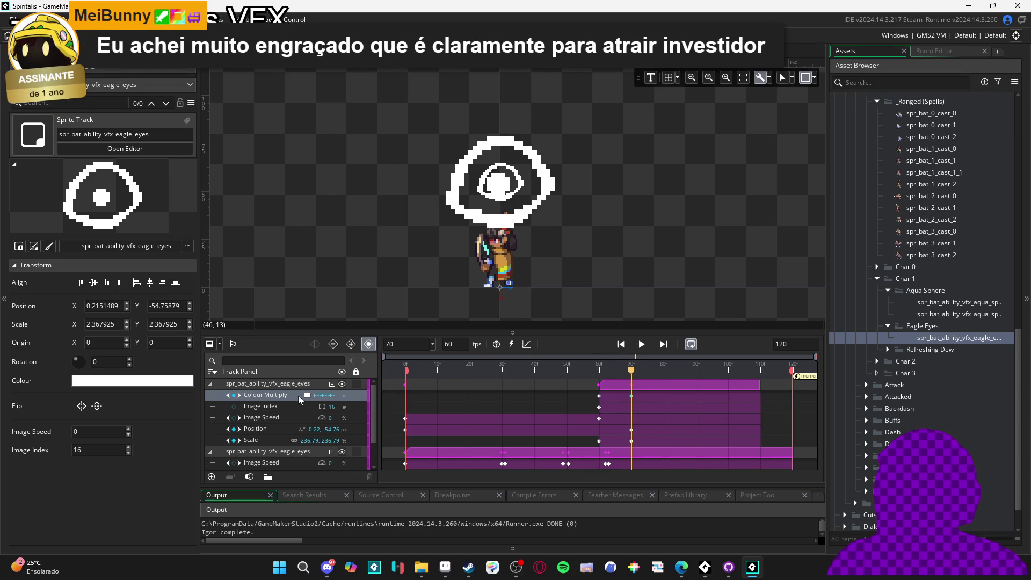
click(307, 395)
drag(277, 127, 220, 125)
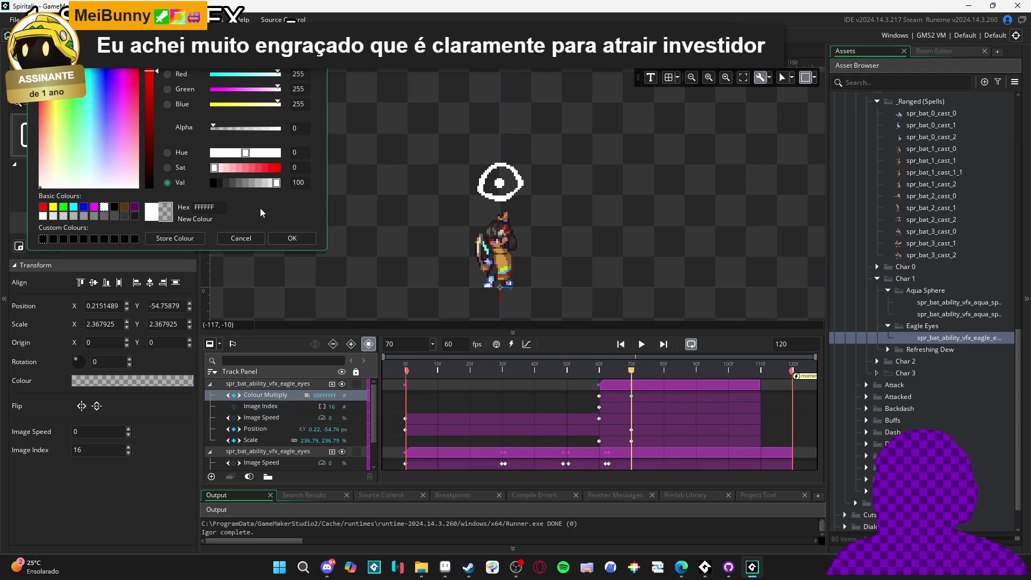
click(298, 243)
Preview the fade and shift the eagle_eyes clip earlier to start around frame 55.
key(space)
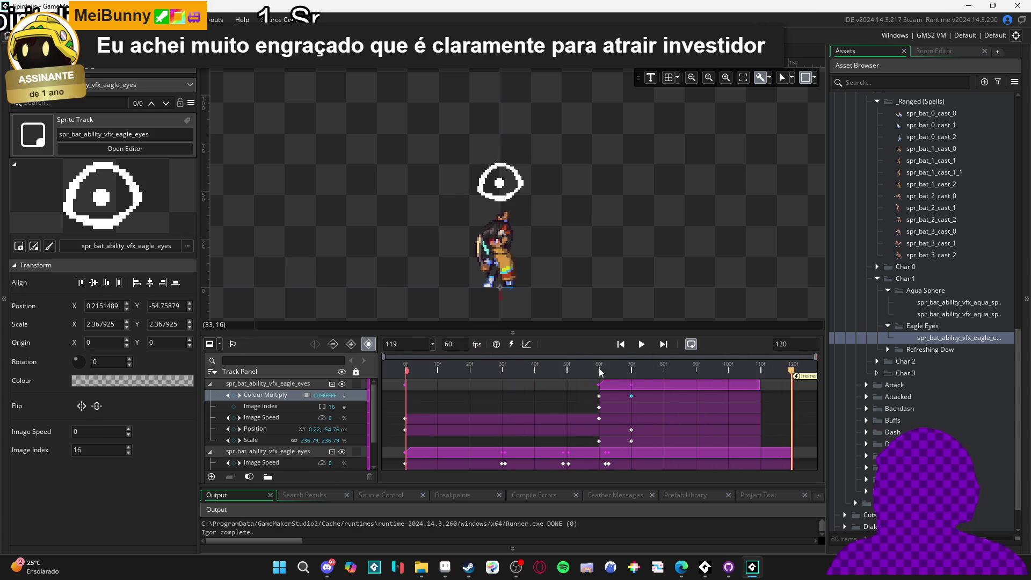
key(space)
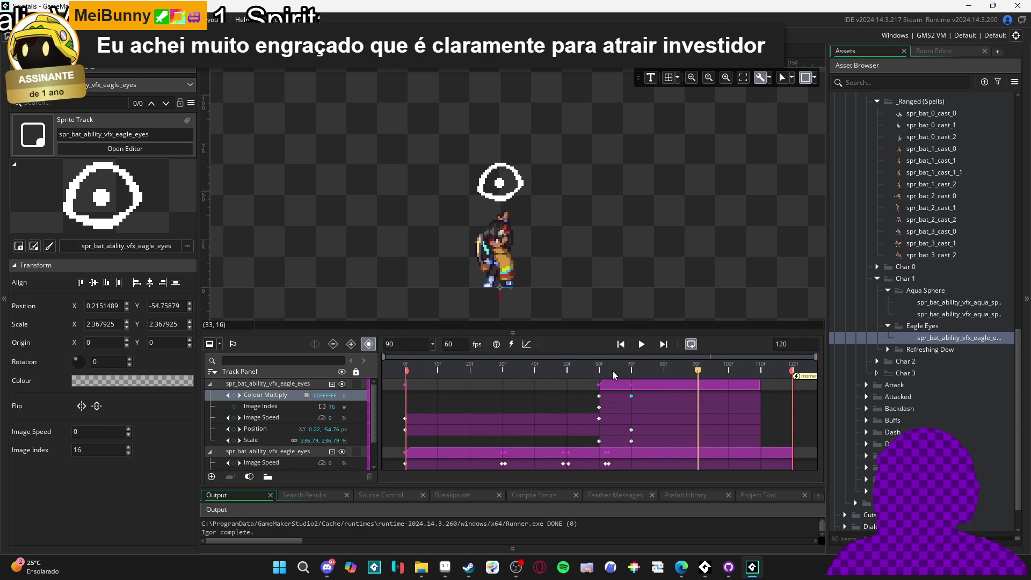
drag(613, 387, 602, 385)
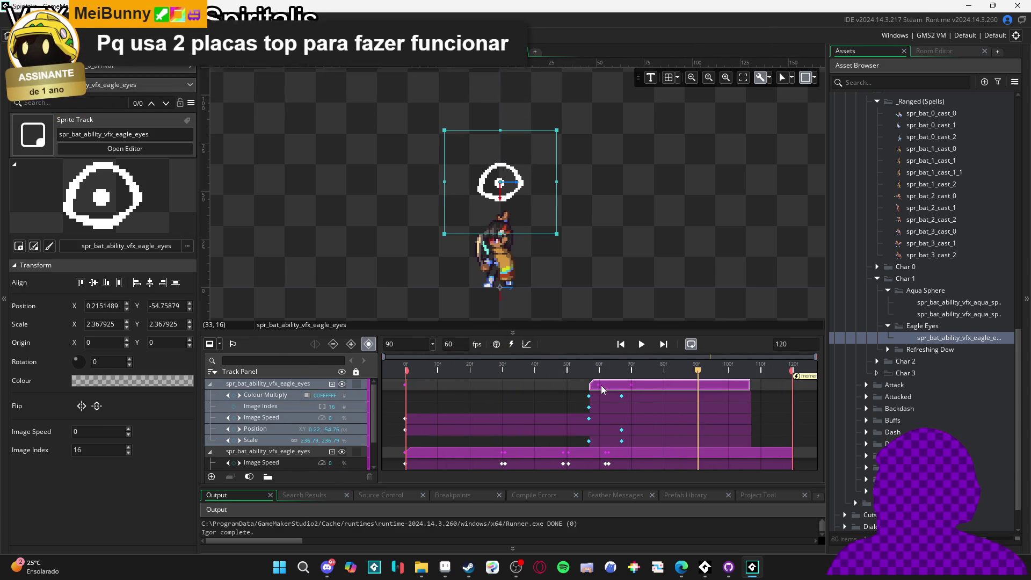
key(space)
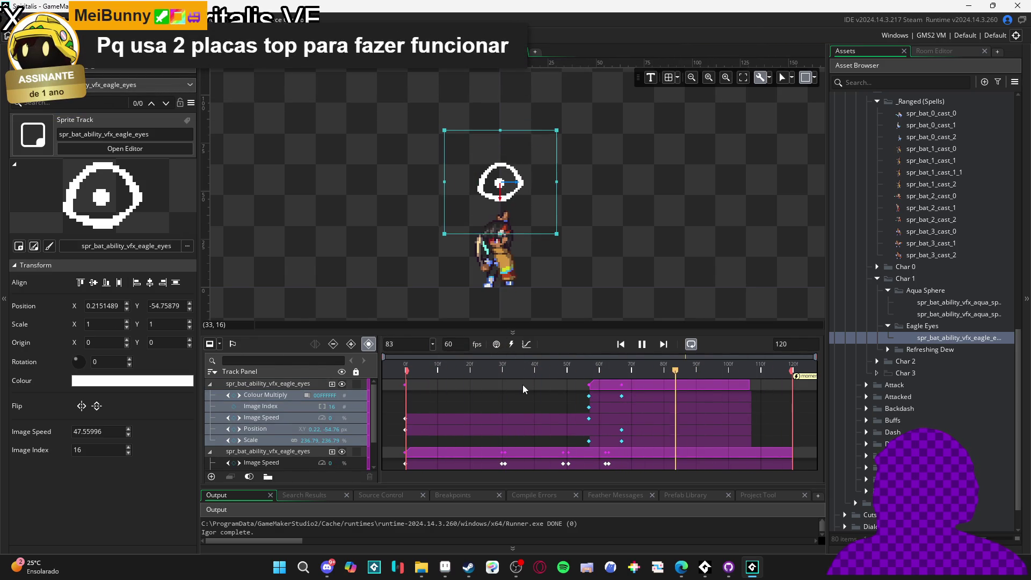
key(space)
click(600, 387)
drag(600, 387, 597, 387)
key(space)
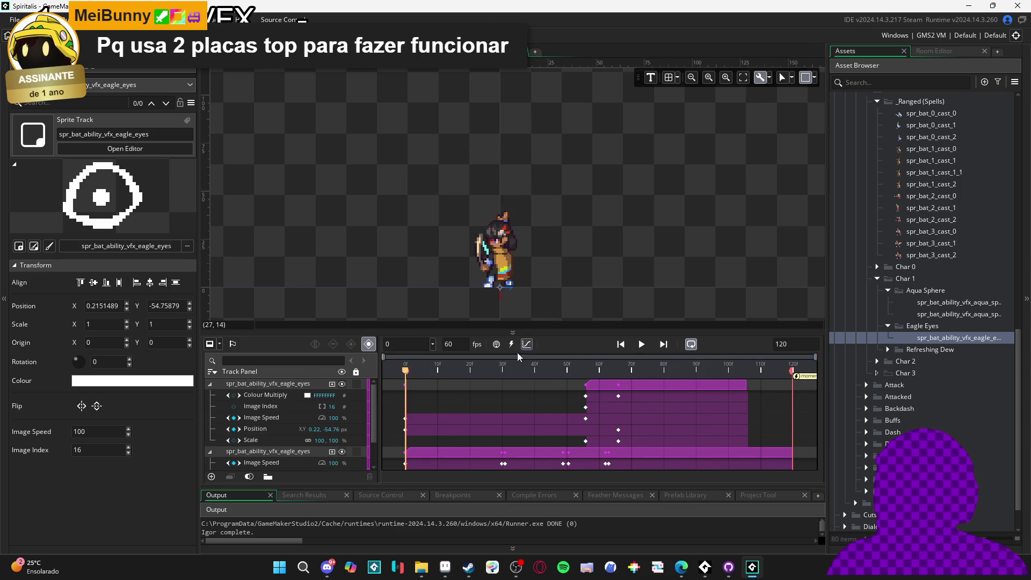
key(space)
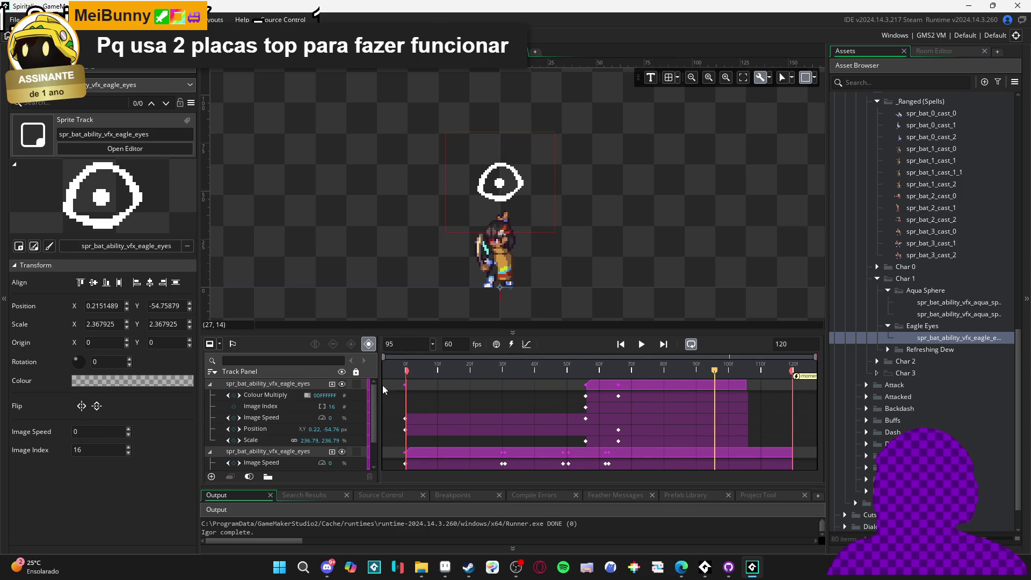
click(210, 384)
Collapse the second eagle_eyes track, preview the sequence, then switch to the browser.
click(210, 394)
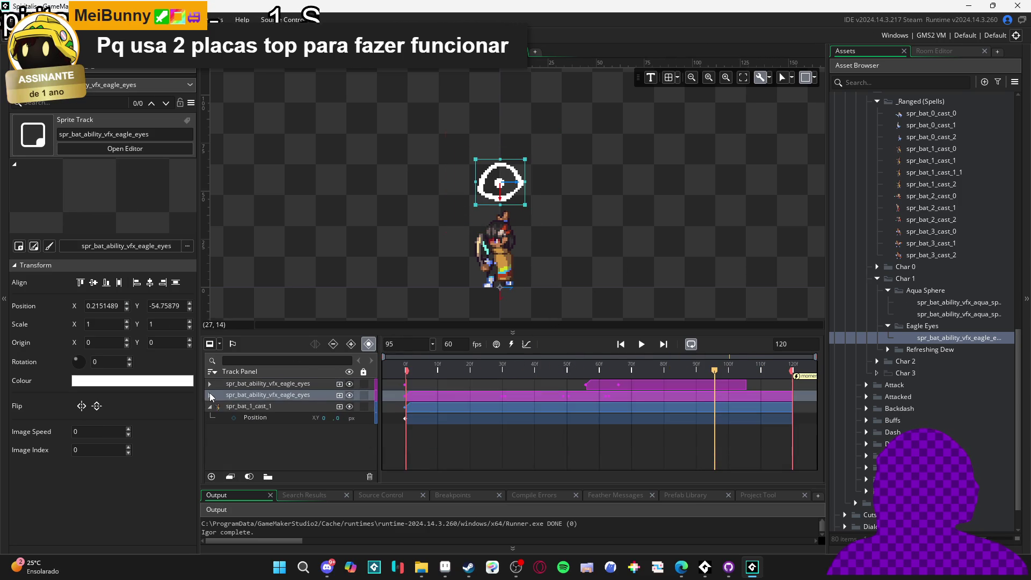
click(252, 406)
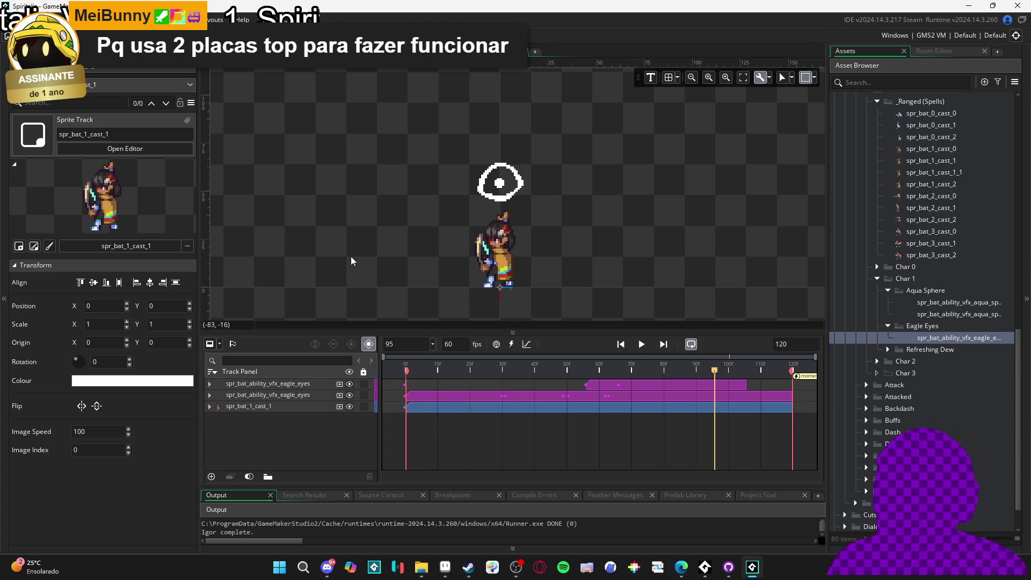
key(space)
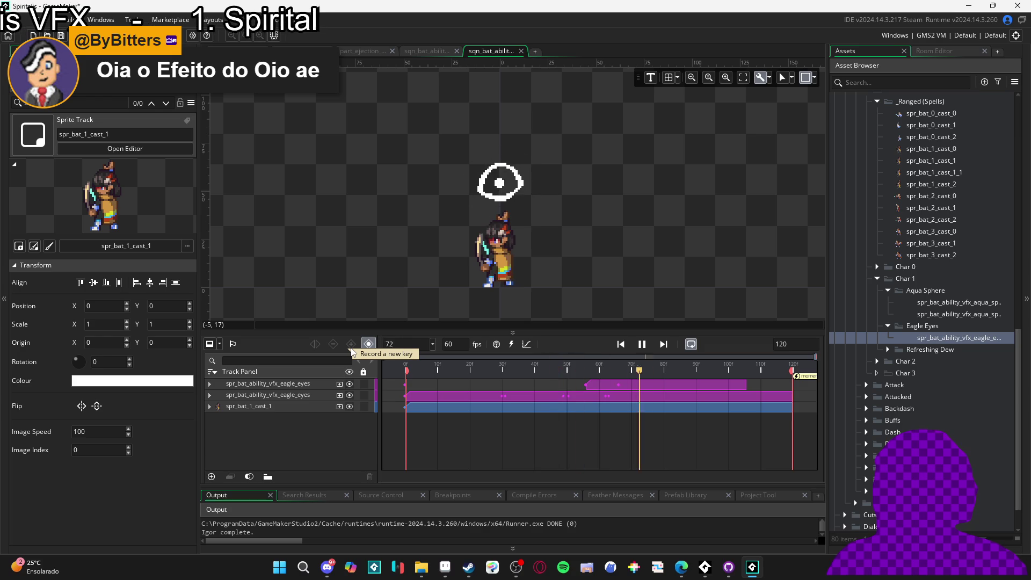
key(space)
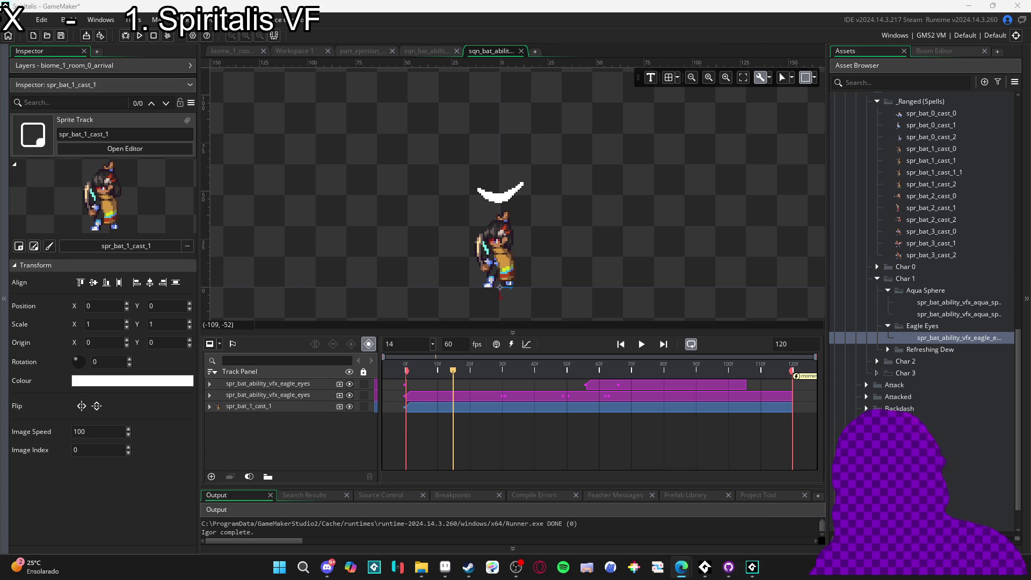
key(alt+Tab)
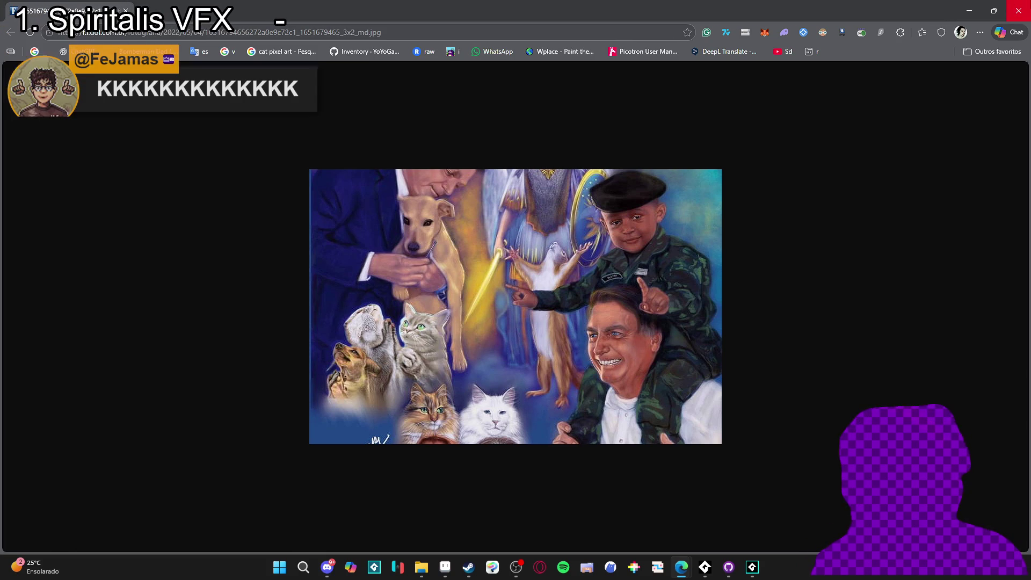
Close the Edge image window to return to GameMaker.
click(1018, 10)
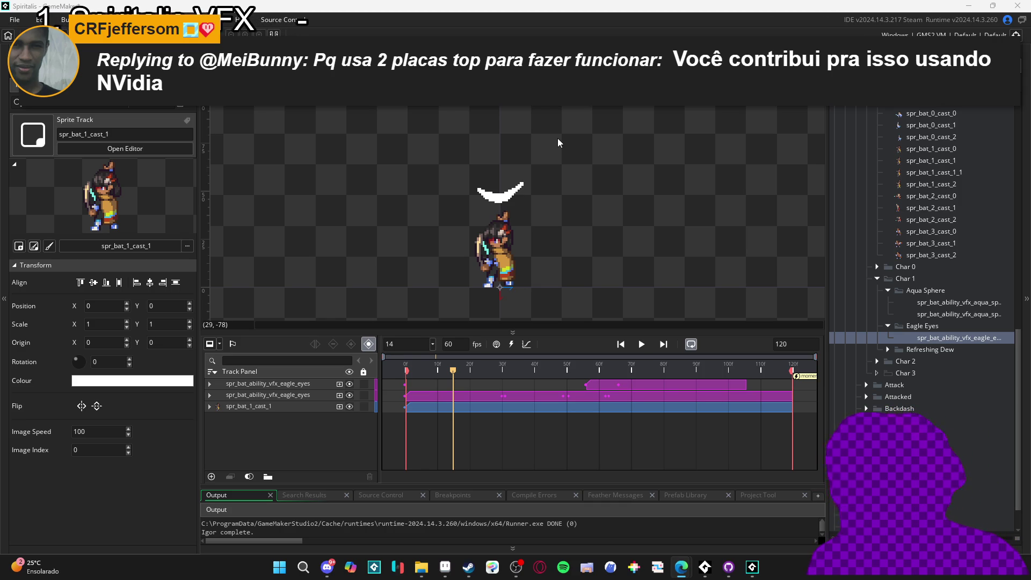
Replay the sequence from frame 0, then expand the second eagle_eyes track's add-property list.
click(642, 344)
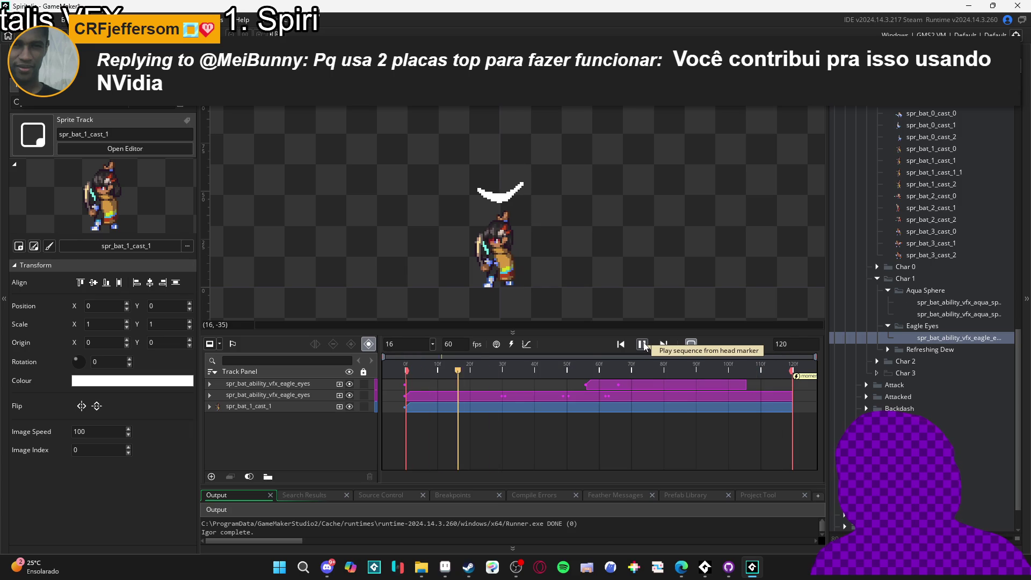
click(643, 345)
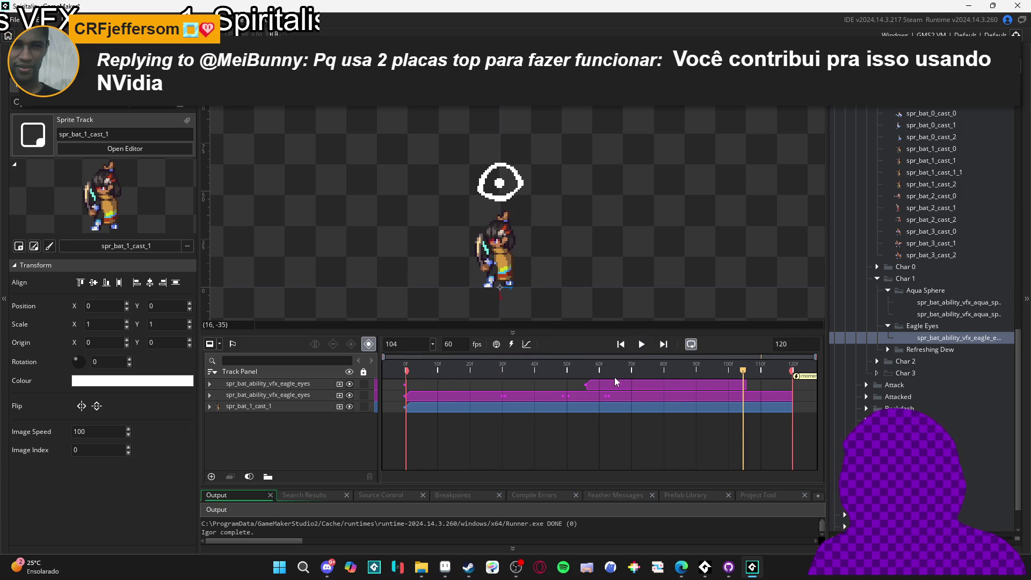
drag(742, 371, 406, 369)
click(643, 347)
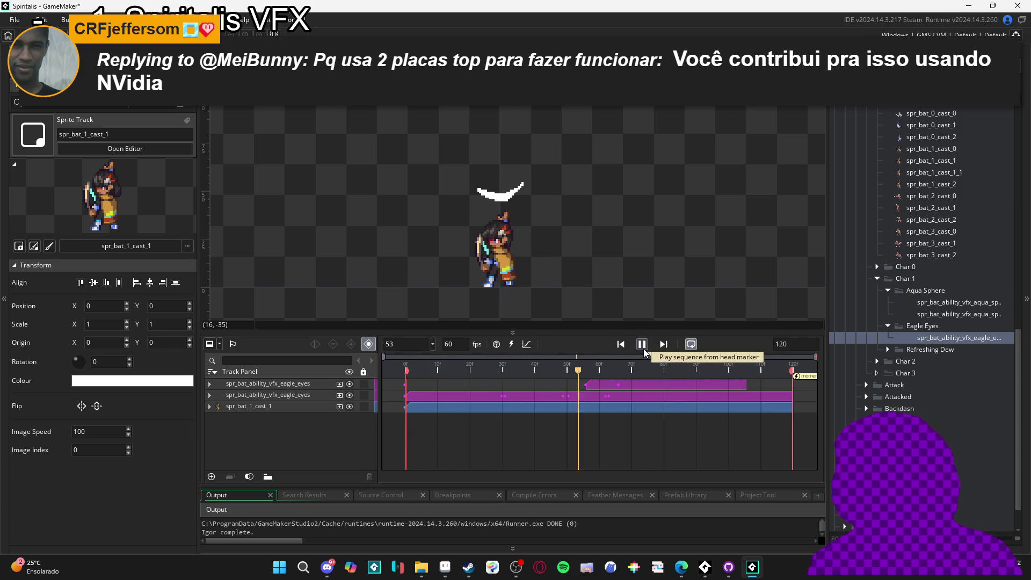
click(643, 349)
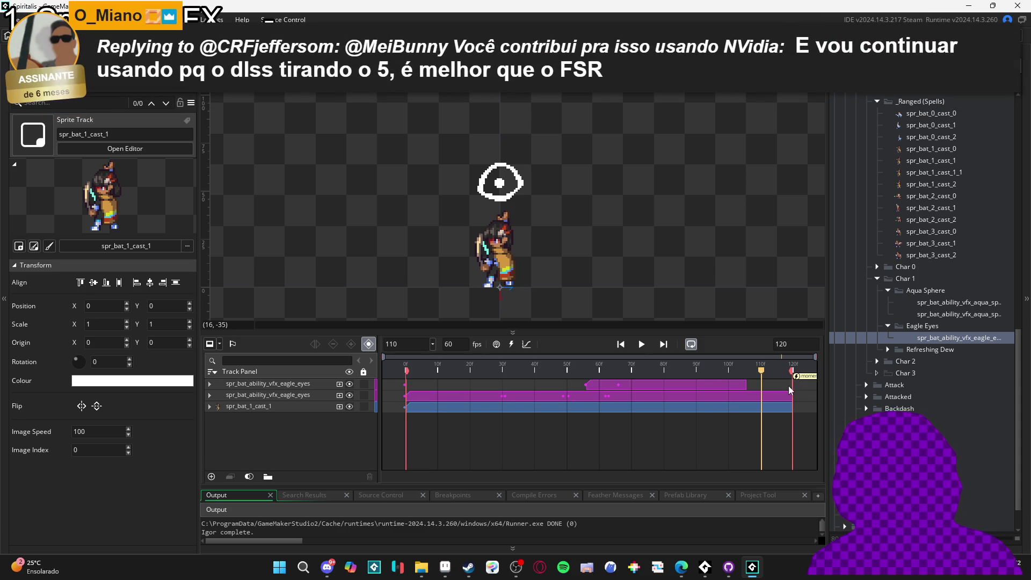
click(217, 397)
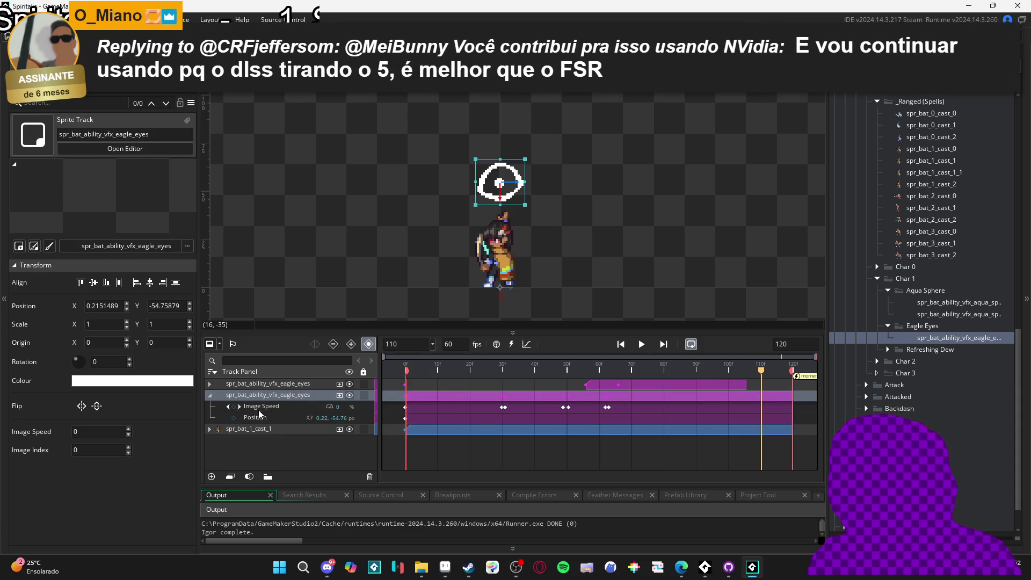
click(339, 396)
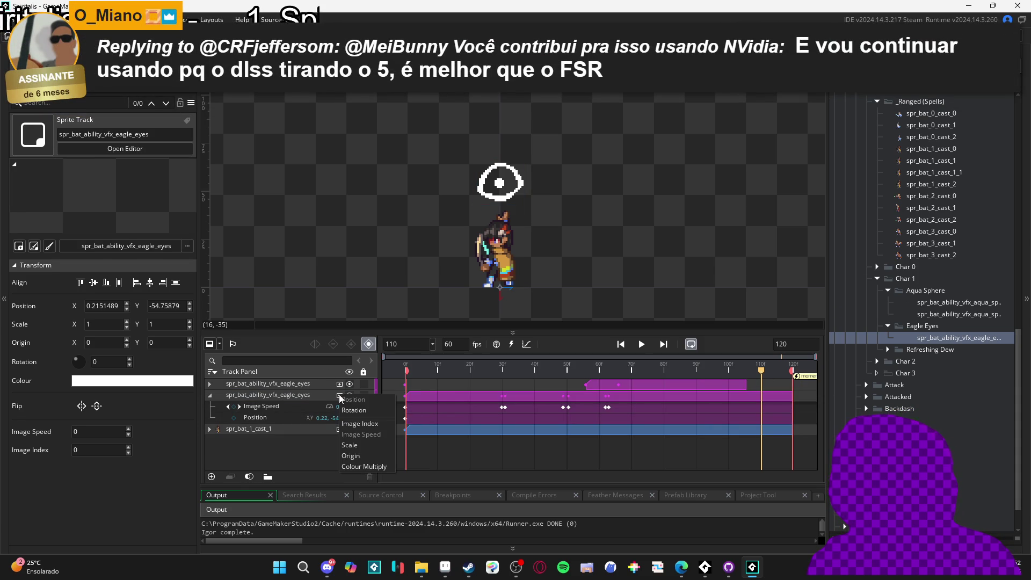
Add a Colour Multiply key with alpha 0 at frame 119 on the second eagle_eyes track.
click(382, 466)
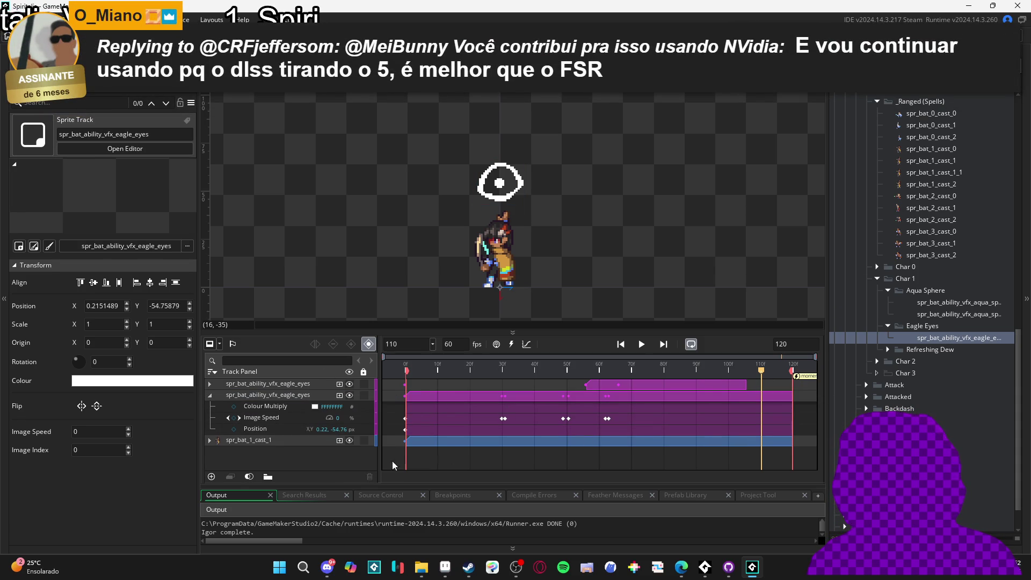
click(236, 407)
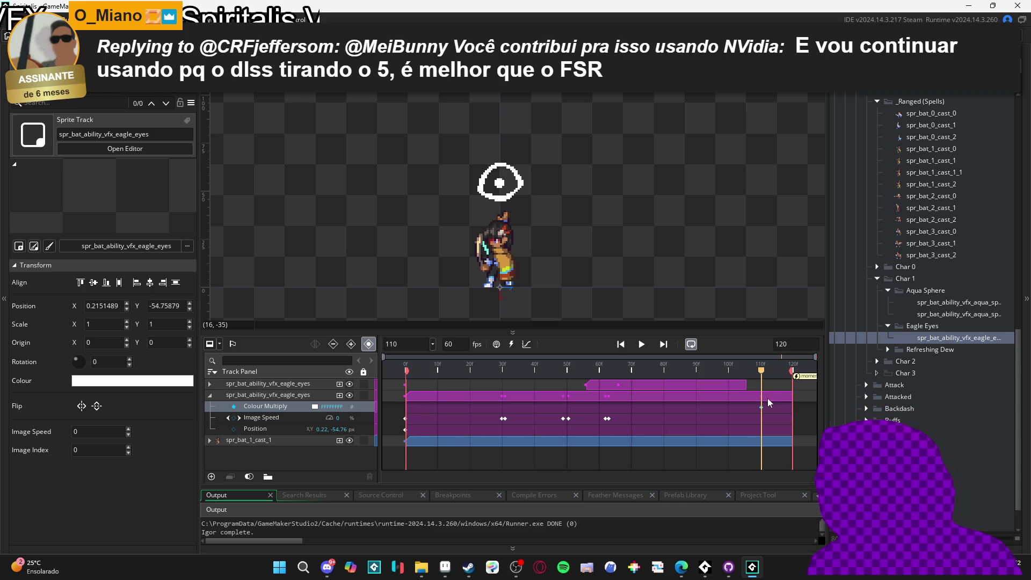
drag(763, 378, 796, 377)
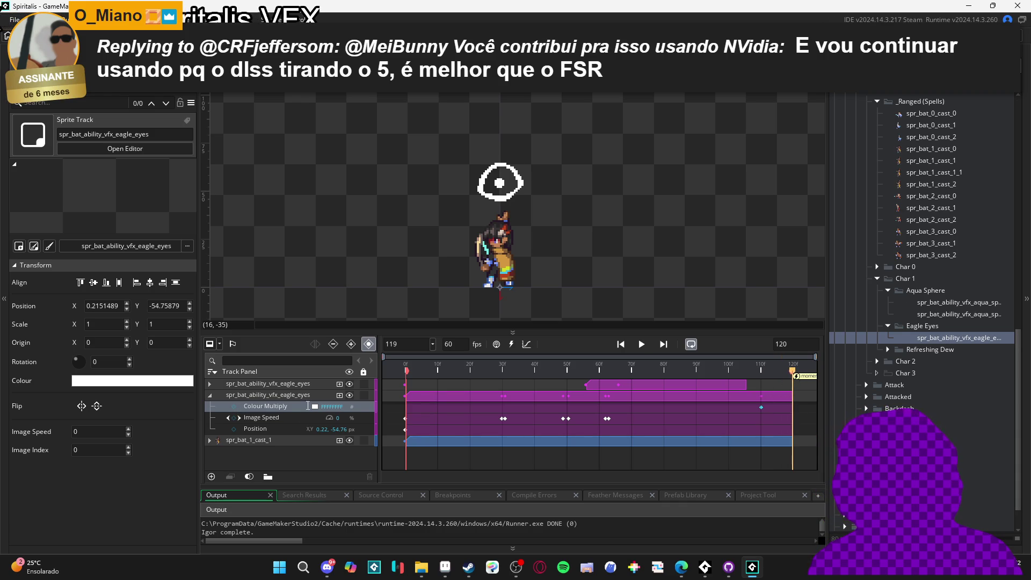
click(234, 407)
click(314, 406)
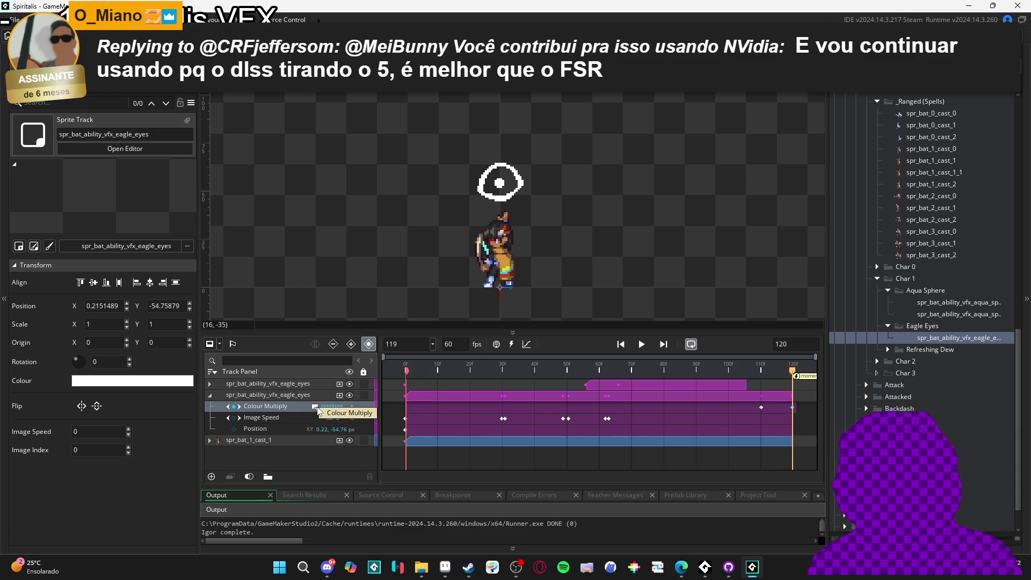
drag(241, 130, 211, 129)
click(292, 238)
click(647, 347)
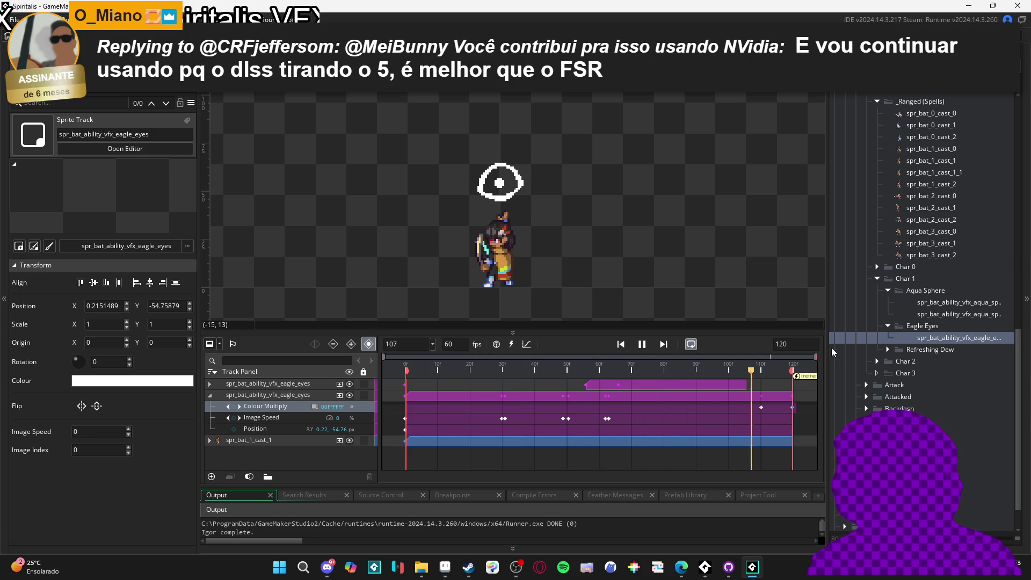
Set the sequence length to 200 frames and move the resume moment to frame 200.
double_click(795, 344)
text(200)
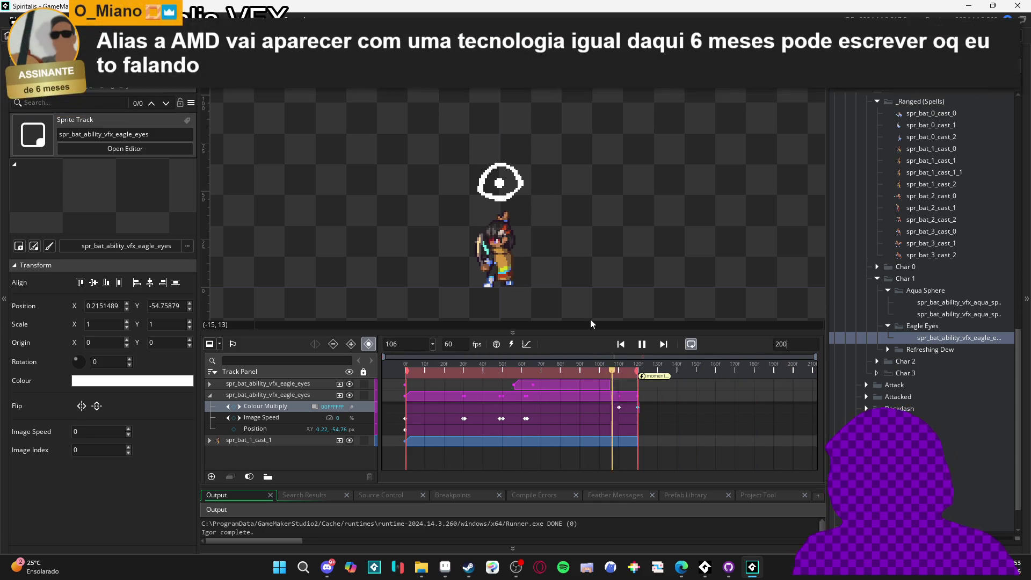
drag(638, 371, 794, 377)
drag(654, 380, 792, 377)
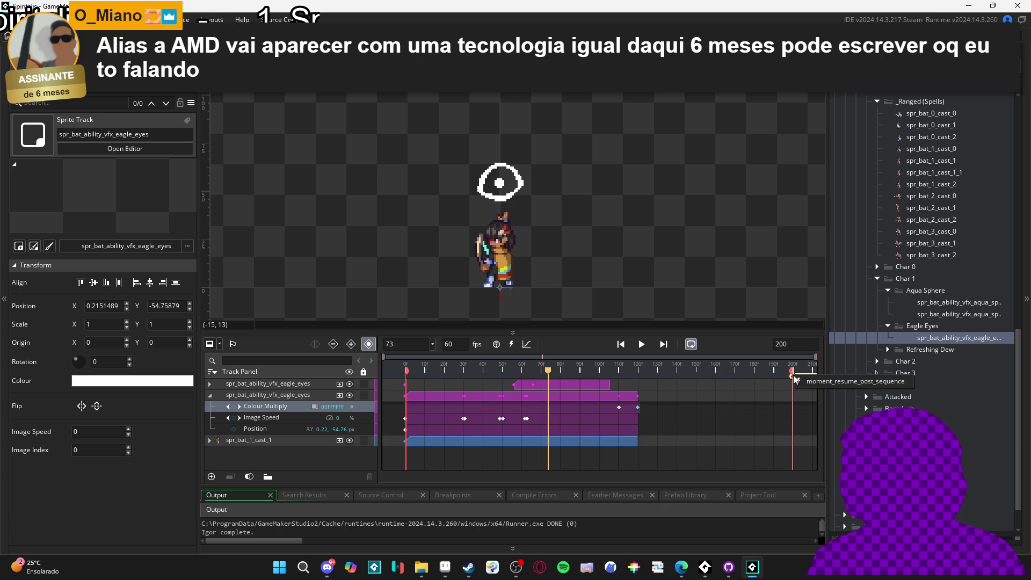
double_click(795, 375)
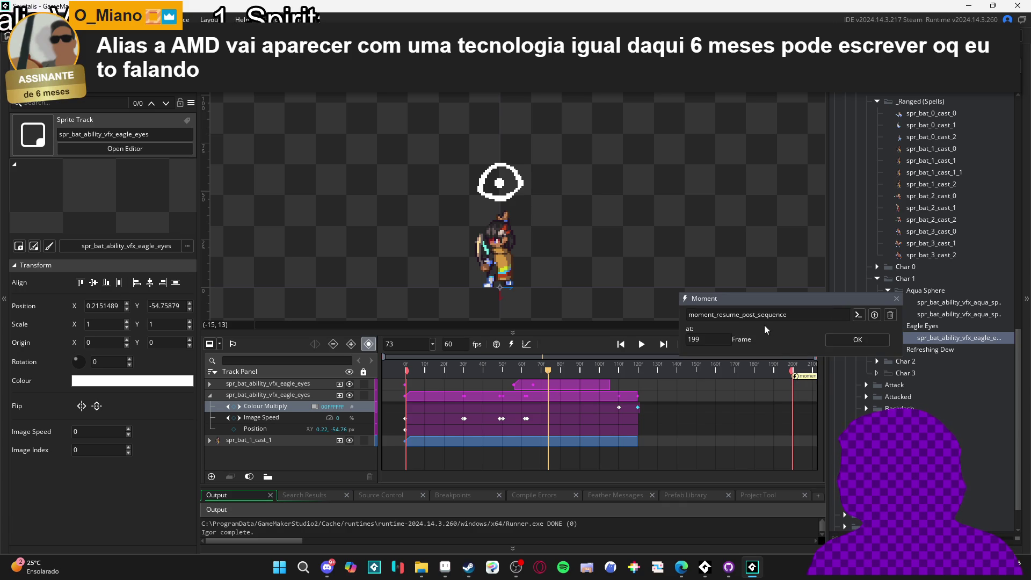
click(857, 339)
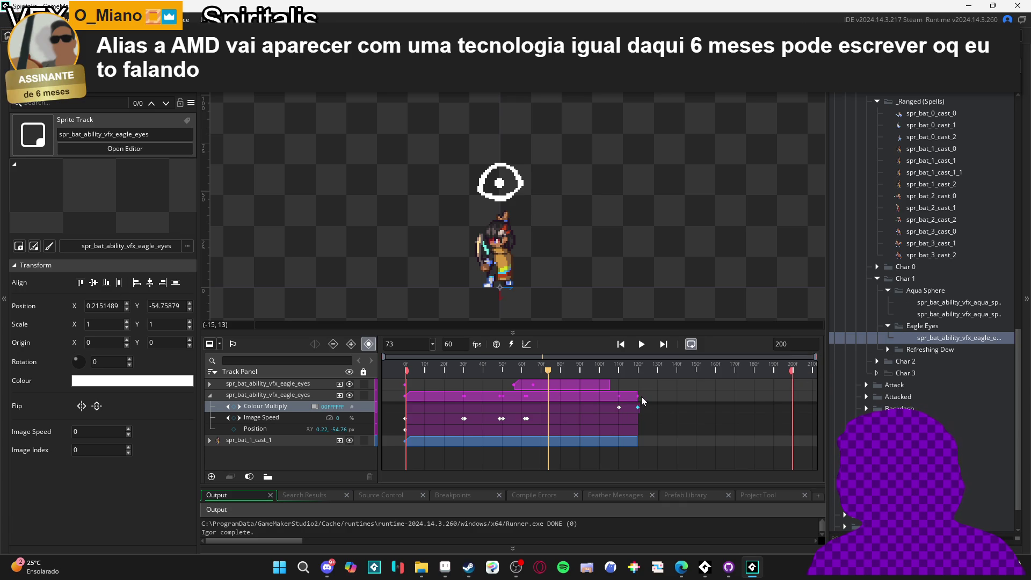
Stretch the second eagle_eyes and spr_bat_1_cast_1 clips out to frame 200.
drag(642, 397, 792, 401)
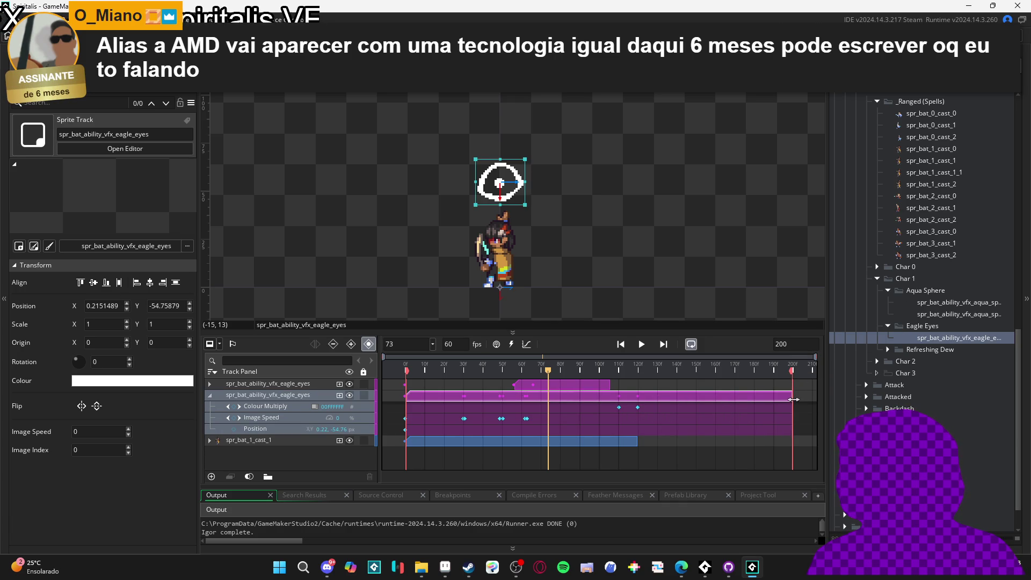
mouse_move(639, 447)
mouse_down()
mouse_move(816, 450)
mouse_move(787, 451)
mouse_up()
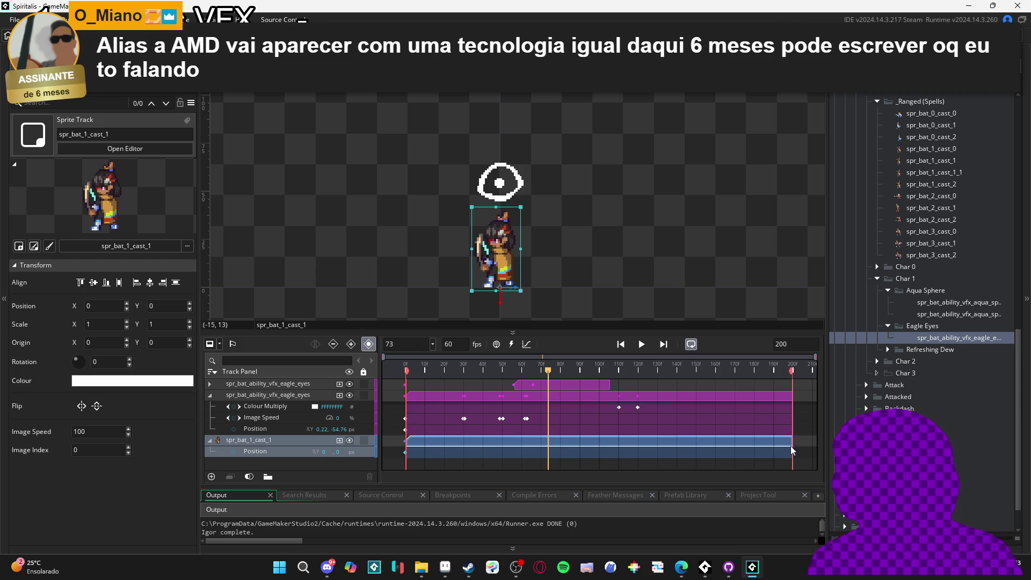
key(Home)
Replay the extended 200-frame sequence, then switch to the Particle Emitter workspace.
click(641, 347)
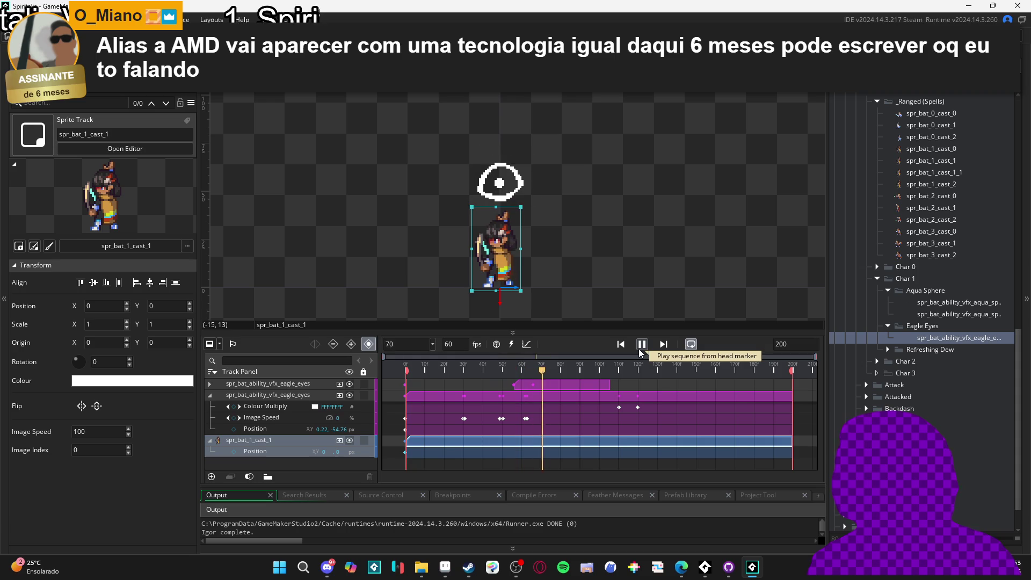
click(641, 347)
click(594, 261)
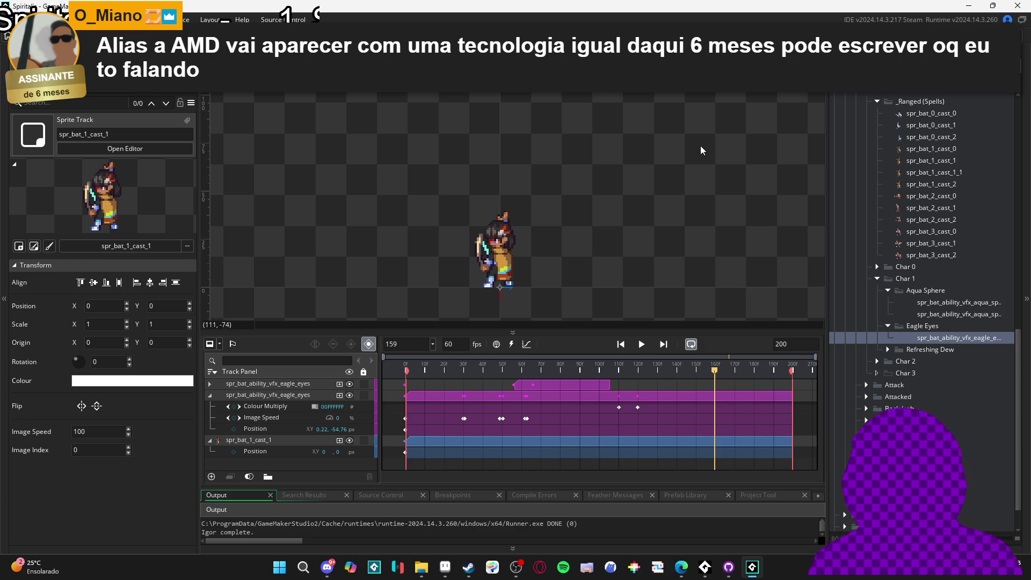
click(646, 347)
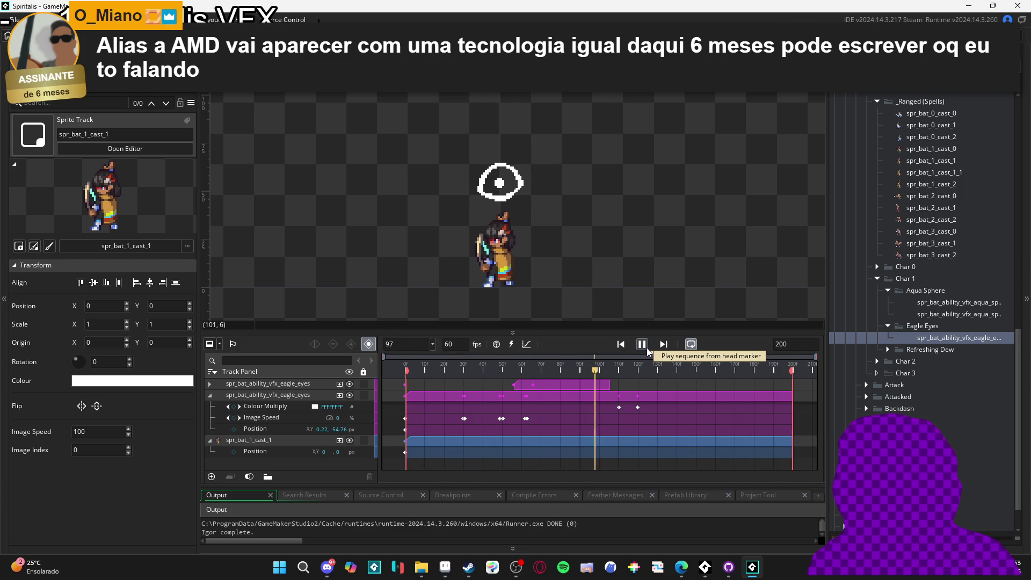
key(space)
key(ctrl+Tab)
key(ctrl+Tab)
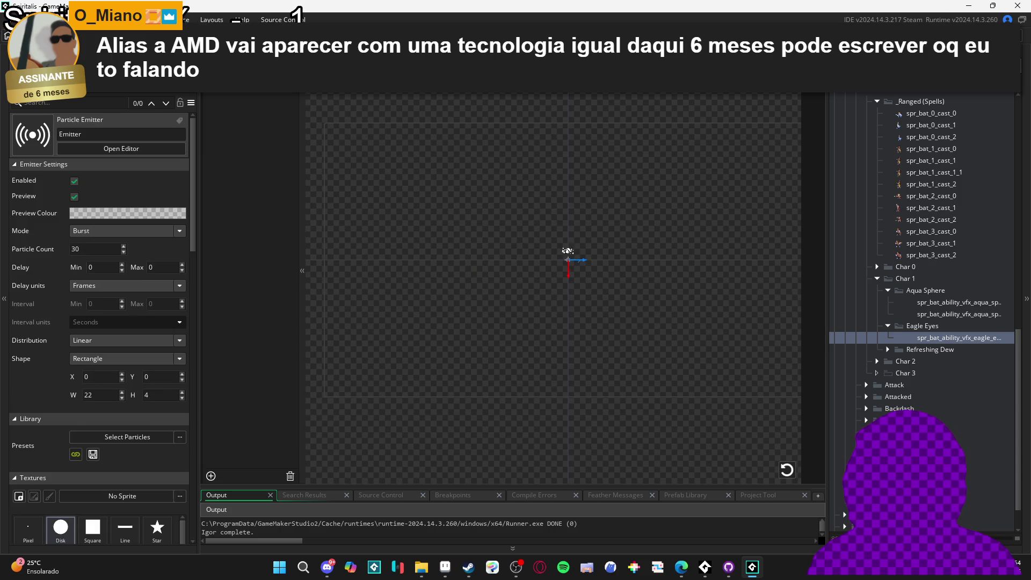
key(ctrl+Tab)
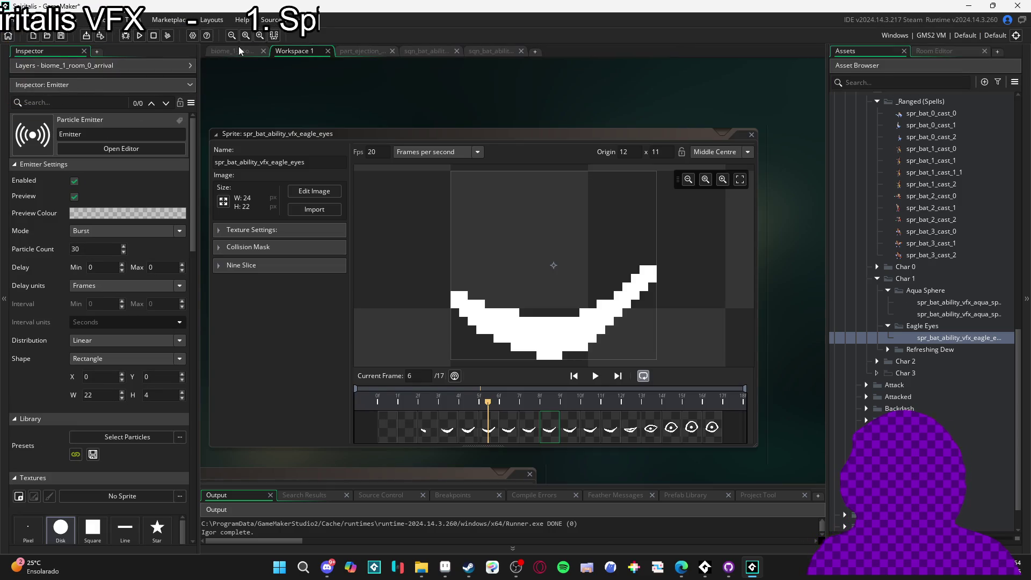
Open the biome_1_room_0_arrival room and browse the Assets list to the refreshing dew sequence.
click(236, 51)
scroll(697, 151, right, 2)
click(861, 50)
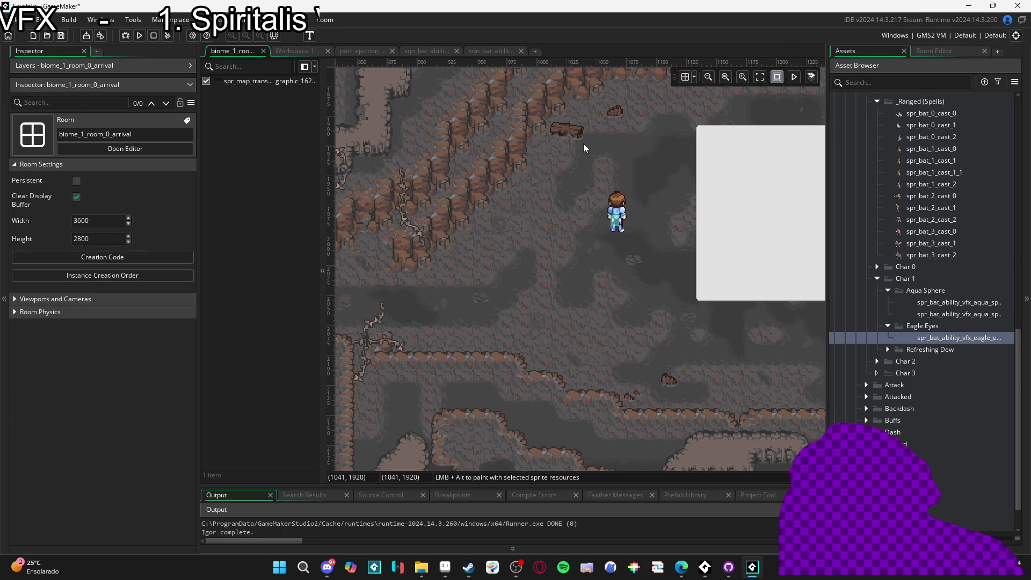
scroll(552, 159, right, 1)
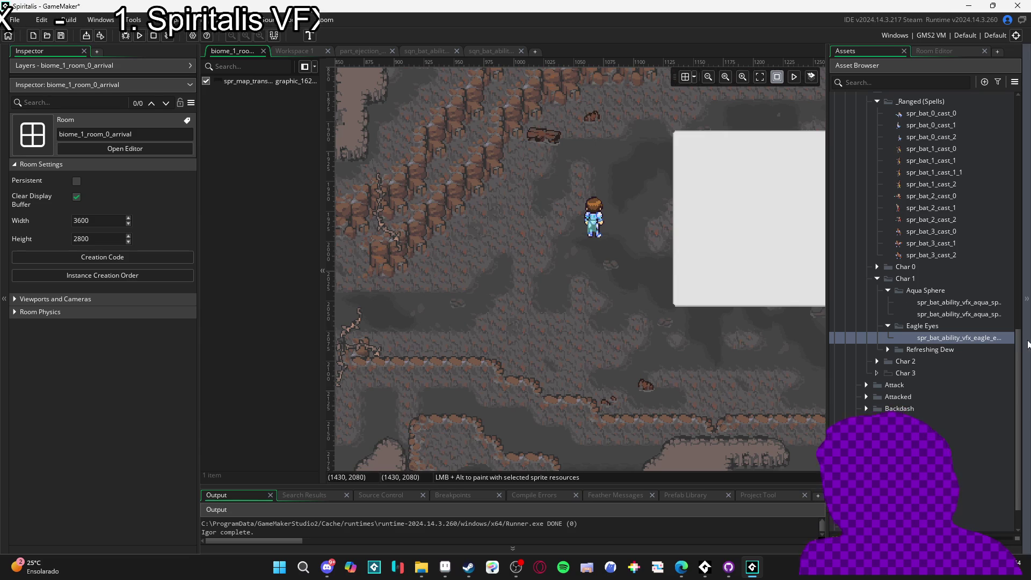
scroll(913, 281, up, 4)
scroll(918, 280, up, 4)
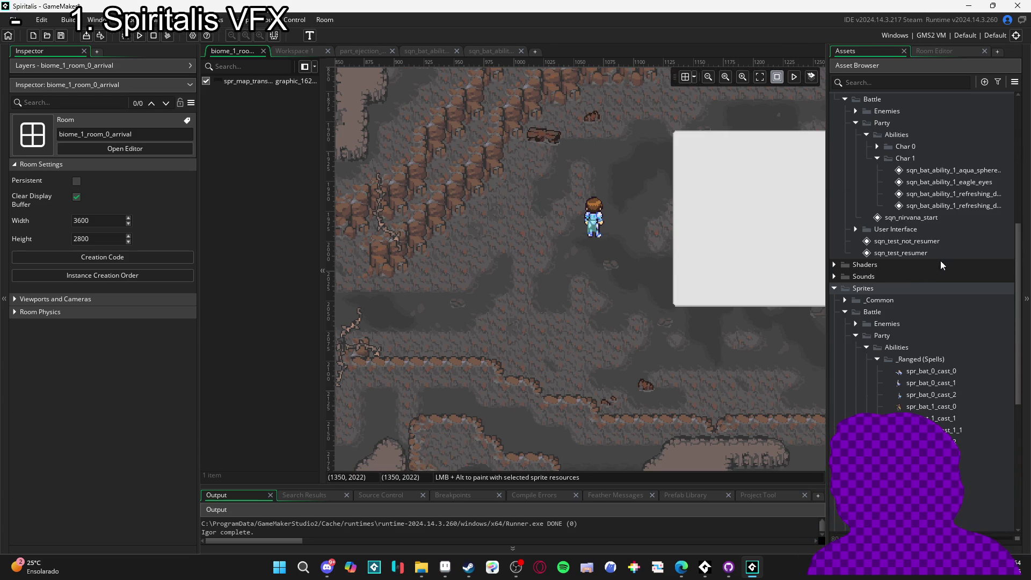
click(947, 208)
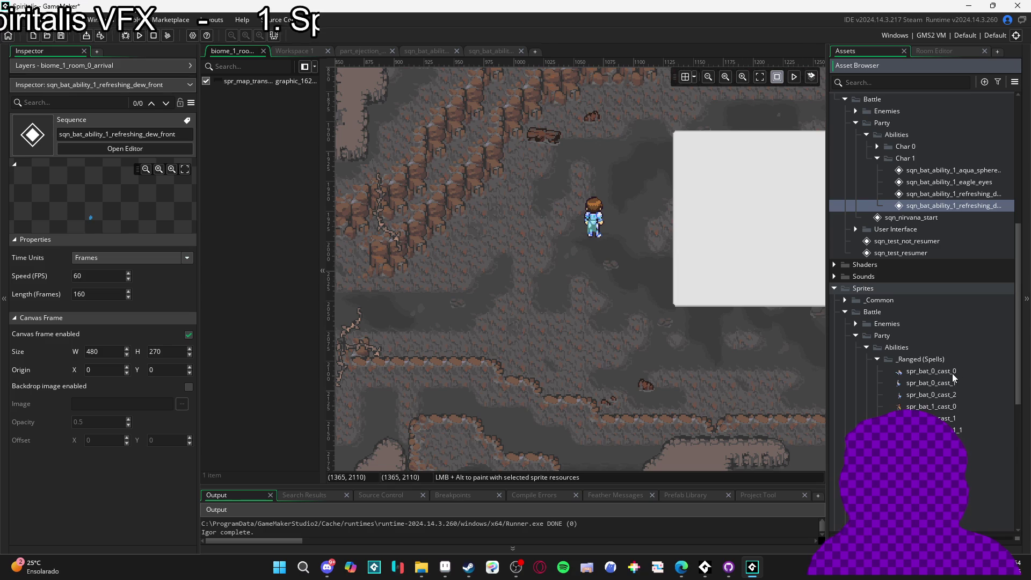
scroll(937, 392, down, 8)
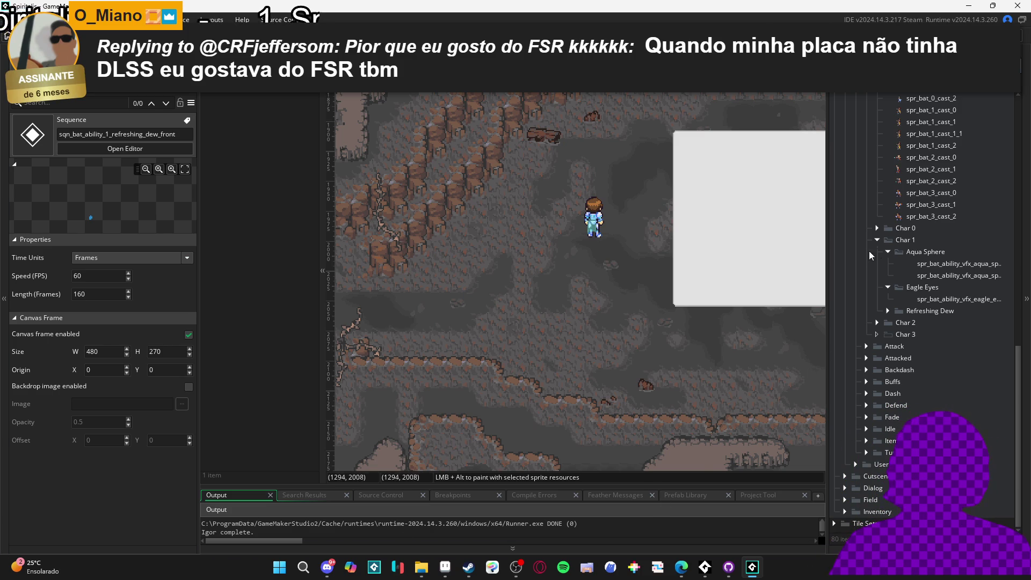
Inspect the Char 1 aqua sphere, aqua sphere splash and eagle eyes sprites.
click(985, 264)
click(982, 274)
click(975, 266)
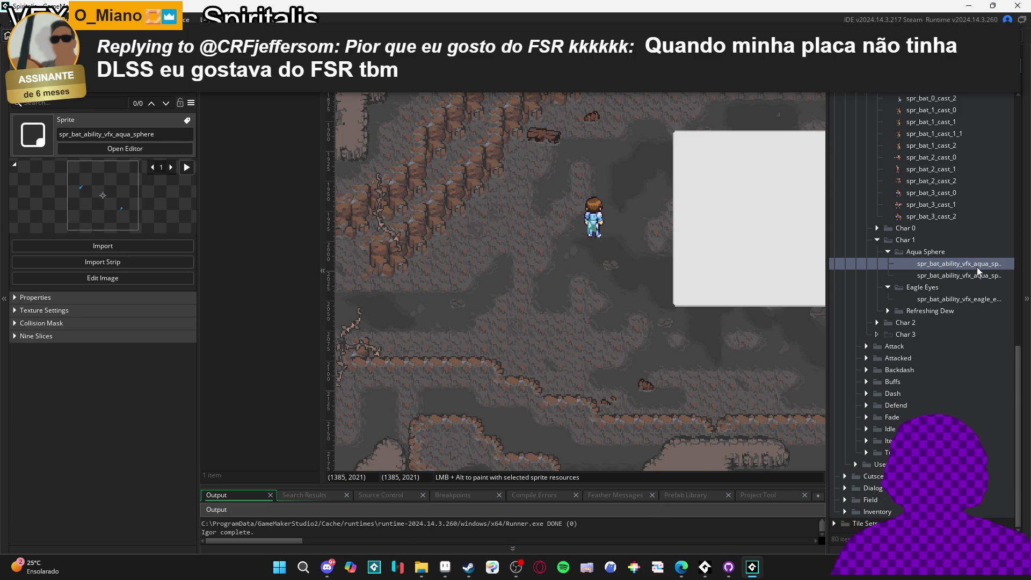
click(964, 299)
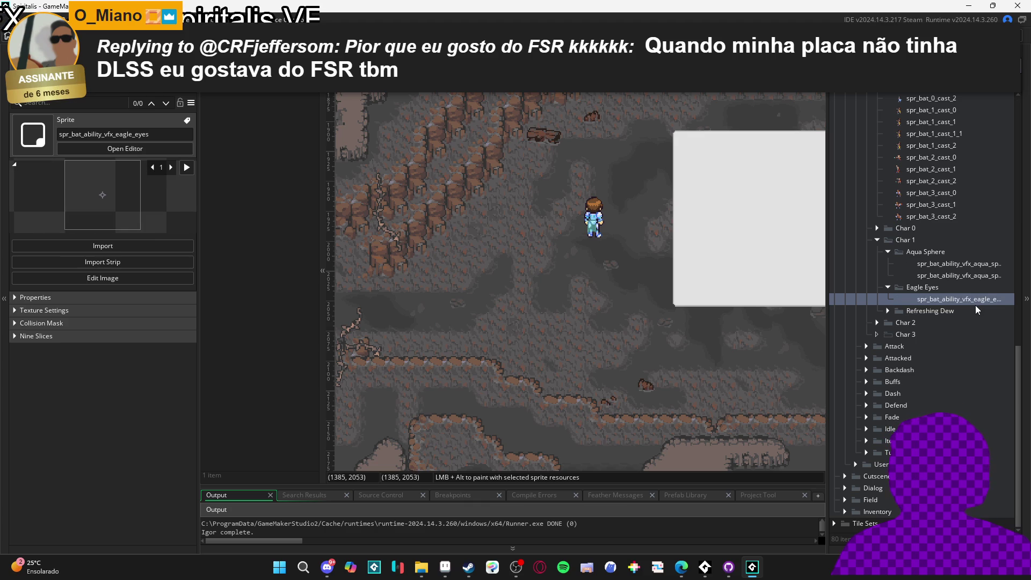
click(971, 276)
click(975, 265)
click(965, 299)
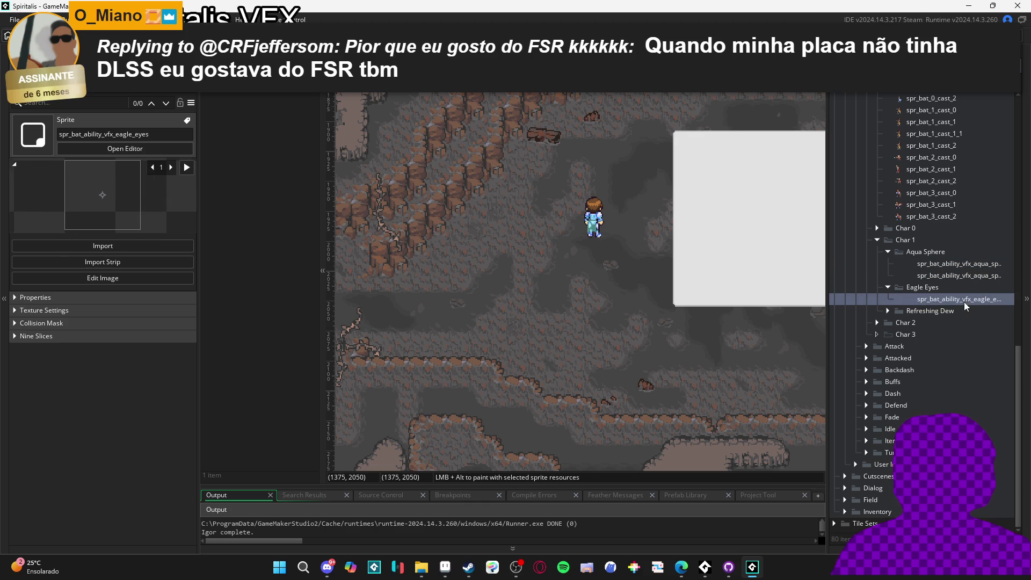
Check the Refreshing Dew sprites, then filter the asset list by 'eagle'.
click(888, 311)
click(919, 323)
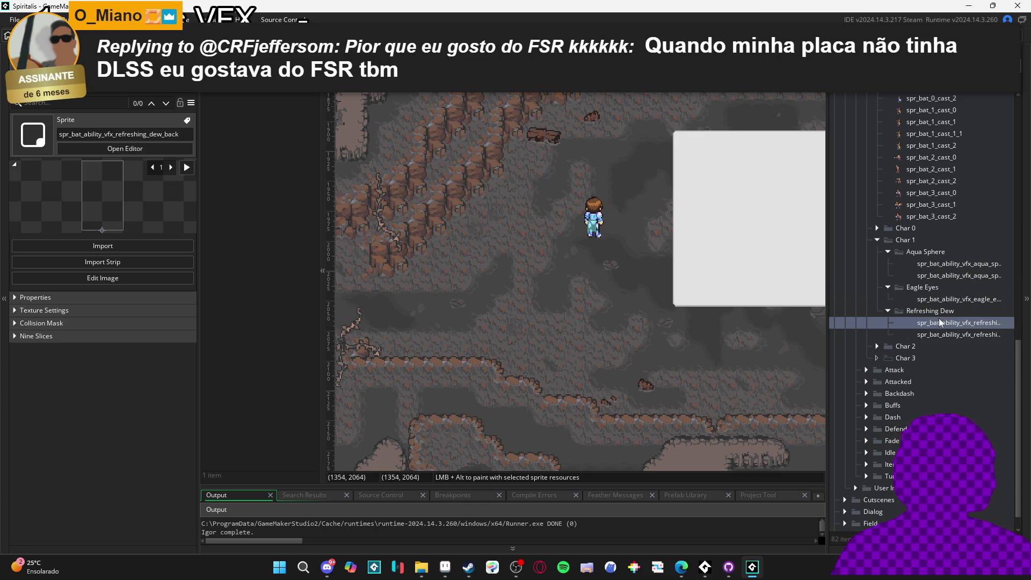
click(932, 336)
click(951, 301)
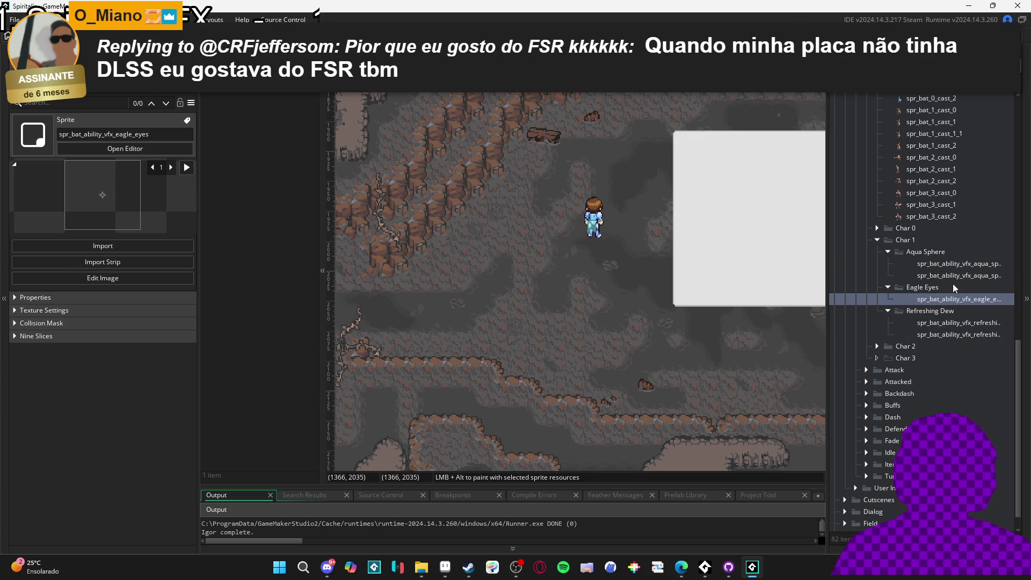
click(952, 285)
click(951, 276)
click(951, 265)
click(947, 276)
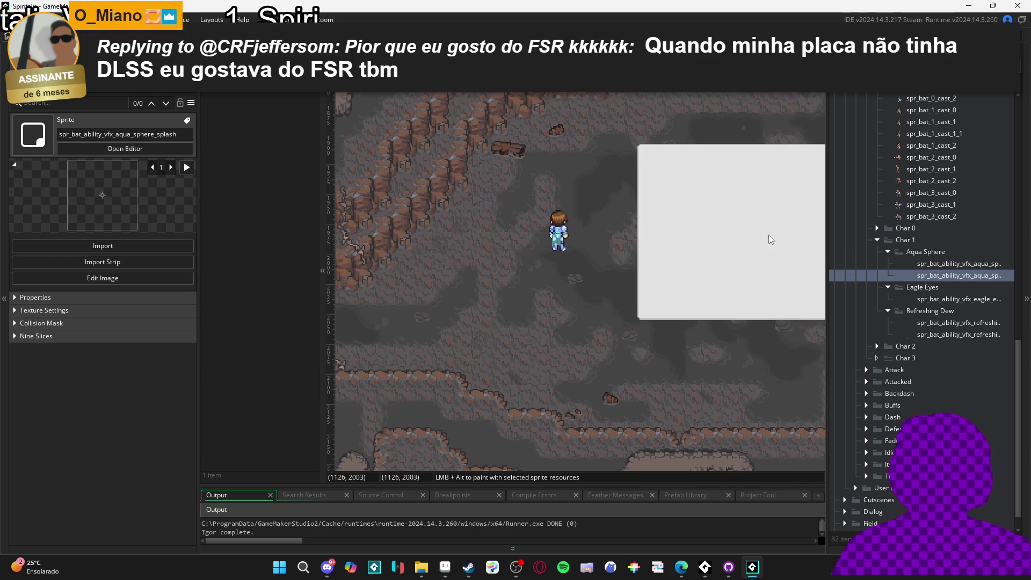
scroll(936, 239, up, 4)
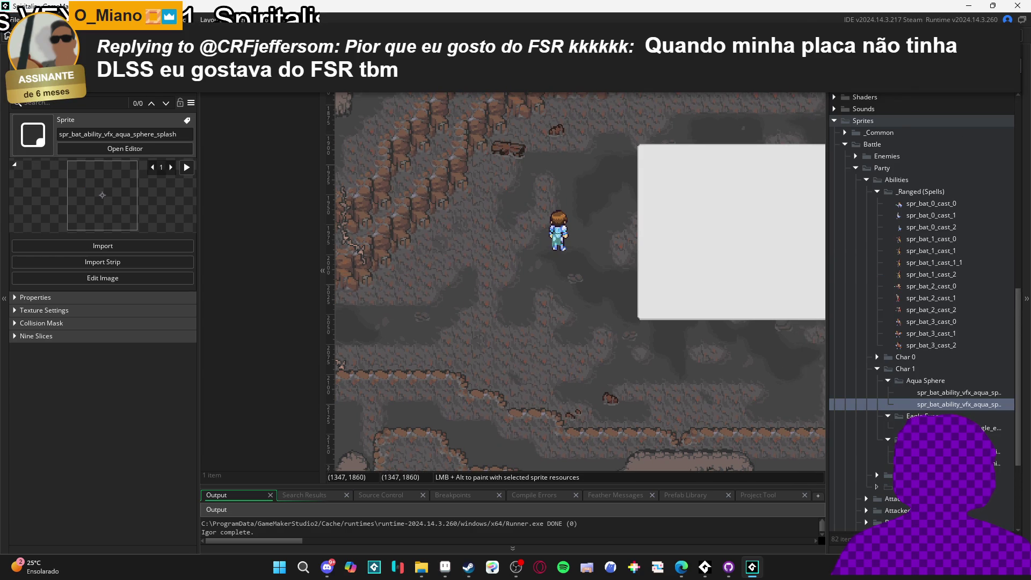
key(Return)
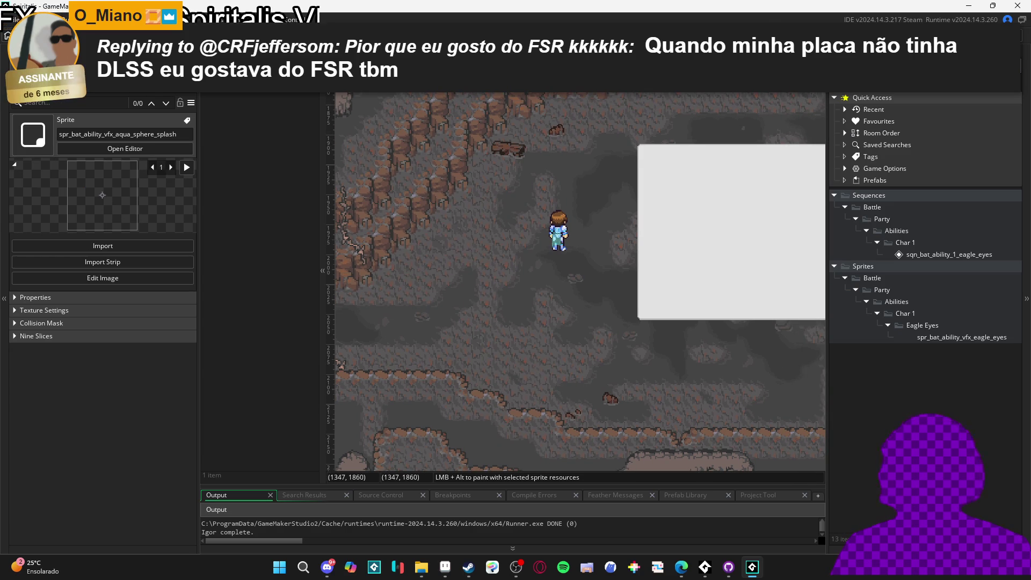
Place sqn_bat_ability_1_eagle_eyes in the room at 988, 2053 and run the game.
mouse_move(936, 253)
mouse_down()
mouse_move(472, 283)
mouse_move(465, 318)
mouse_up()
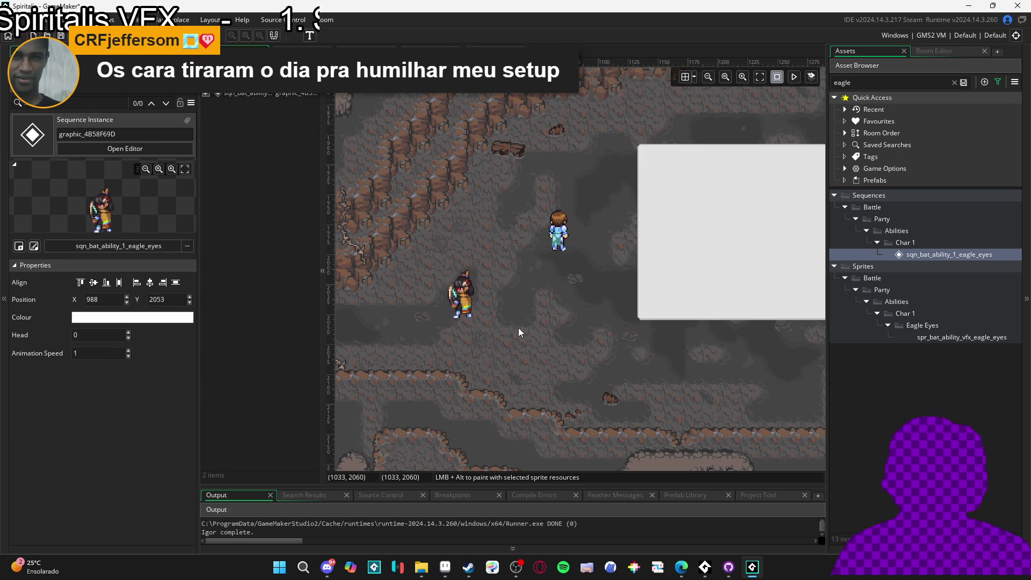
click(461, 297)
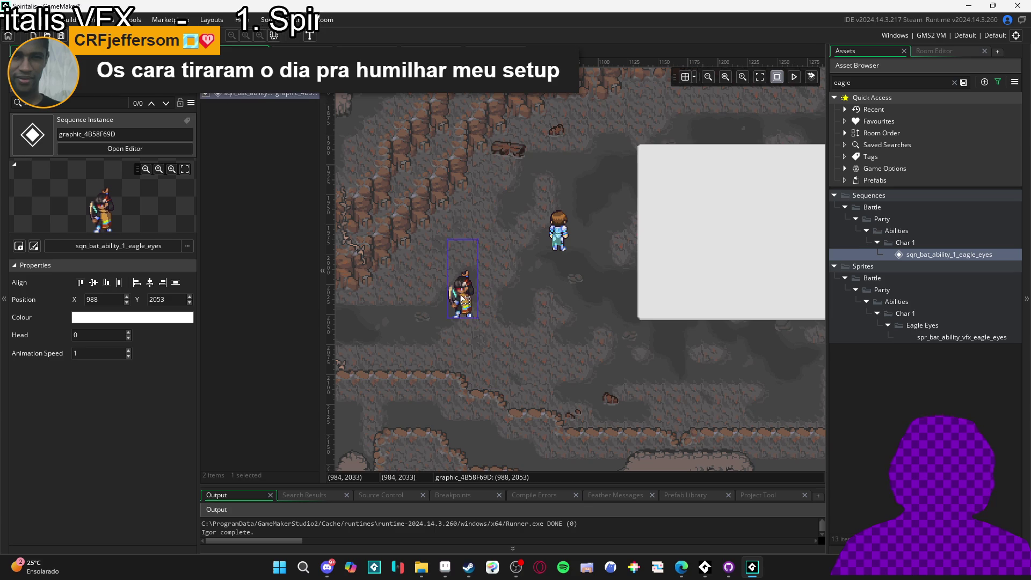
click(506, 295)
click(461, 302)
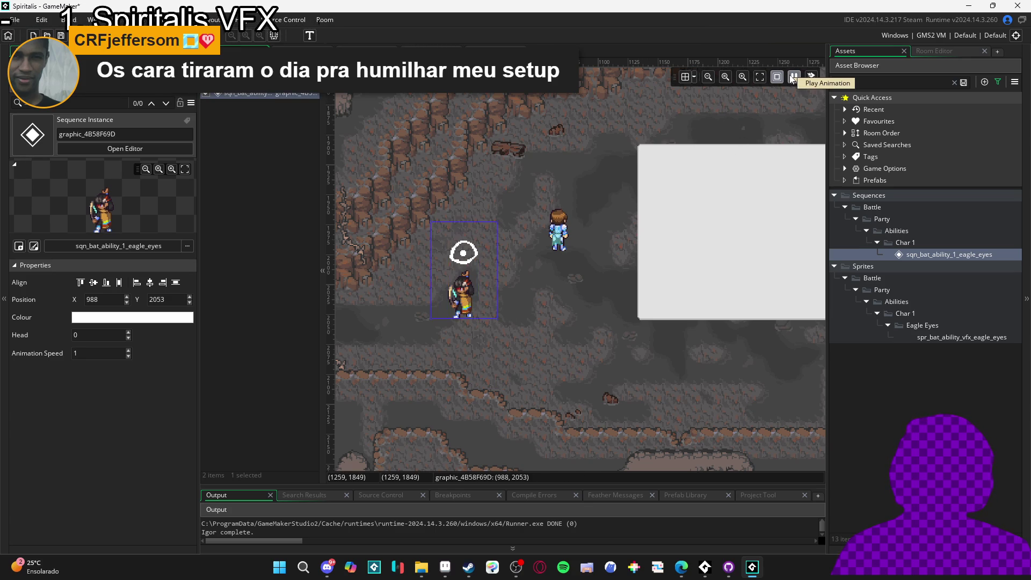
click(513, 228)
key(F5)
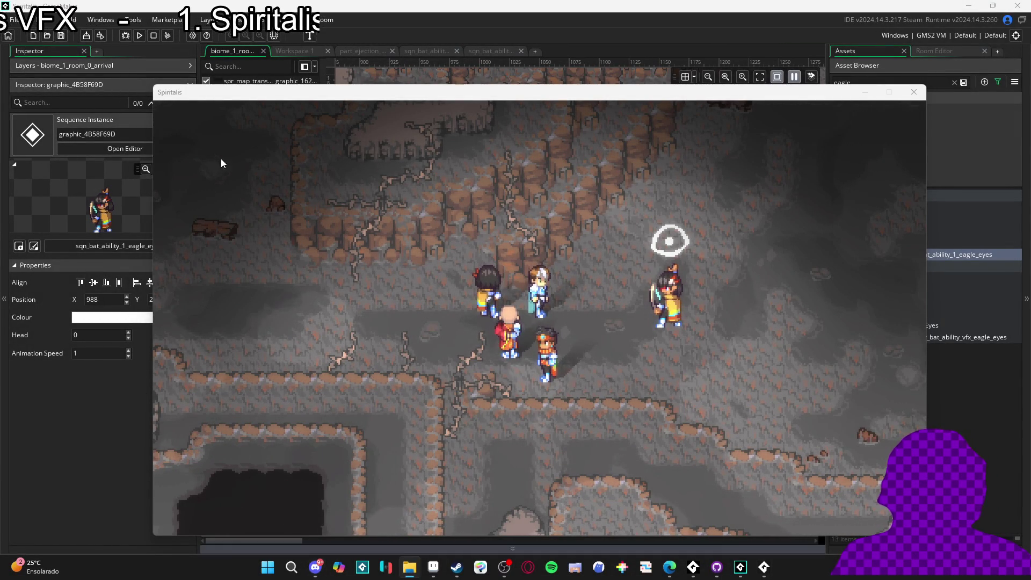
Bring File Explorer on the eagle_eyes folder to the front.
click(409, 567)
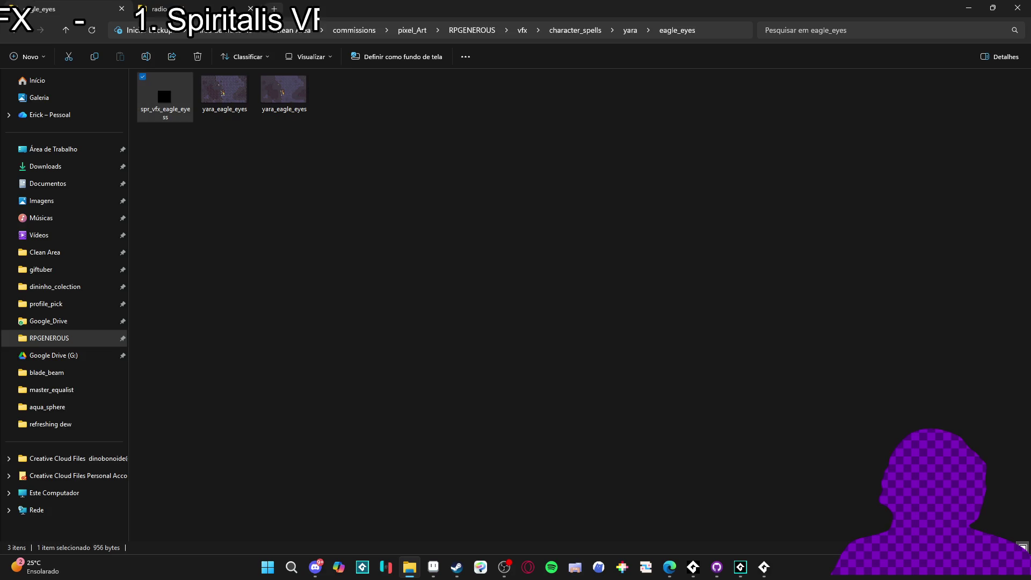
key(ctrl+t)
click(64, 232)
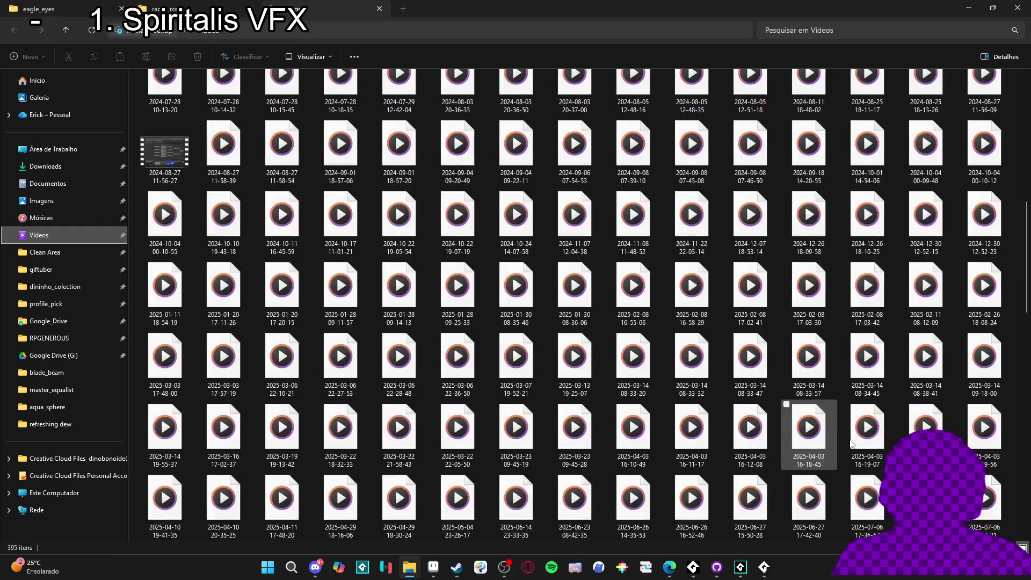
click(337, 537)
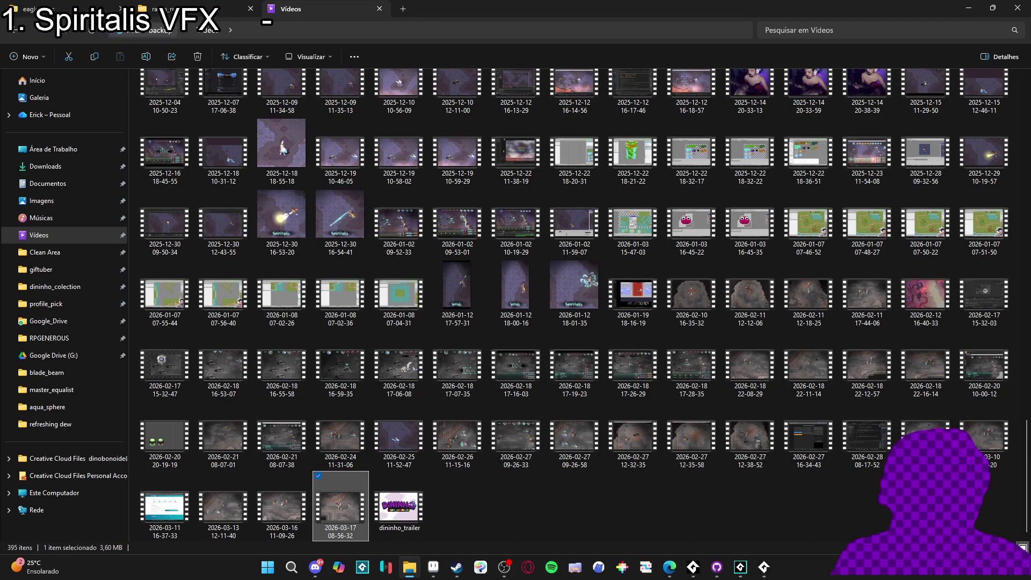
click(316, 567)
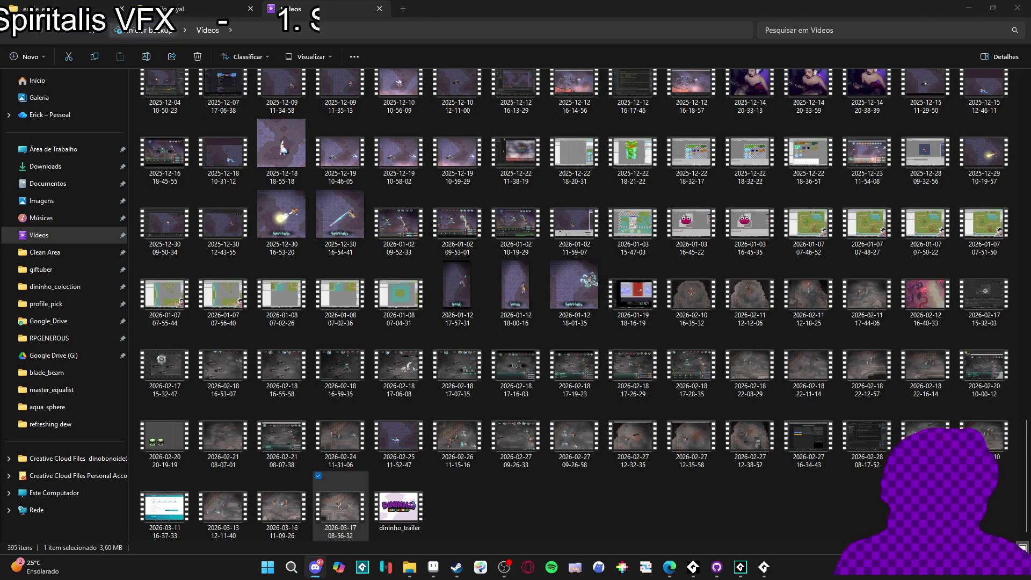
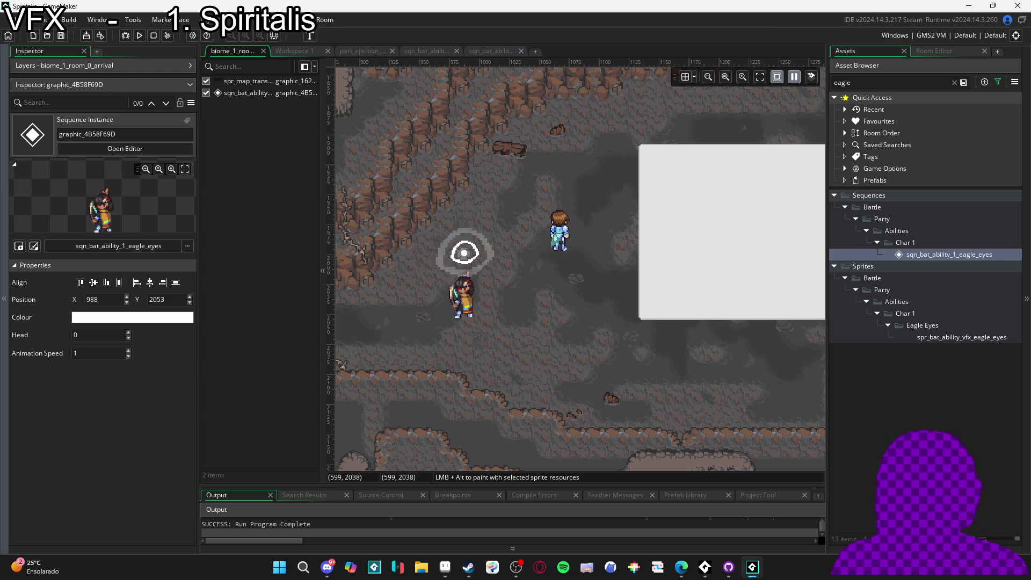
Search the whole project for 'eagle' and open the first Eagle eyes ability definition.
key(ctrl+shift+f)
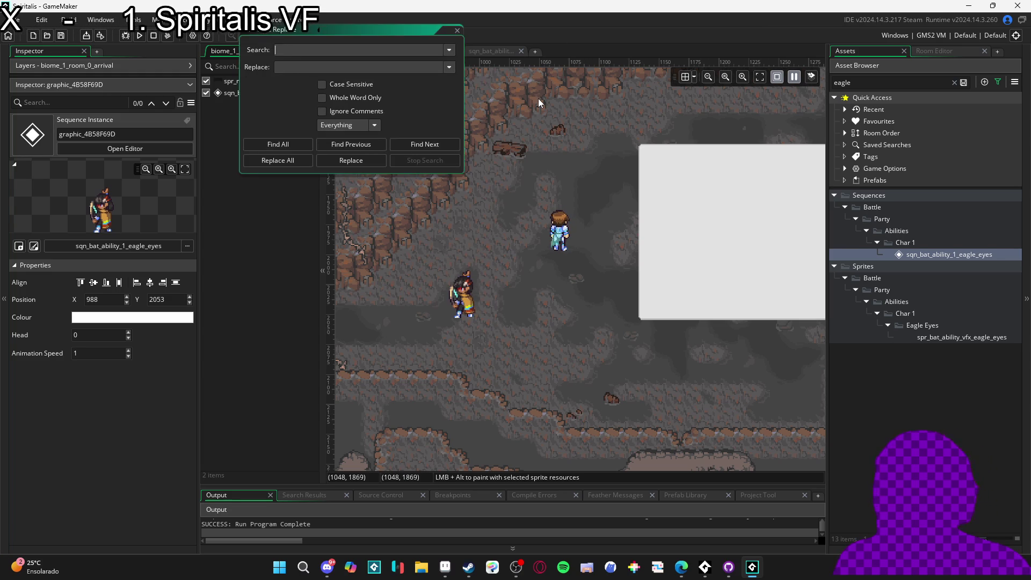
text(eagle_e)
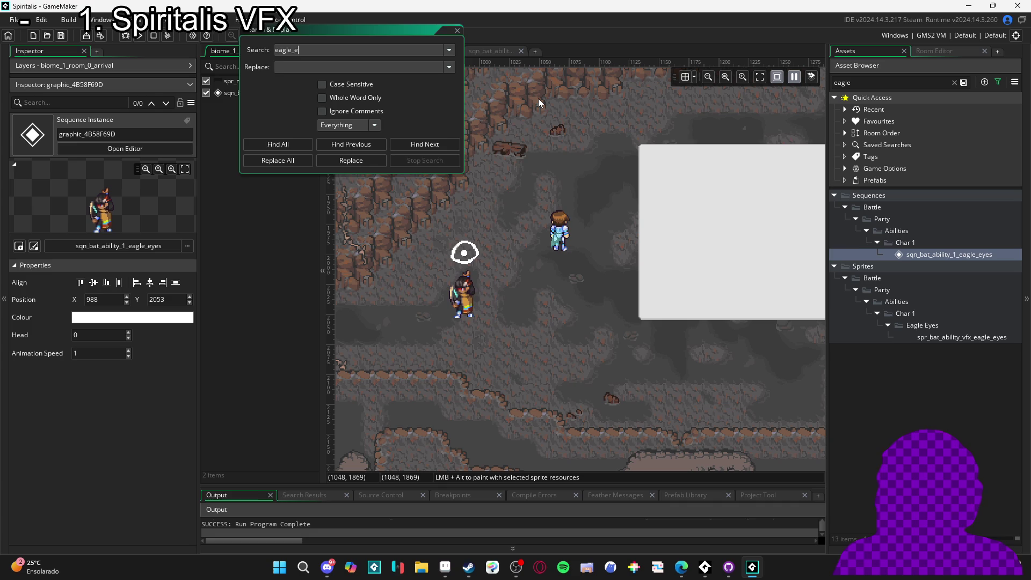
key(Return)
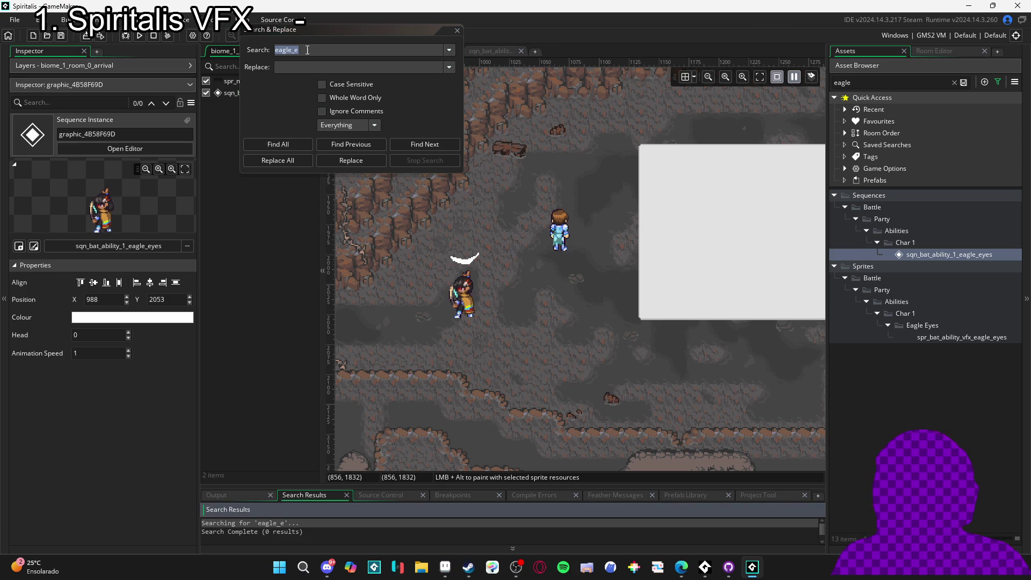
click(308, 48)
text(eagle)
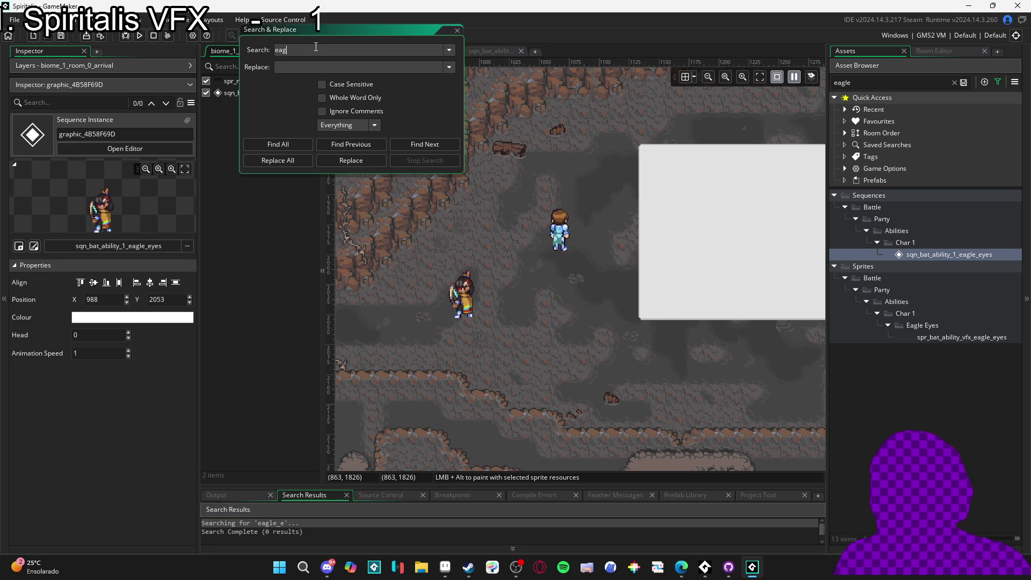
key(Return)
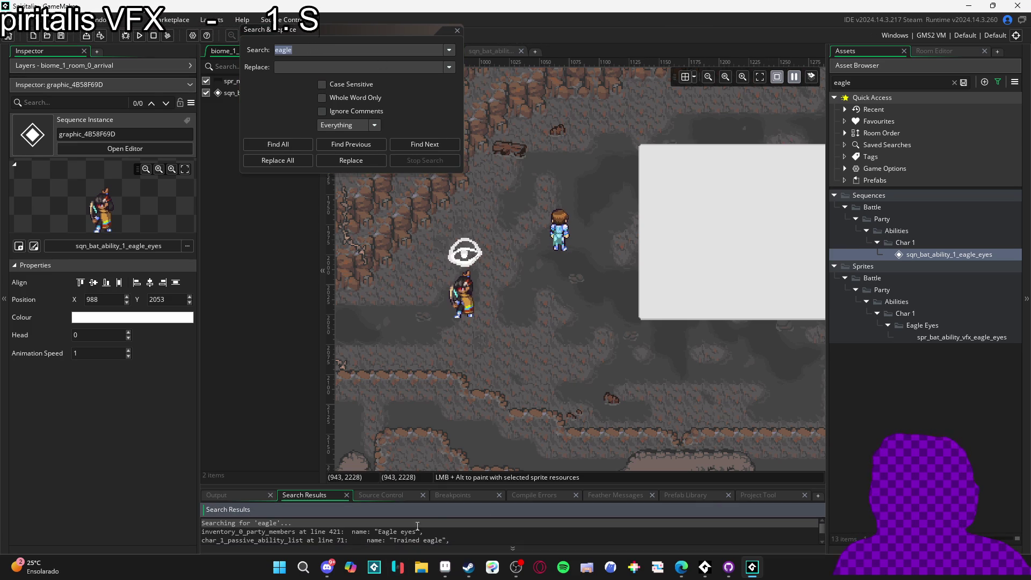
drag(526, 486, 499, 360)
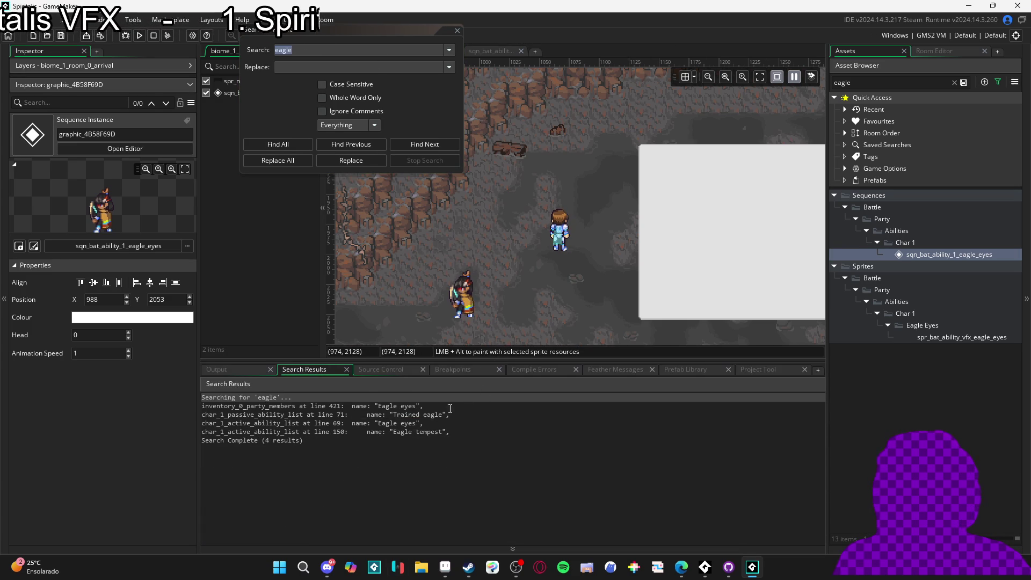
double_click(376, 406)
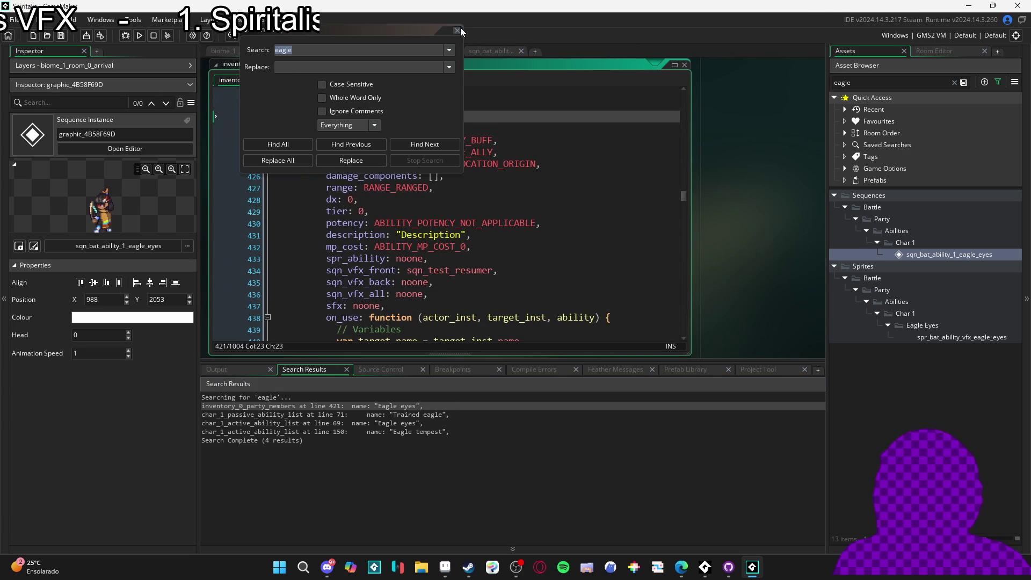
click(457, 29)
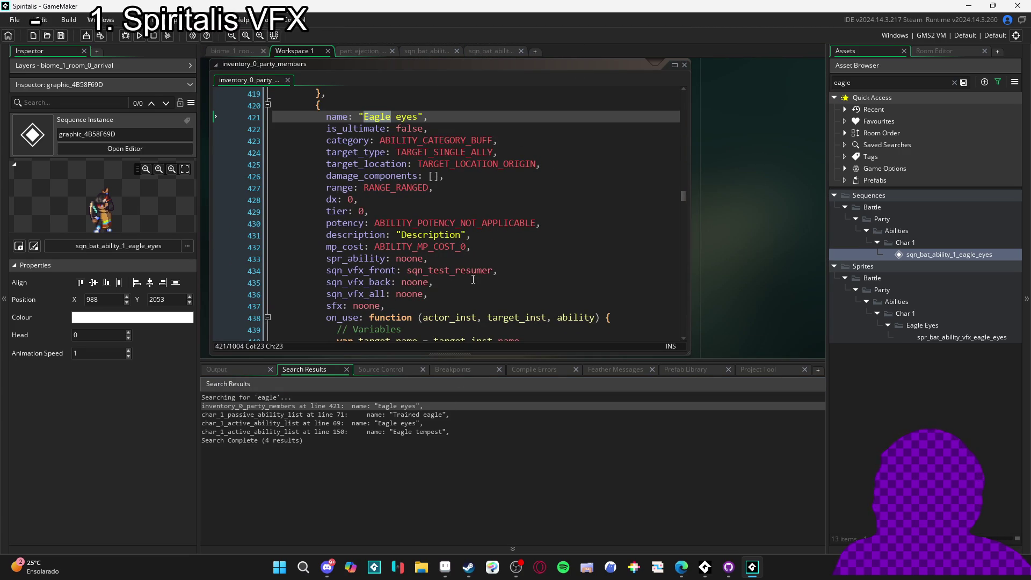
Filter assets by 'eag' and set line 434's sqn_vfx_front to sqn_bat_ability_1_eagle_eyes.
click(891, 83)
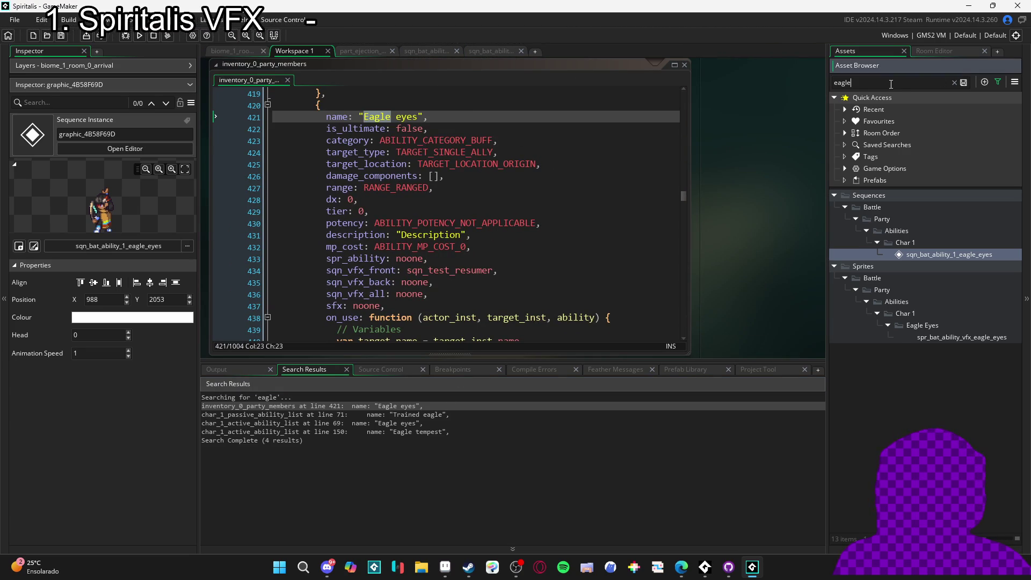
key(ctrl+a)
key(BackSpace)
text(eag)
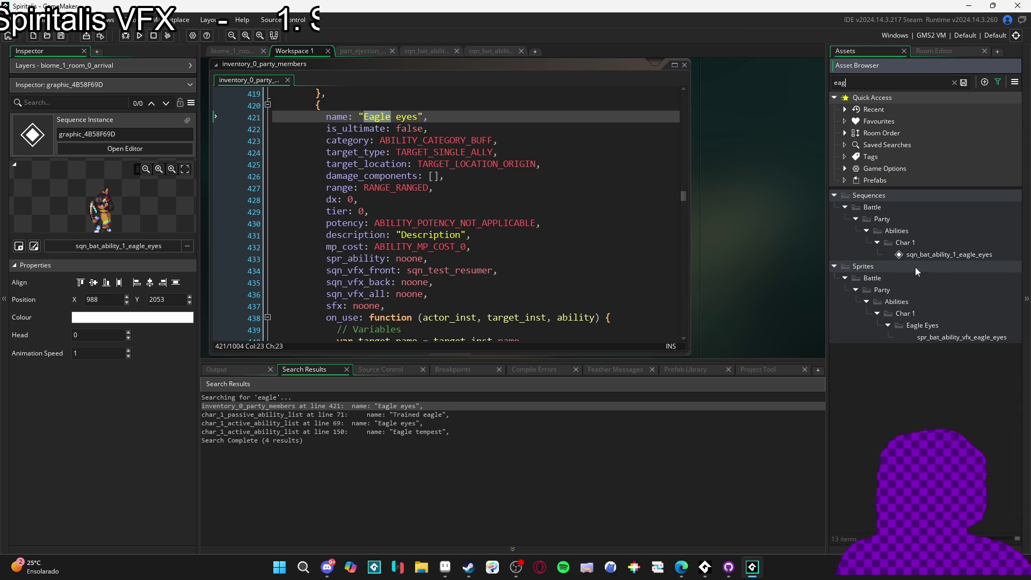
click(940, 341)
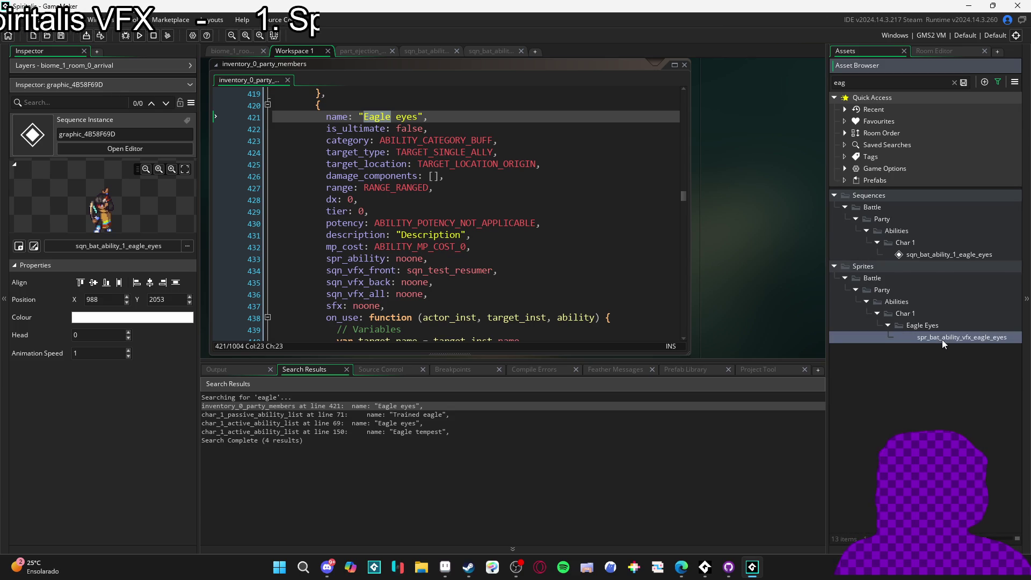
click(949, 255)
mouse_move(948, 253)
mouse_down()
mouse_move(451, 290)
mouse_move(449, 271)
mouse_up()
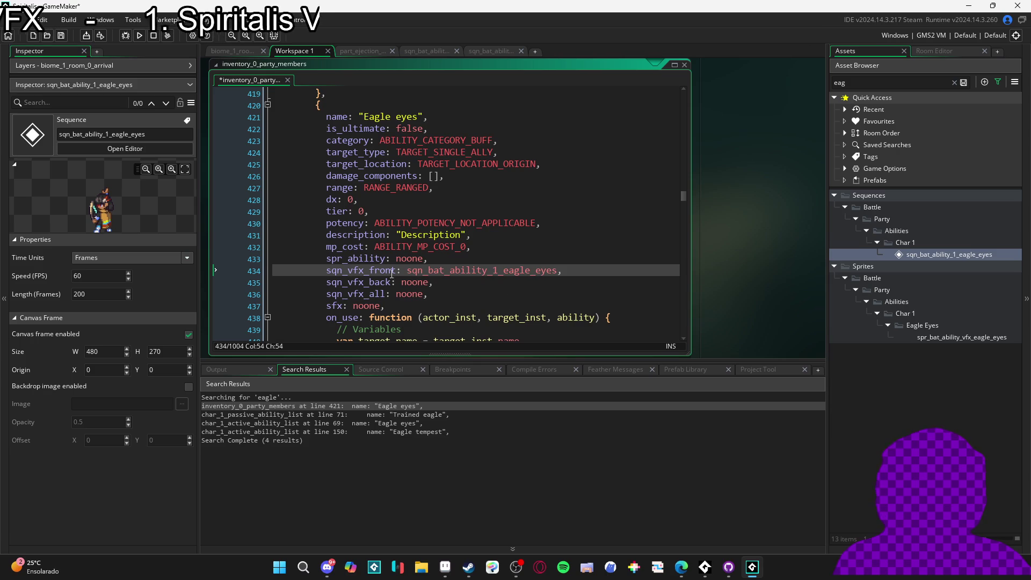
click(418, 283)
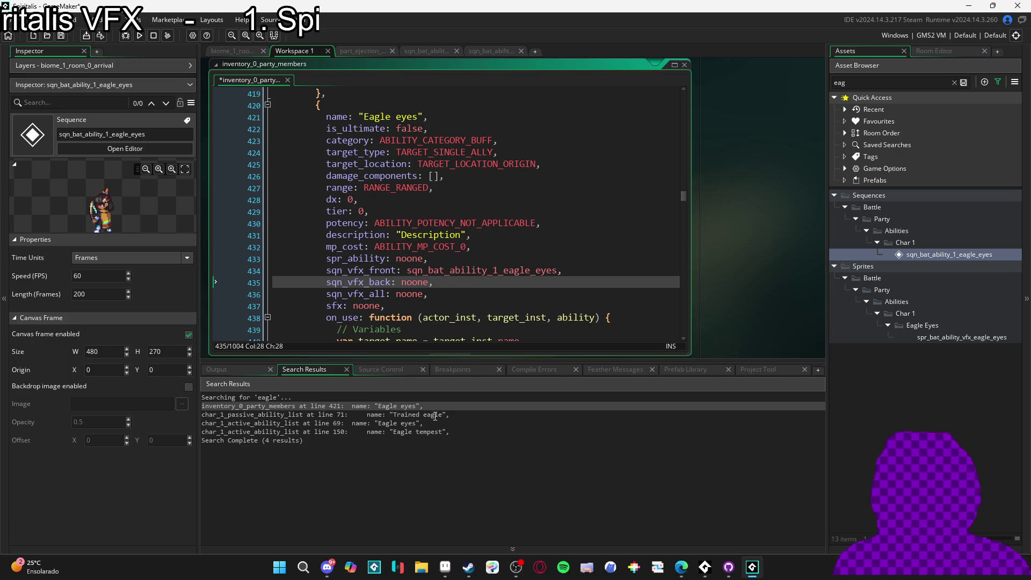
Paste the eagle eyes sequence name into the second Eagle eyes definition, then open that sequence.
double_click(421, 423)
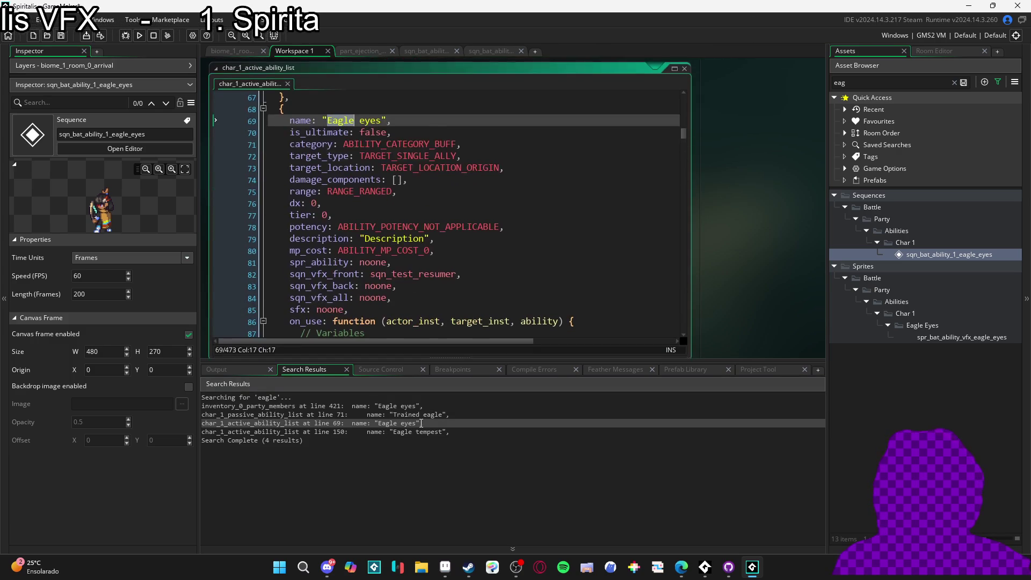
double_click(442, 269)
text(sqn_bat_ability_1_eagle_eyes)
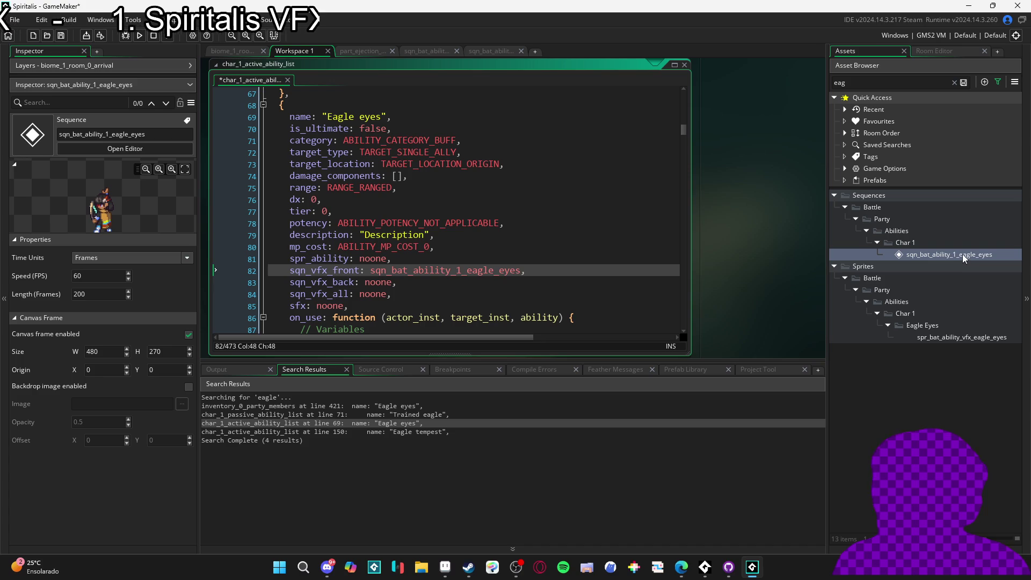
double_click(961, 255)
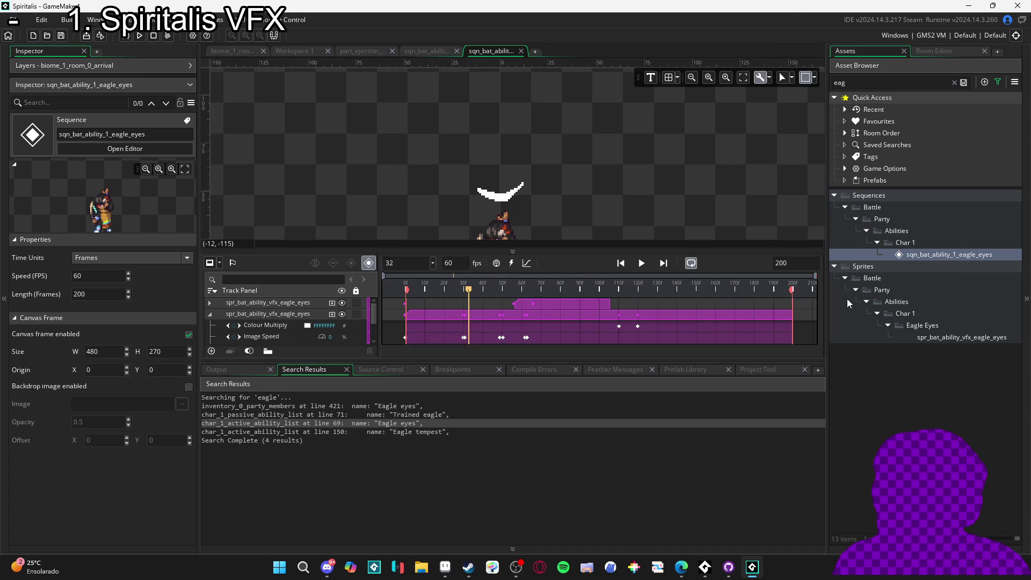
Copy the moment_resume_post_sequence moment name from the converging_light_front sequence.
click(902, 85)
text(asq)
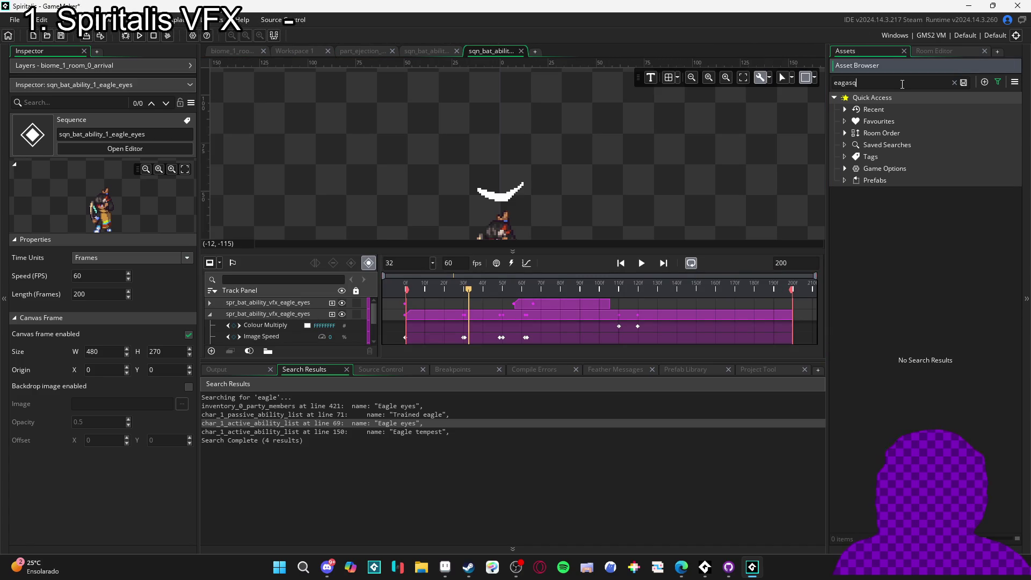
text(nqn)
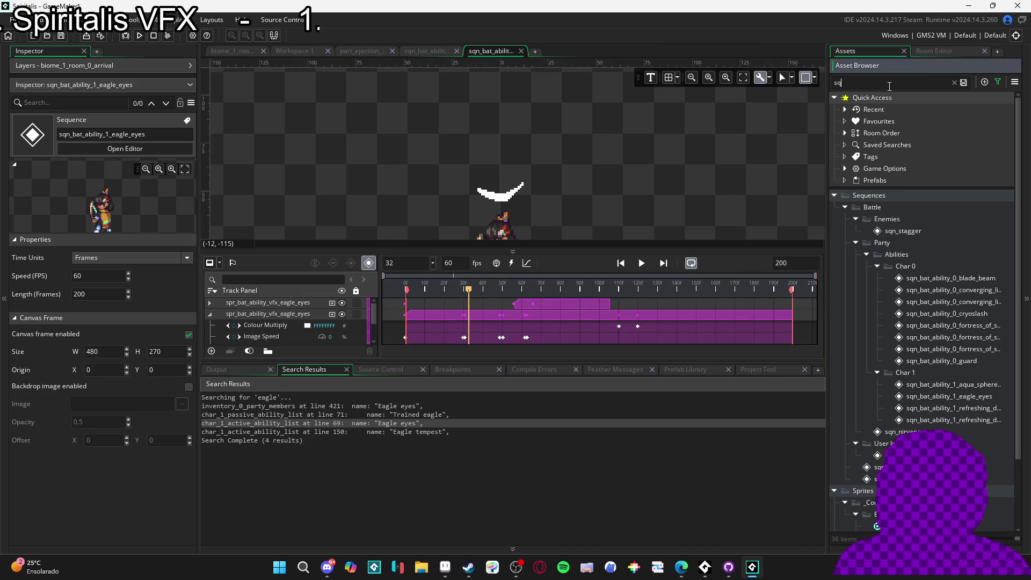
drag(829, 313, 673, 313)
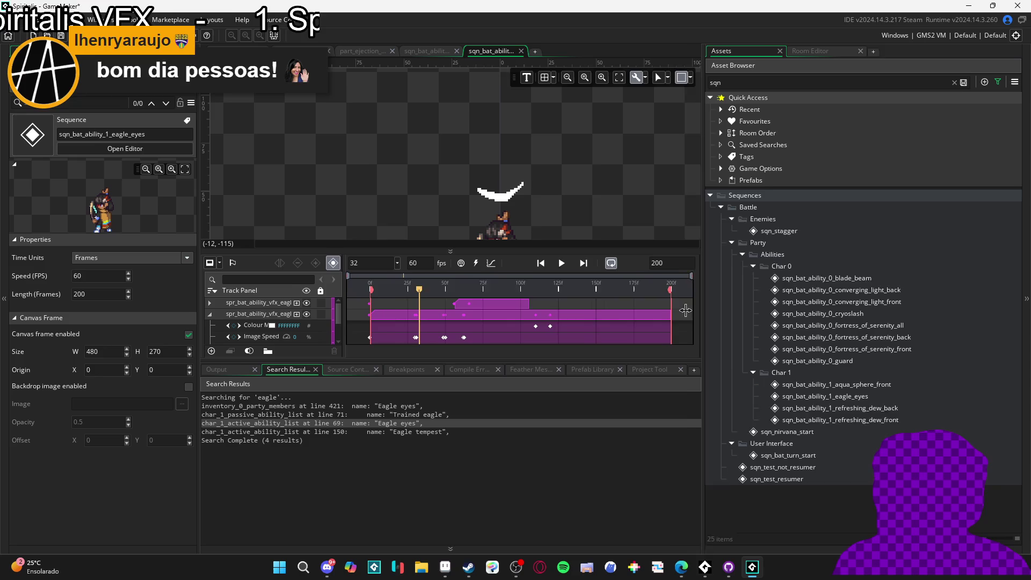
double_click(864, 288)
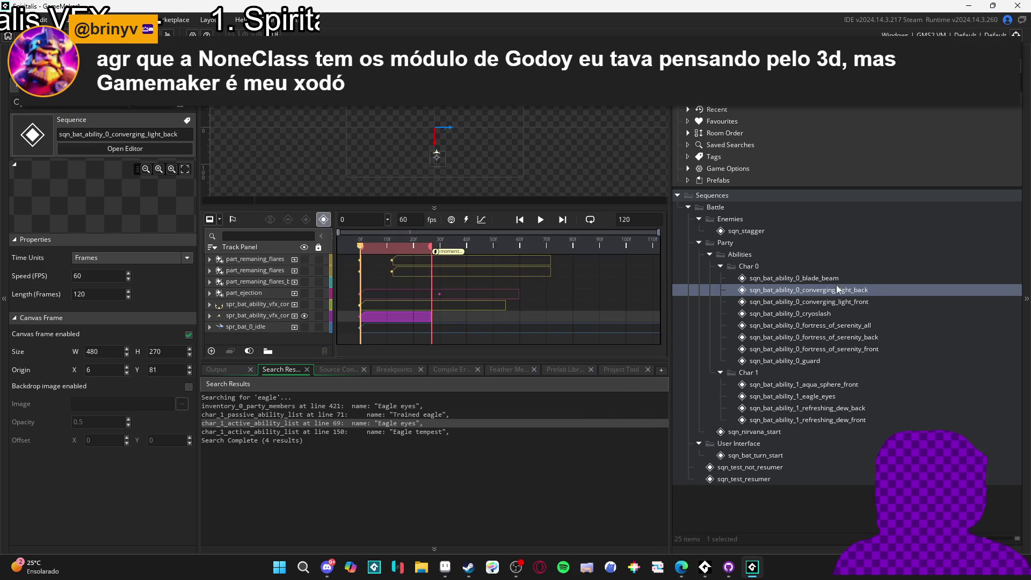
double_click(449, 257)
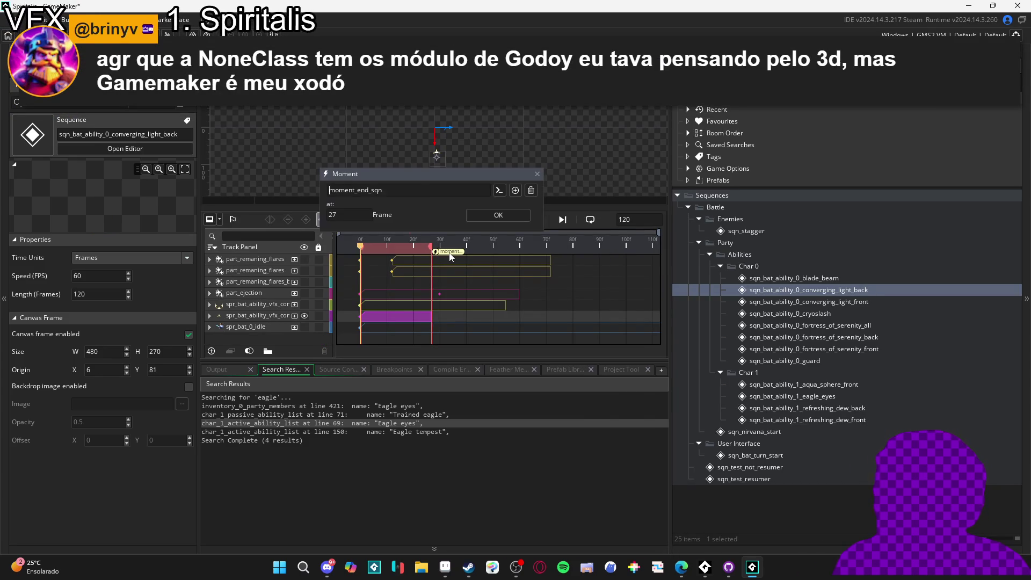
click(537, 174)
double_click(852, 302)
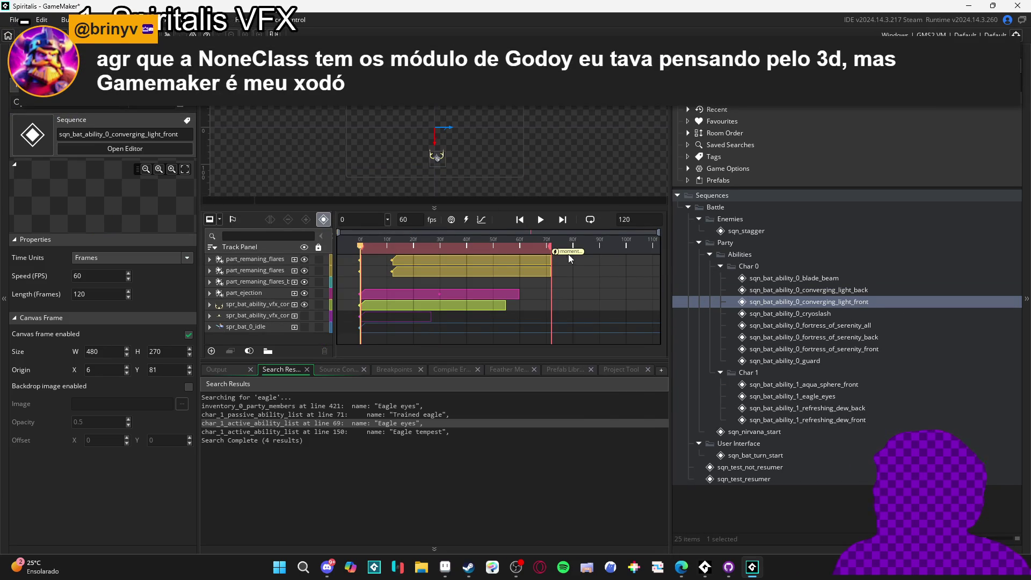
double_click(576, 252)
double_click(557, 188)
click(657, 174)
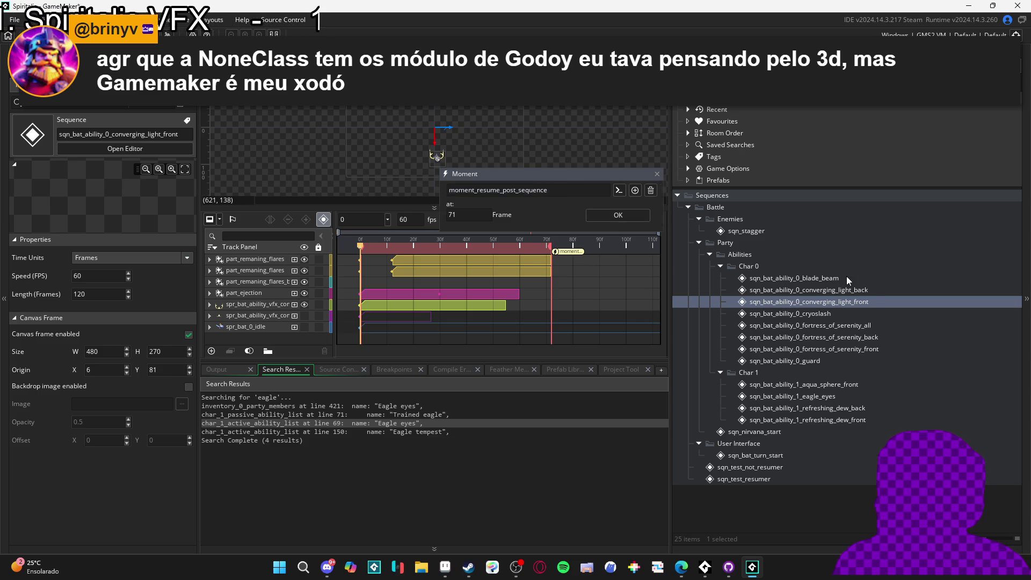
Add a moment_resume_post_sequence moment to the eagle eyes sequence at frame 200.
click(869, 294)
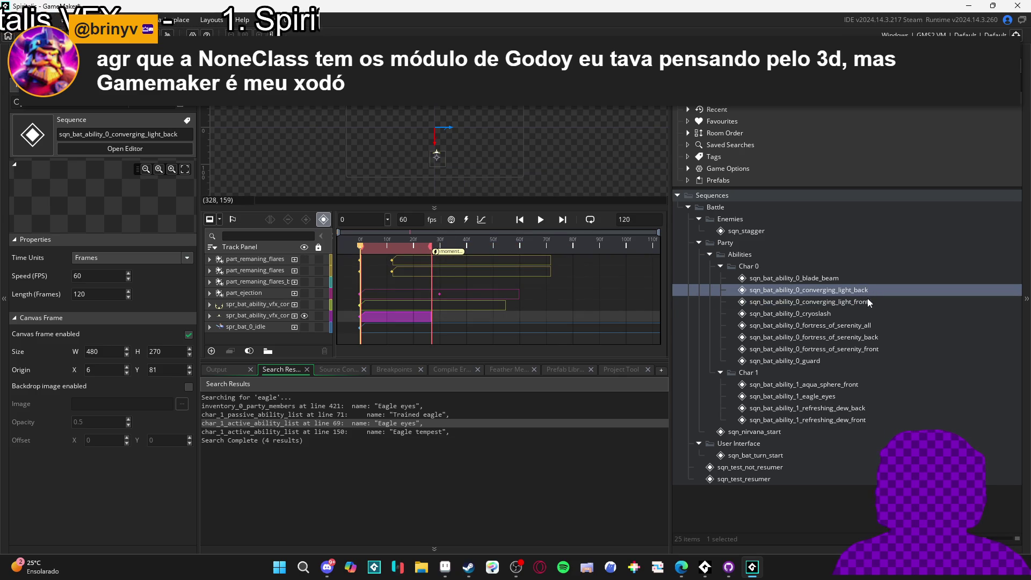
click(869, 396)
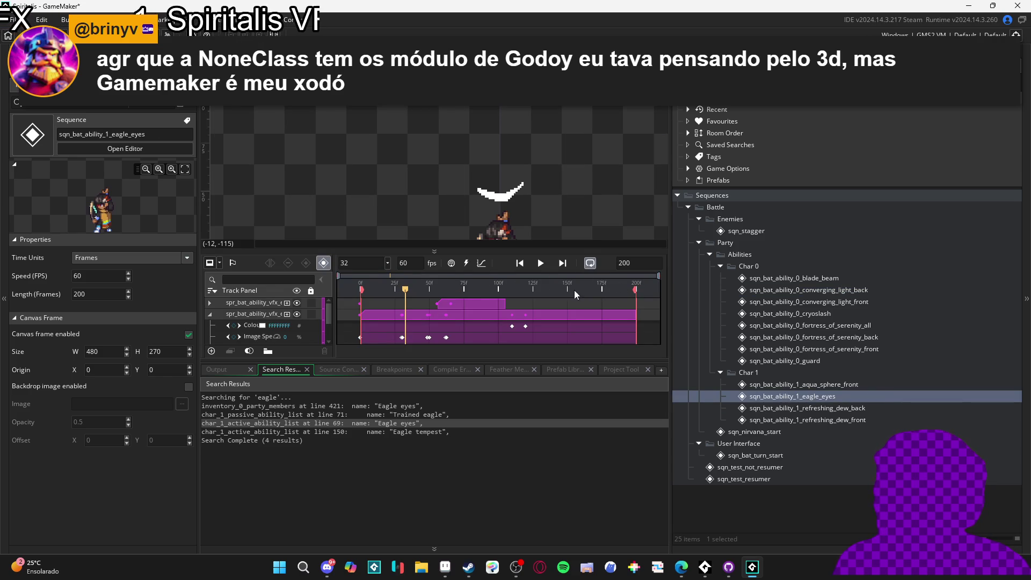
click(467, 263)
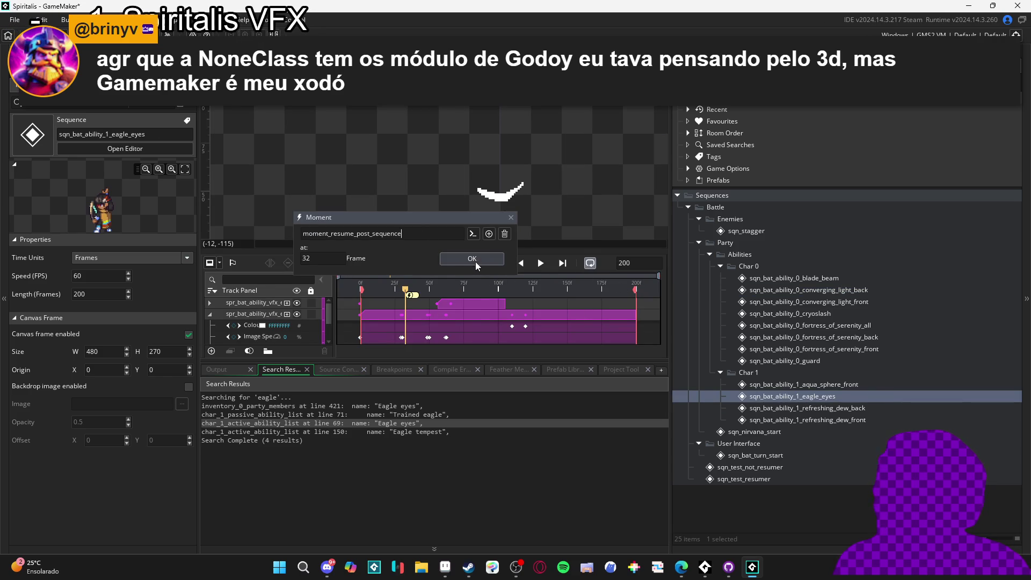
key(Return)
drag(424, 294, 671, 310)
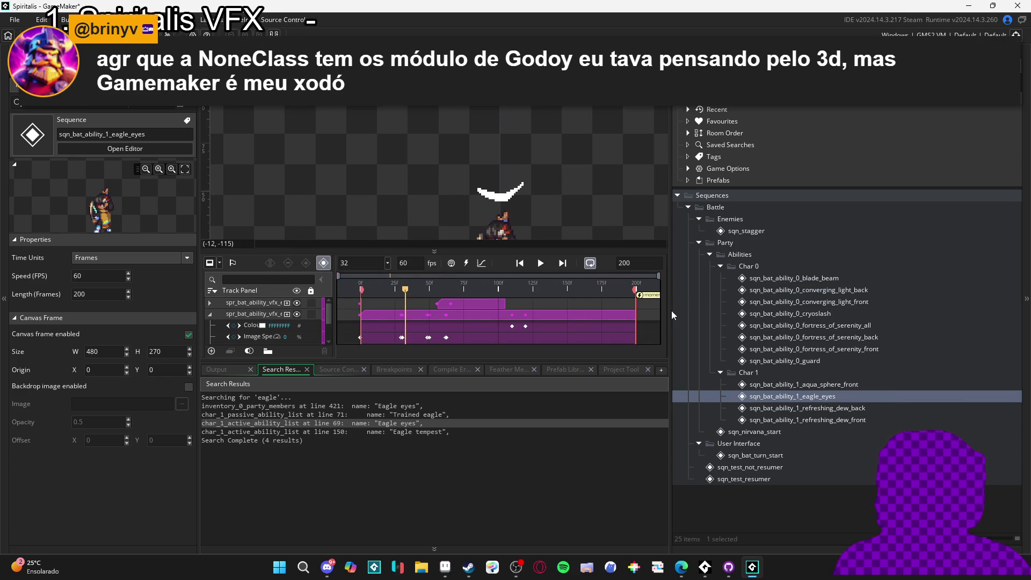
Hide the spr_bat_1_cast_1 cast sprite track and test-run the game with F5.
scroll(273, 335, down, 2)
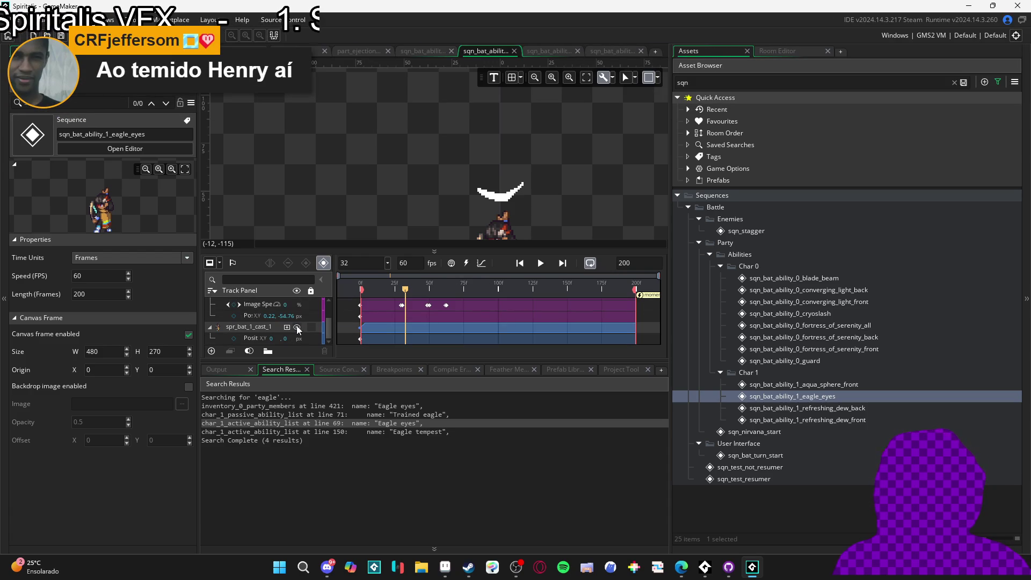
click(297, 327)
drag(565, 205, 562, 185)
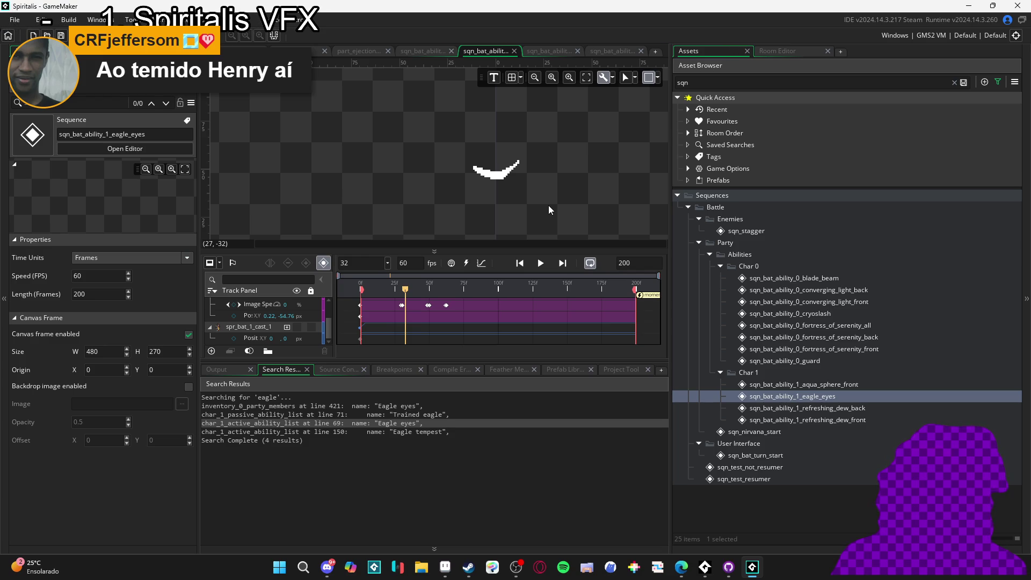
key(F5)
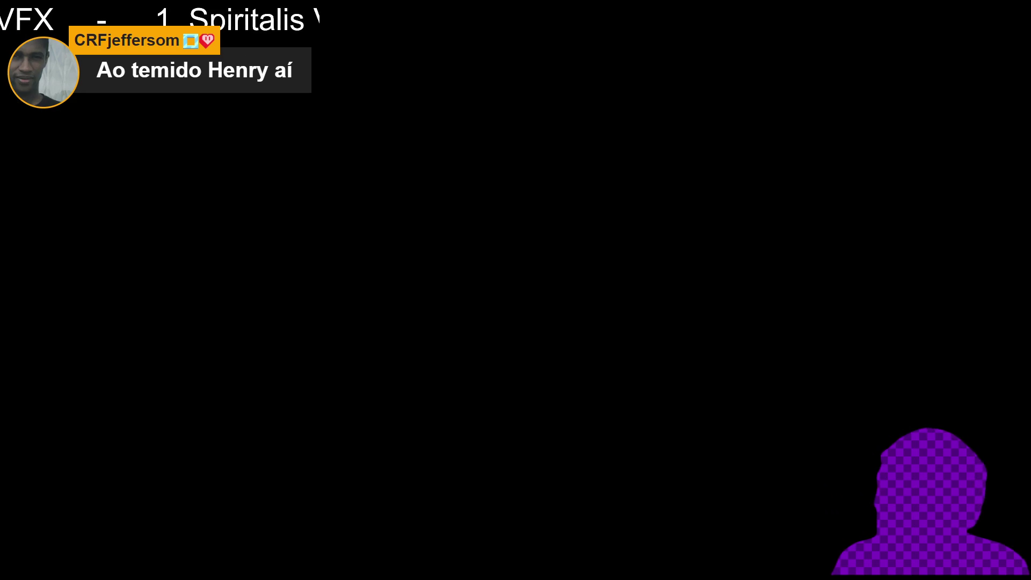
key(Escape)
Delete the eye sequence instance from the biome_1_room_0_arrival room.
click(556, 51)
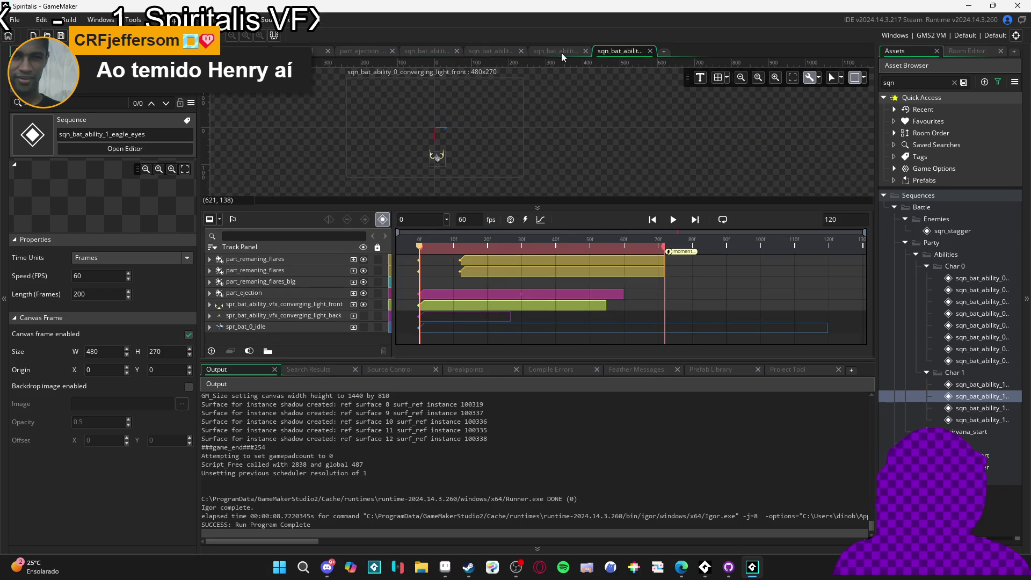
click(489, 51)
click(425, 51)
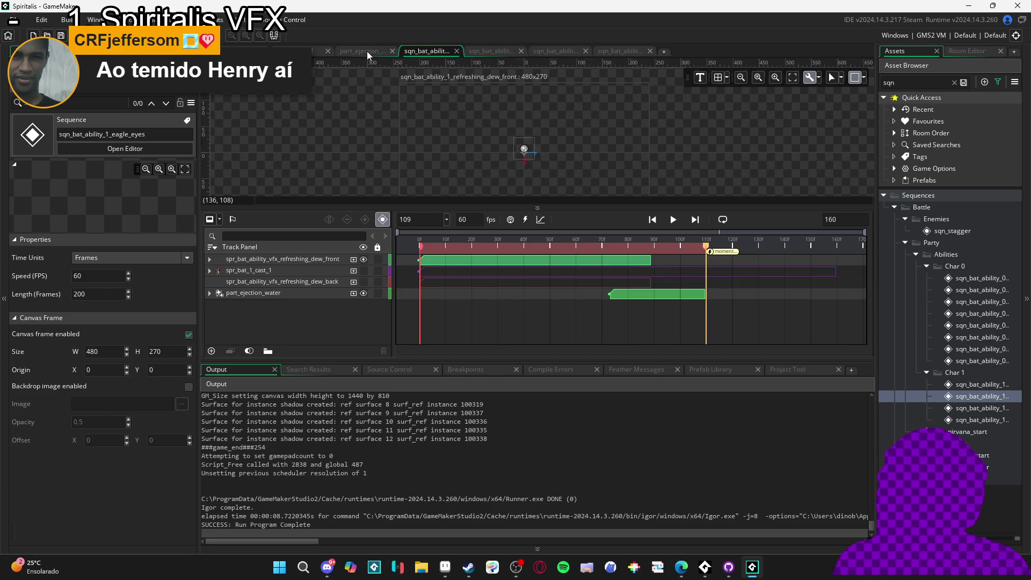
click(367, 51)
key(ctrl+shift+Tab)
key(ctrl+shift+Tab)
key(ctrl+shift+Tab)
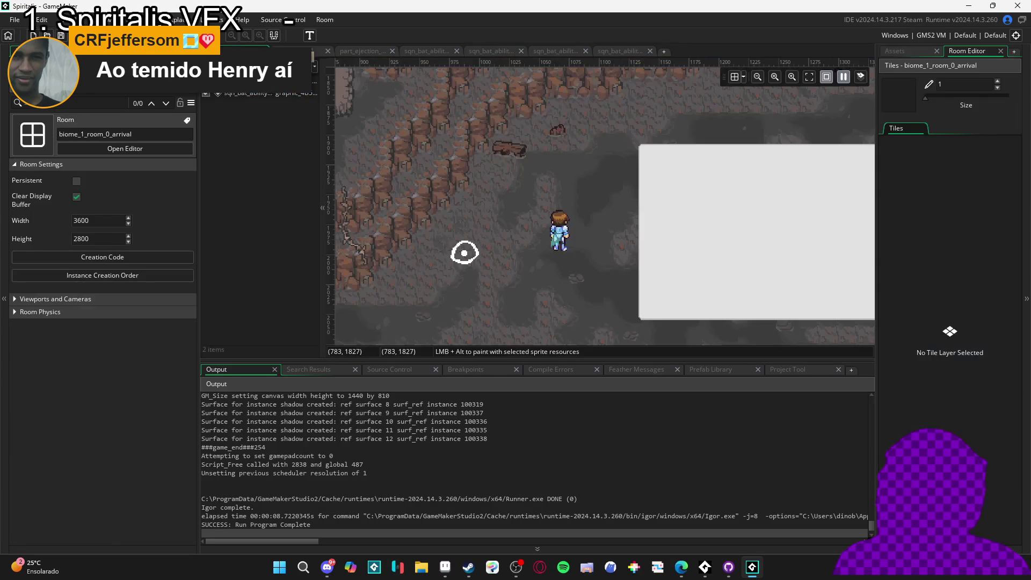
click(468, 263)
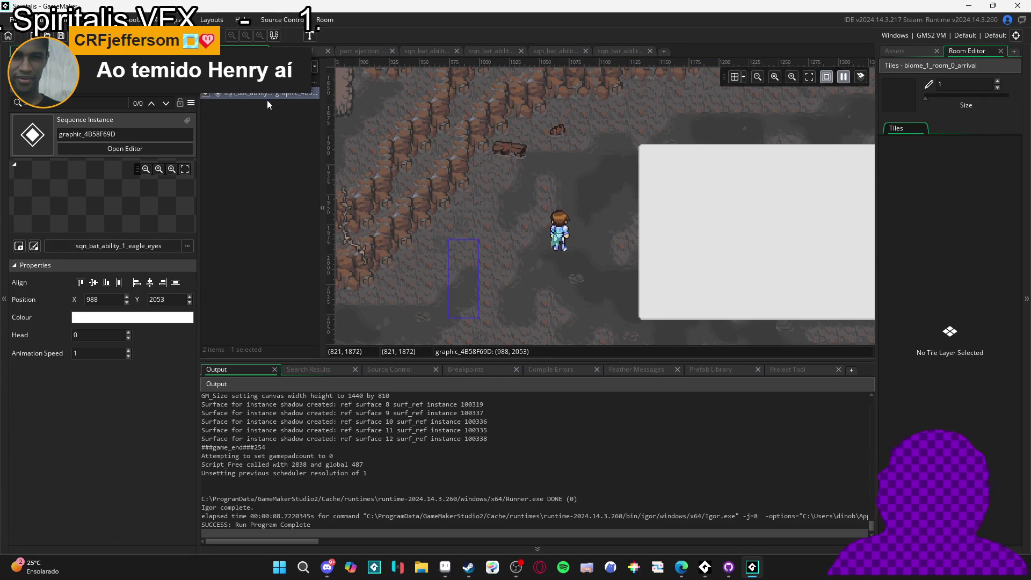
key(Delete)
drag(546, 259, 508, 262)
Run the game and cast Eagle eyes from the Abilities menu on Themba.
key(F5)
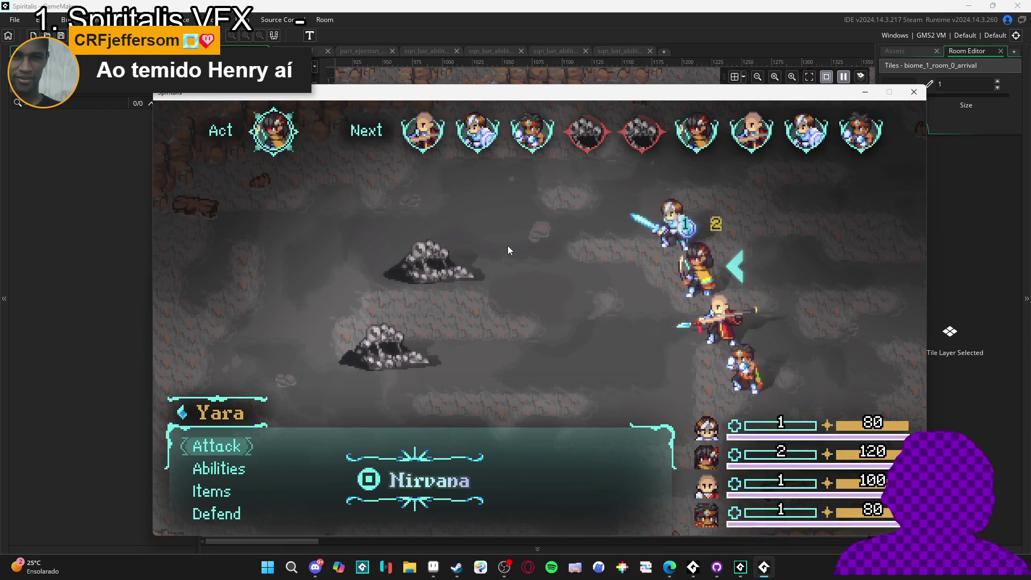
key(Down)
key(Return)
key(Down)
key(Down)
key(Down)
key(Return)
key(Down)
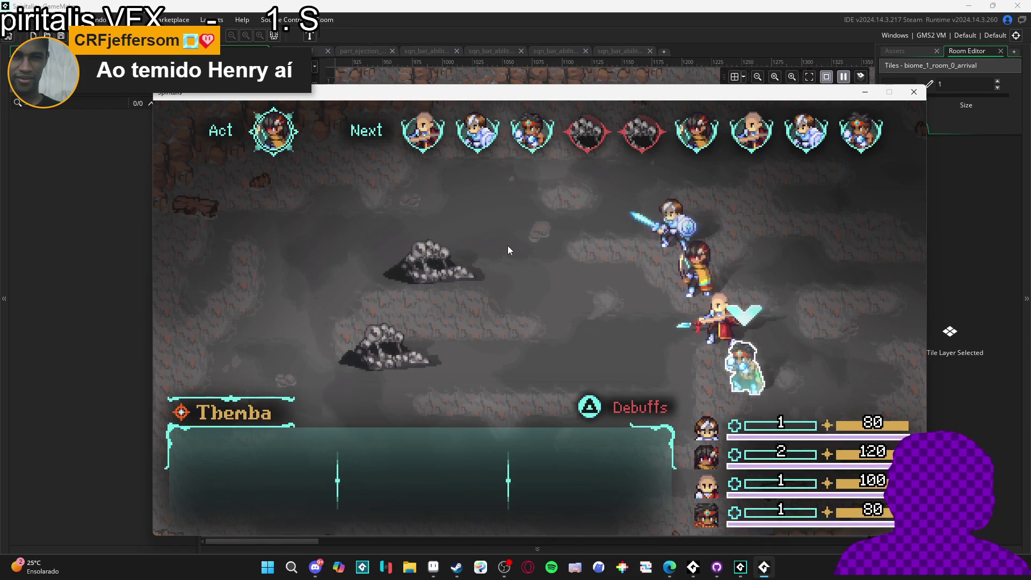
key(Return)
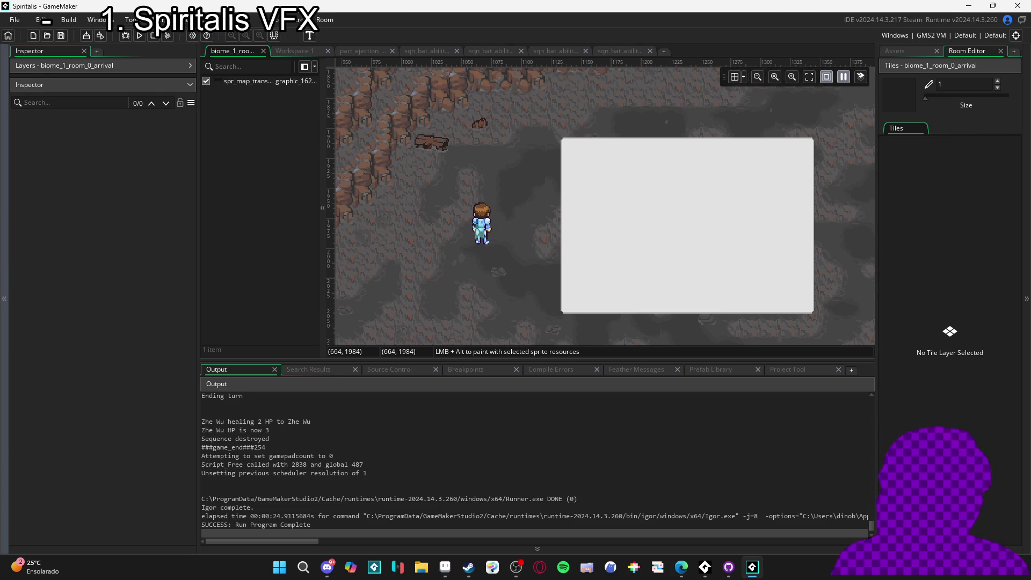
Show the cave background and character layers beneath the eagle-eye effect, hiding Layer 11.
click(445, 567)
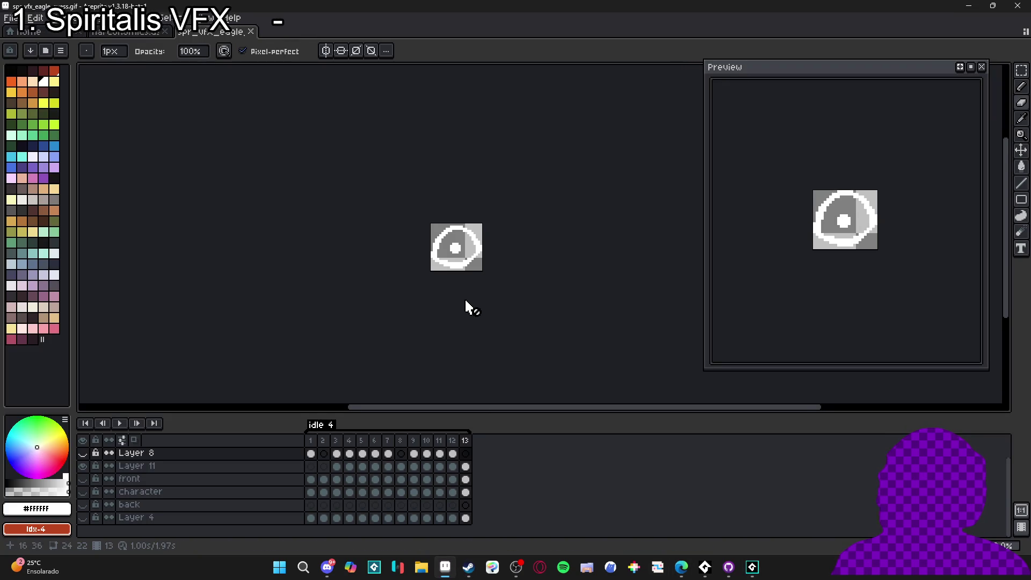
click(129, 33)
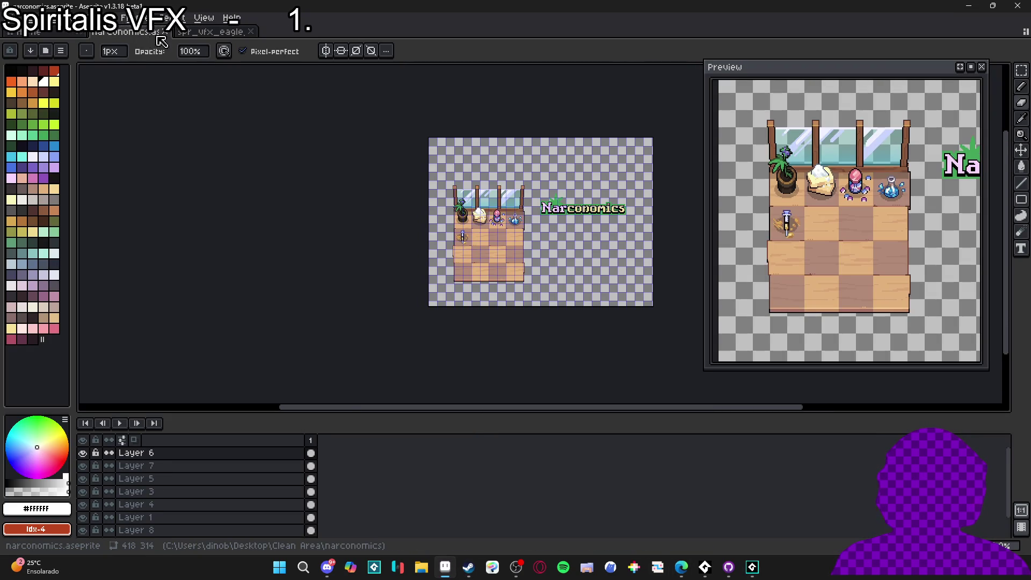
click(180, 33)
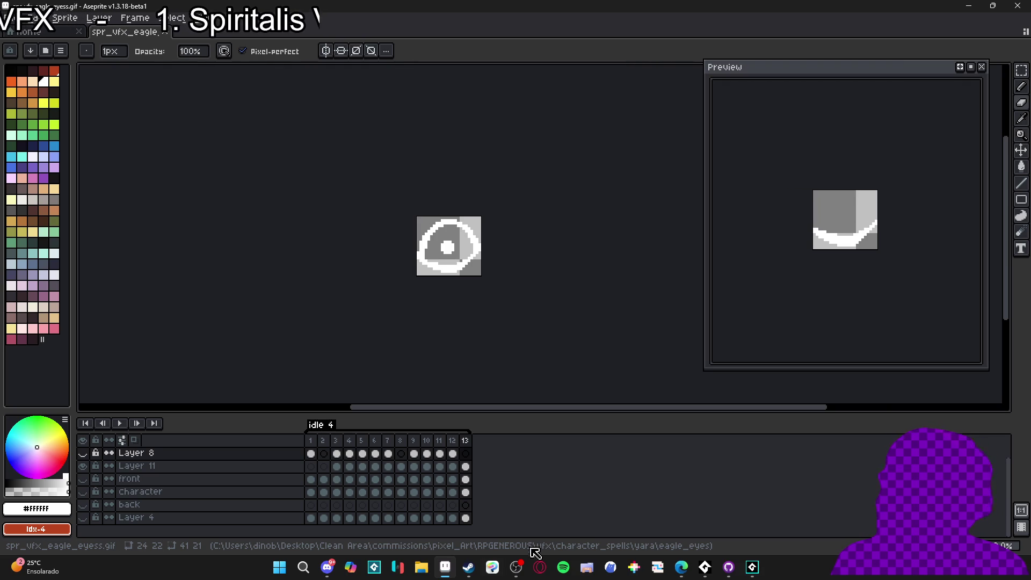
mouse_move(435, 575)
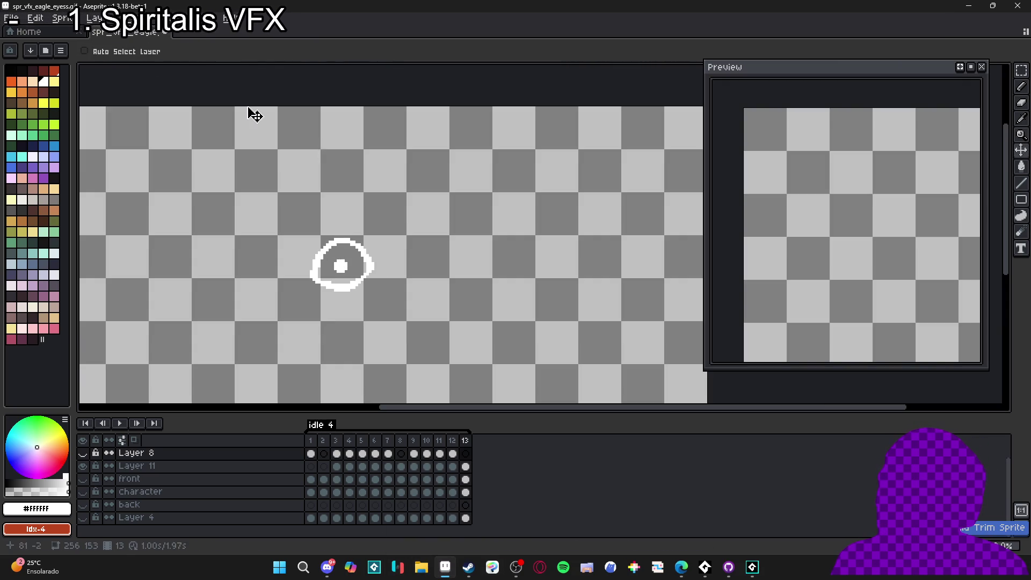
drag(83, 478, 89, 531)
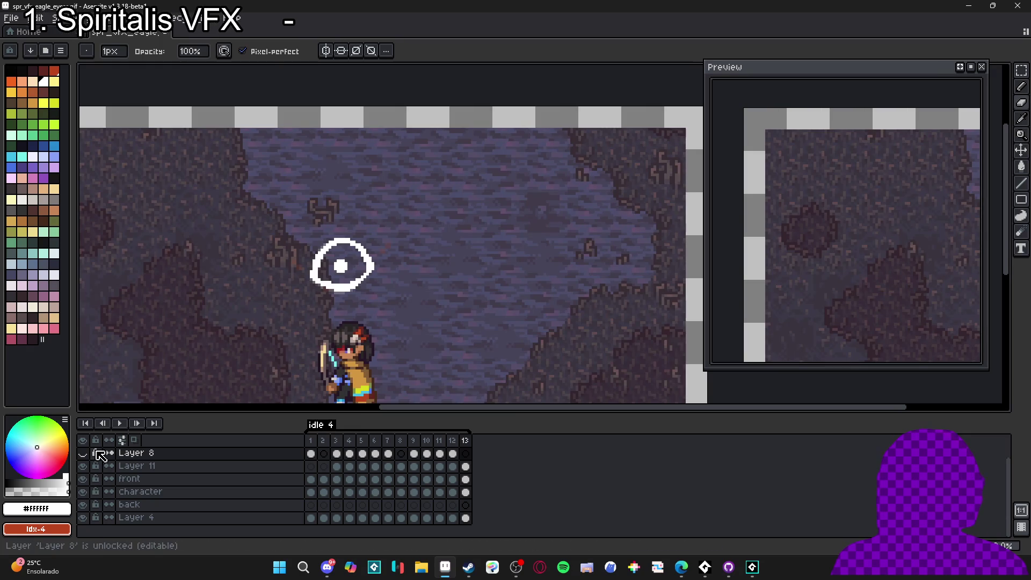
scroll(488, 272, down, 2)
scroll(436, 241, down, 1)
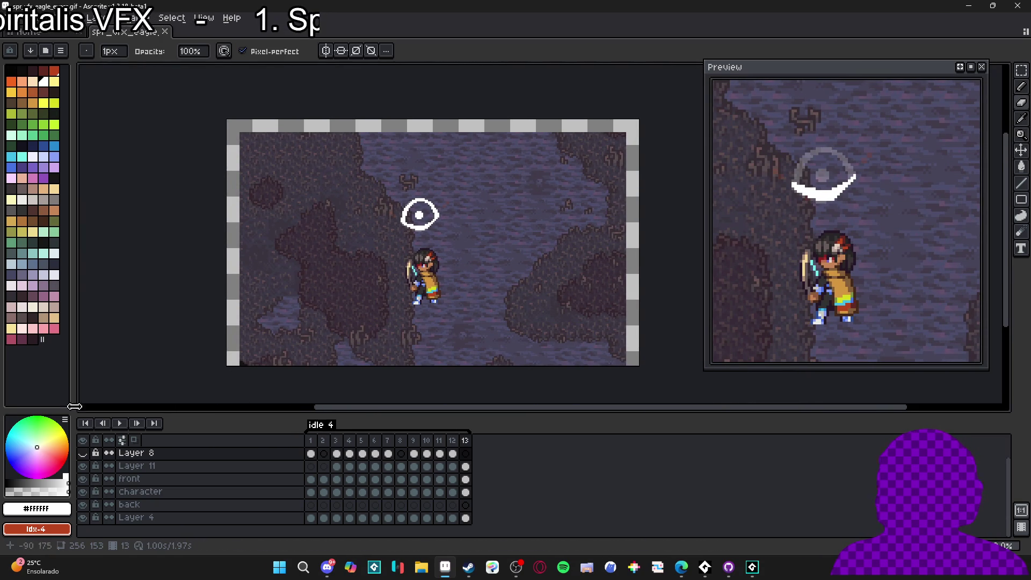
click(83, 466)
click(83, 479)
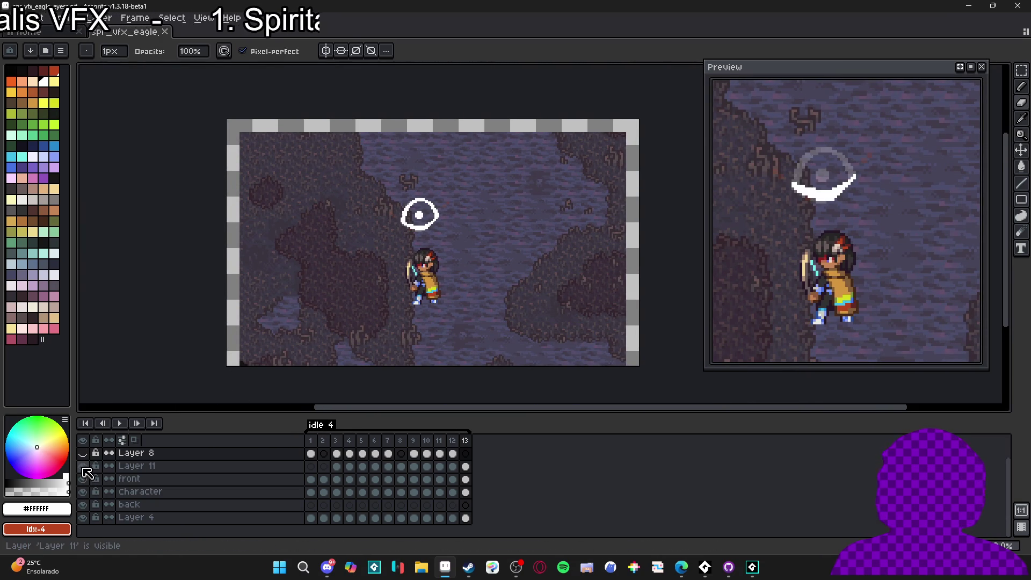
click(83, 478)
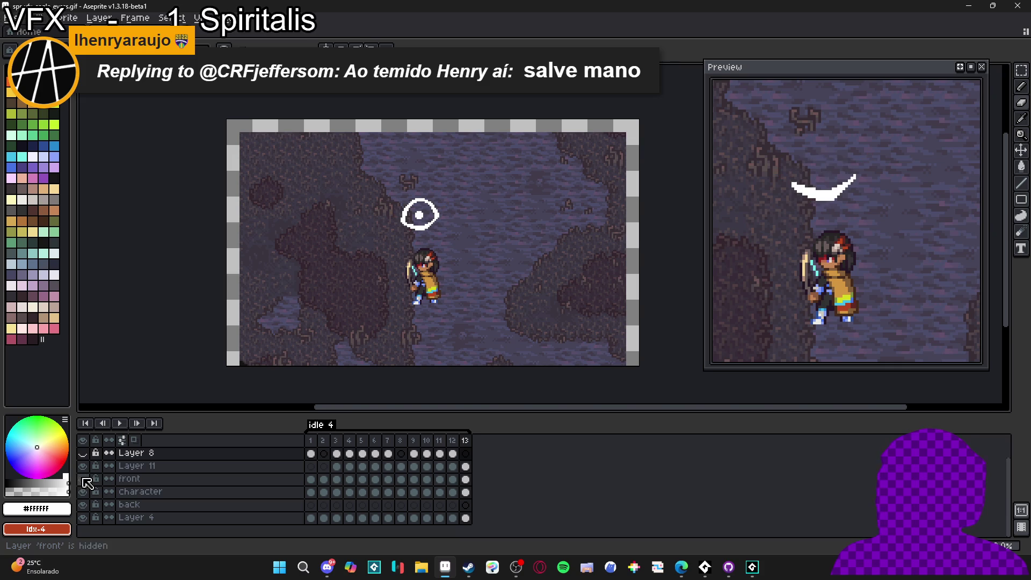
scroll(344, 349, up, 1)
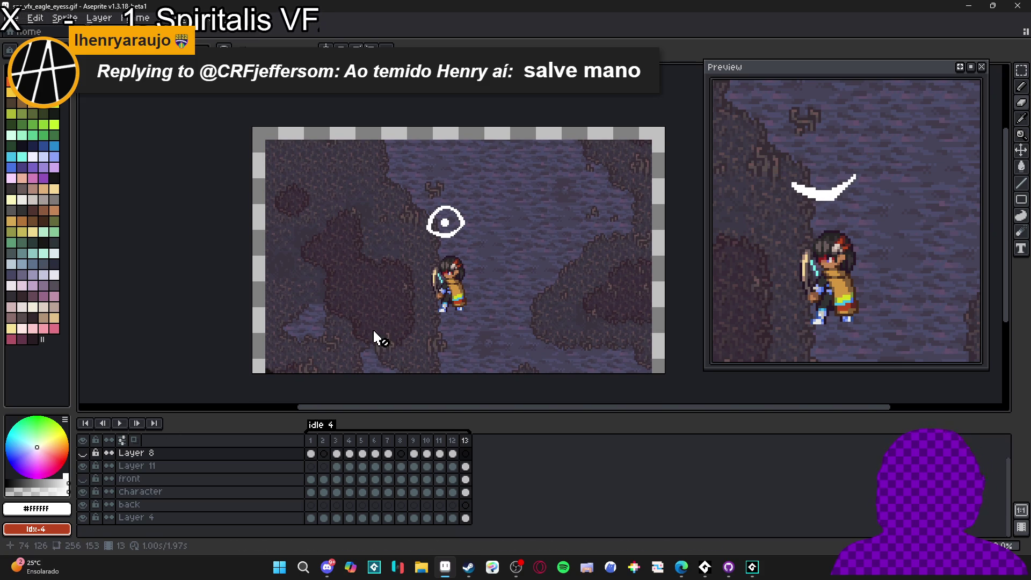
Save the eagle-eye sprite with Ctrl+S.
key(ctrl+s)
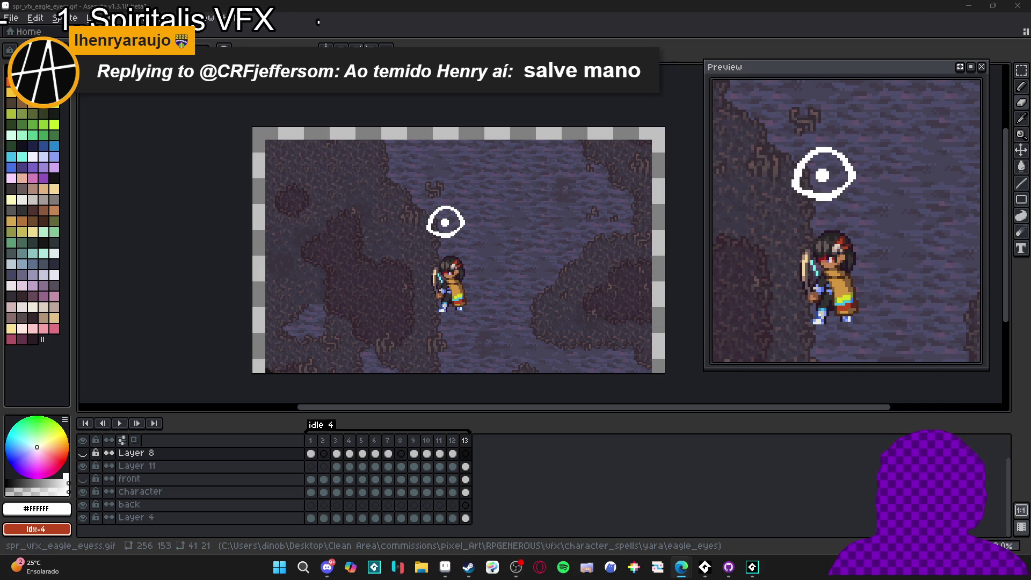
scroll(452, 236, up, 1)
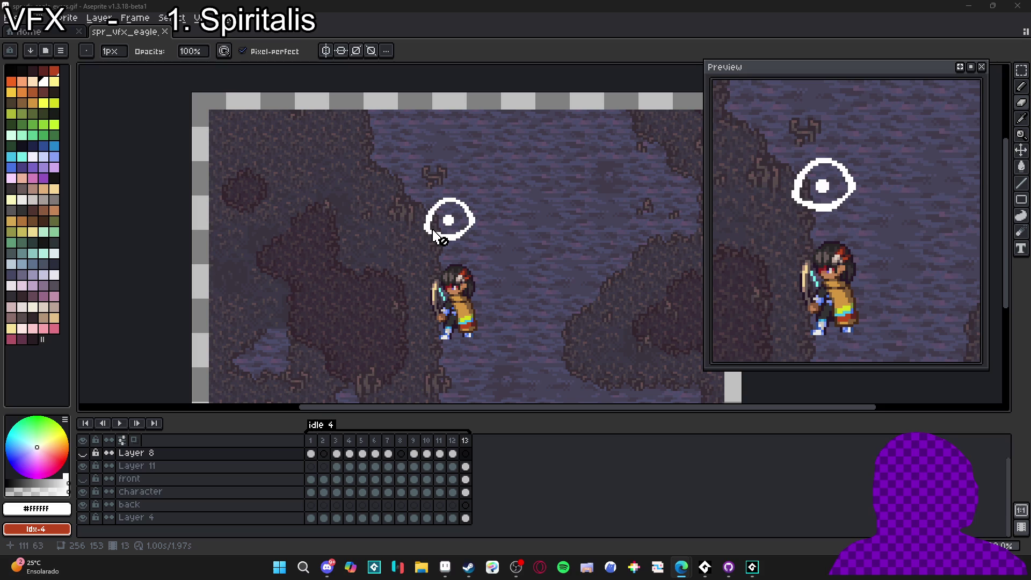
click(11, 17)
Start Save As for spr_vfx_eagle_eyess.gif and list the available file types.
click(32, 83)
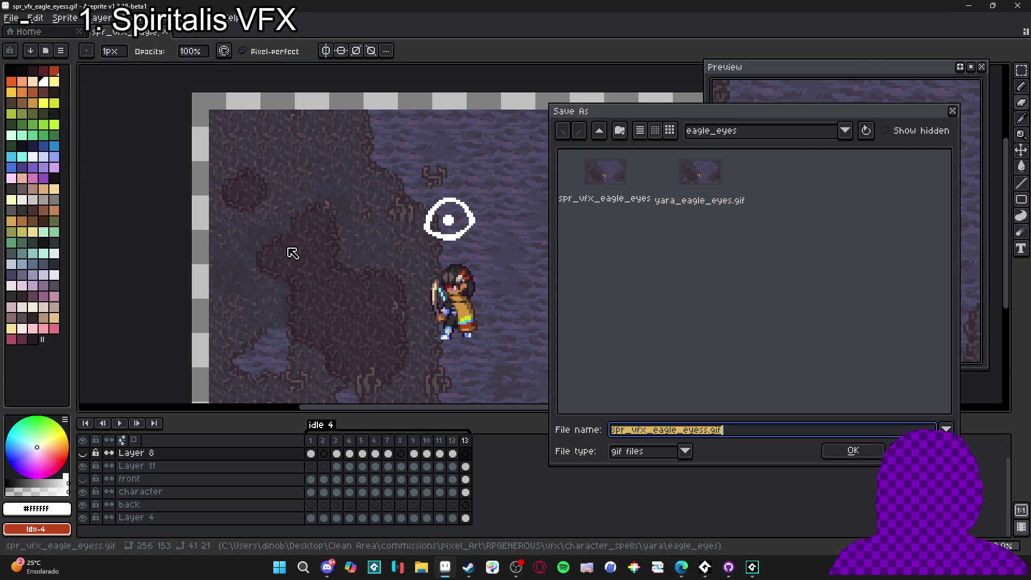
key(Return)
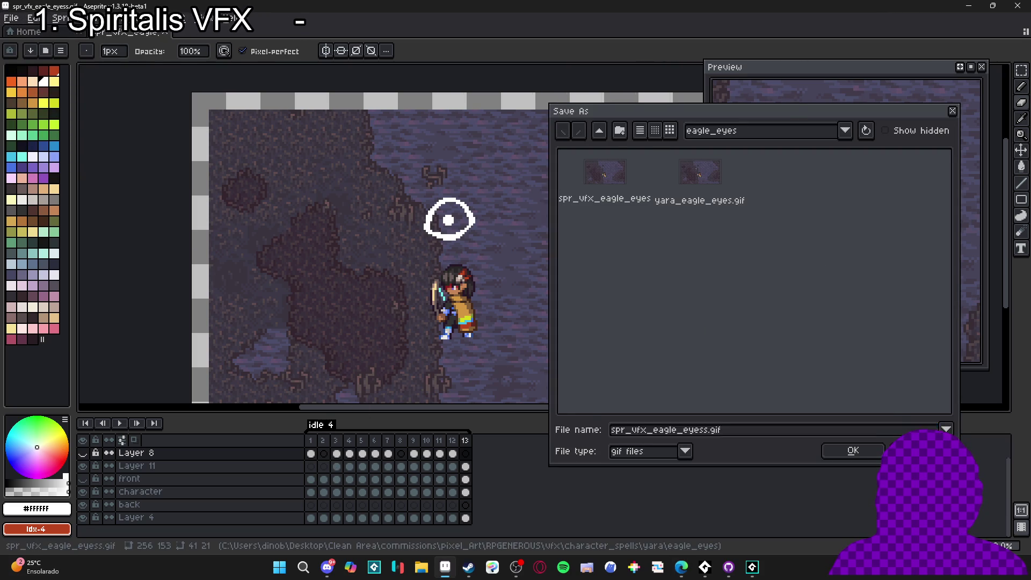
click(10, 17)
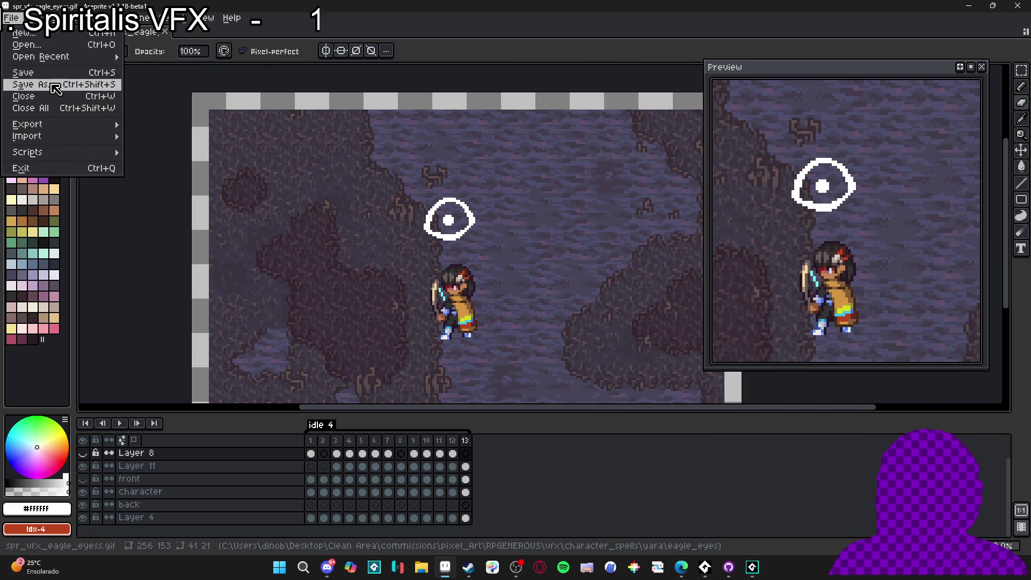
click(51, 83)
click(644, 453)
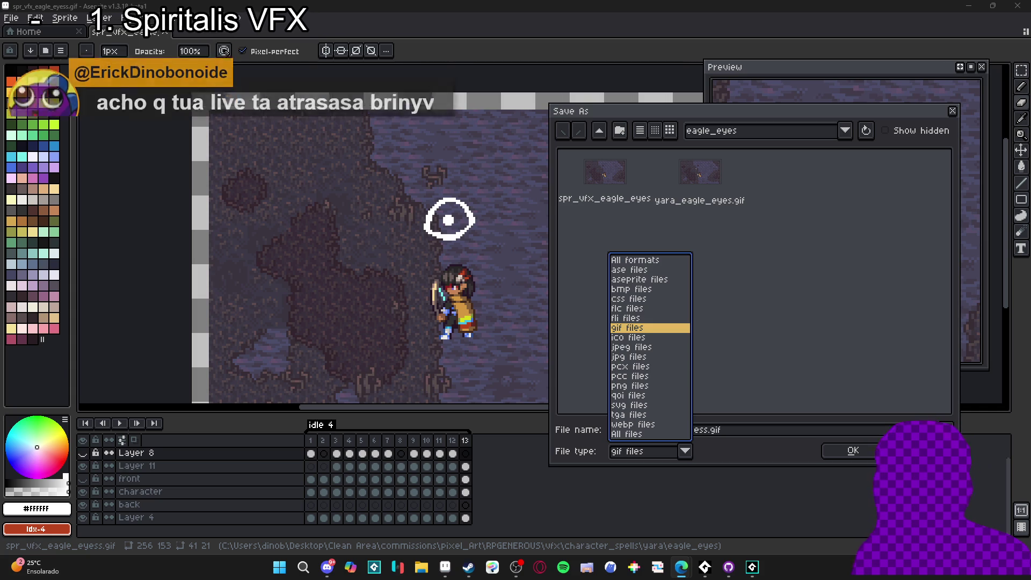
Create a new folder named 'rythm of the skies' inside the yara folder.
click(743, 312)
click(599, 130)
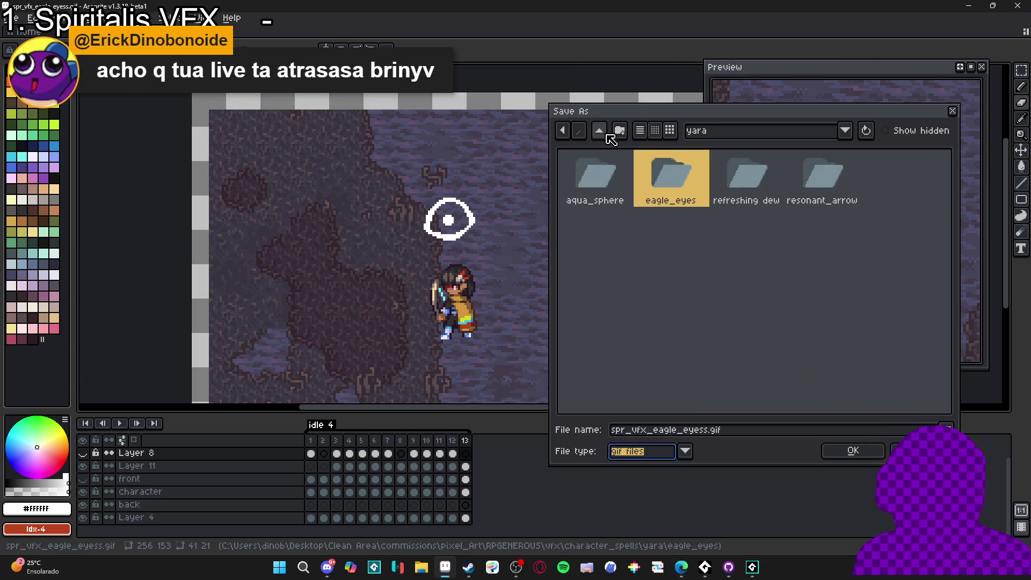
click(619, 131)
text(r)
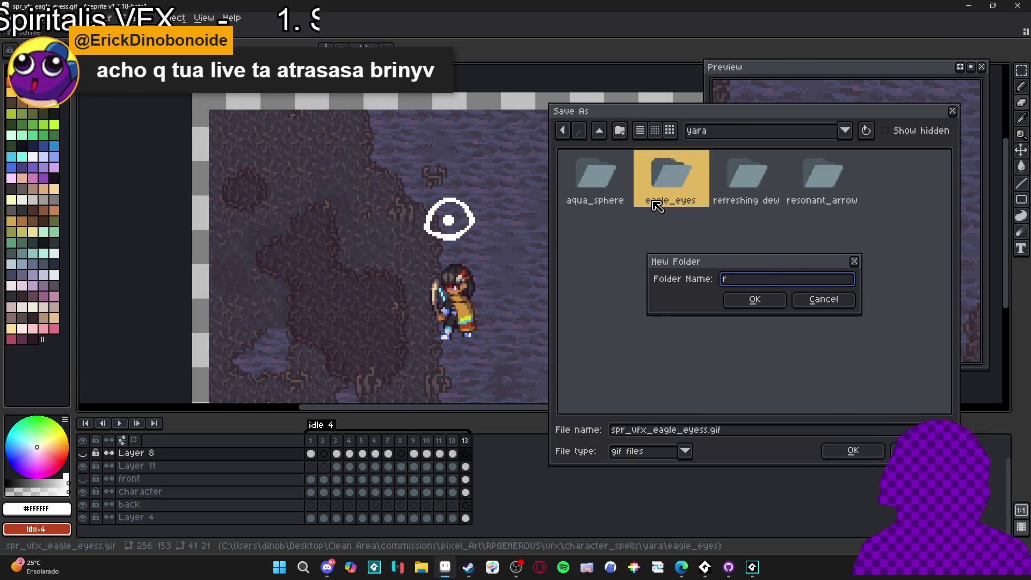
text(ythm of t)
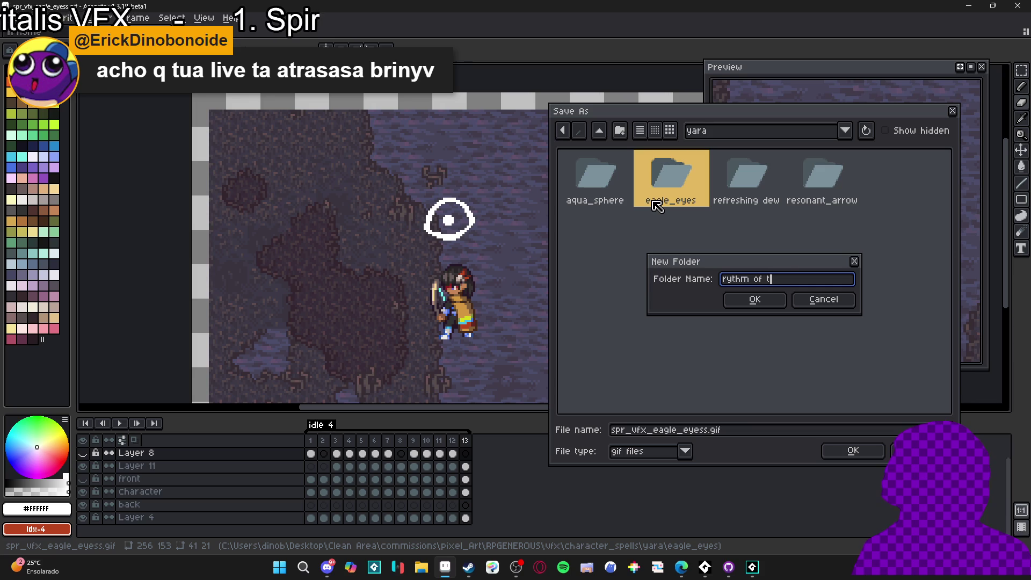
text(he skies)
key(Return)
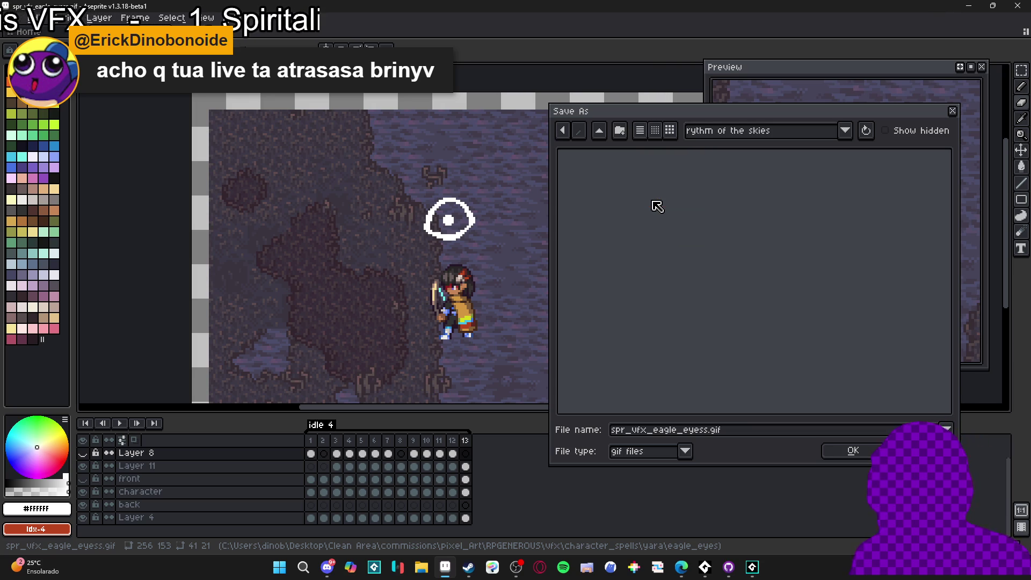
Save the sprite as rythm_of_the_skiess in the aseprite file format.
click(675, 451)
click(656, 280)
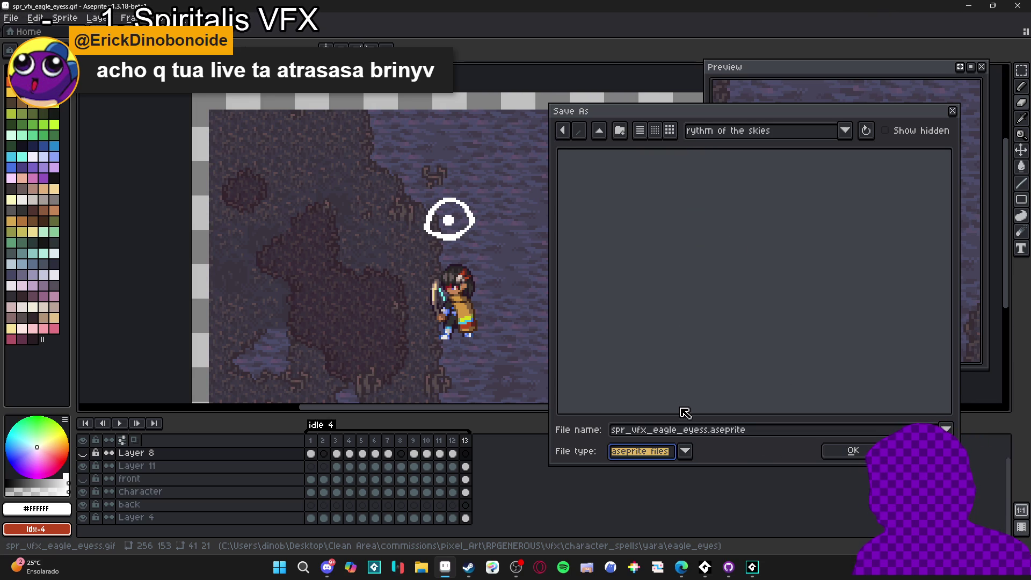
drag(705, 429, 605, 432)
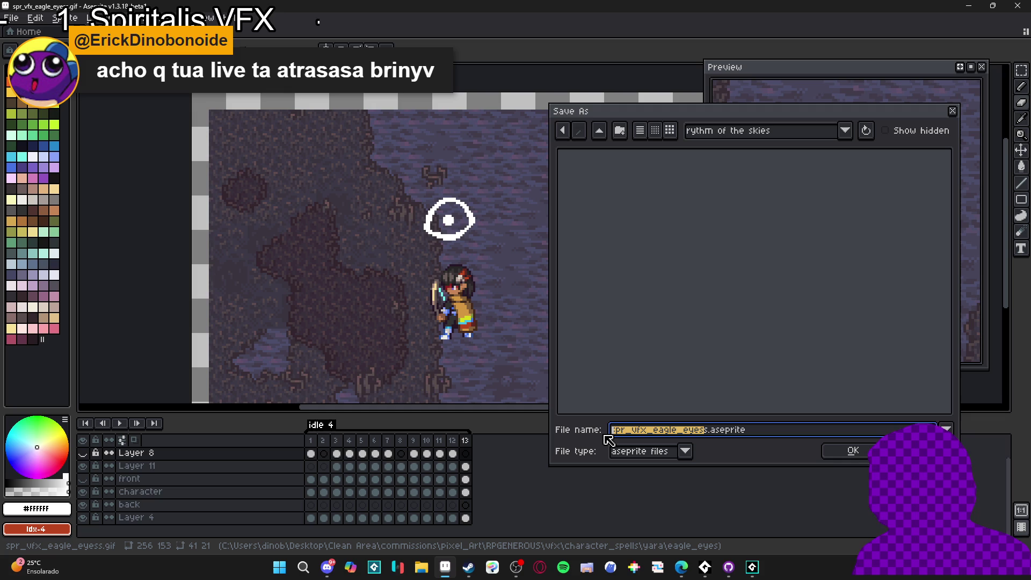
text(r)
key(BackSpace)
text(ythm_of_the_skies)
key(Return)
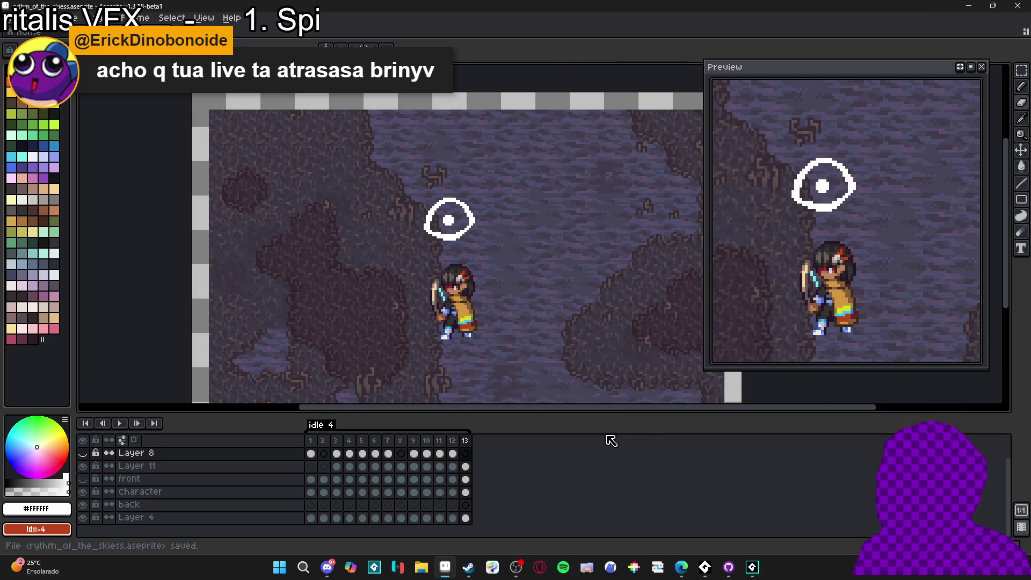
Look over frame 2 and another open sprite, then return to the Spiritalis project in GameMaker.
click(324, 447)
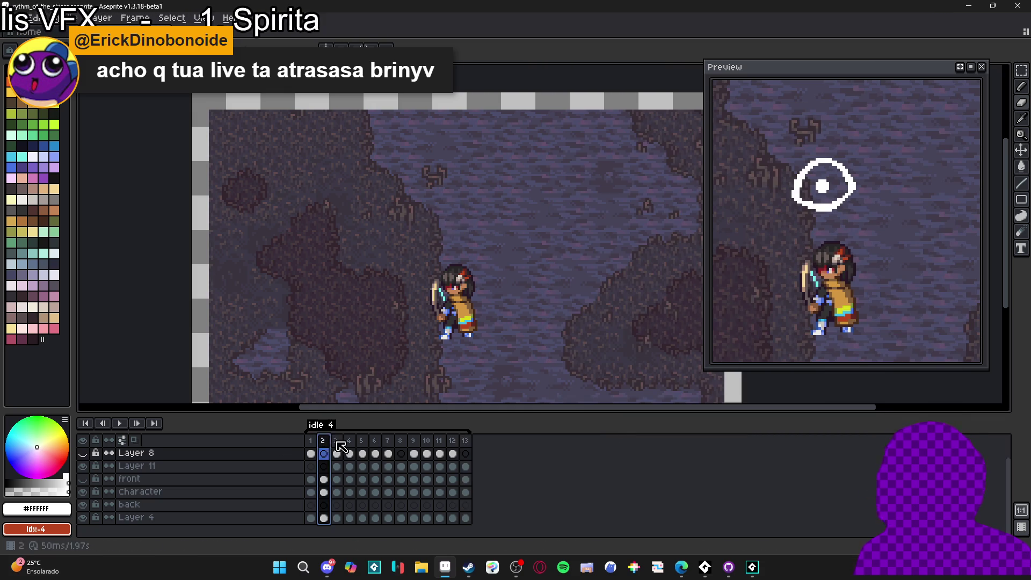
key(ctrl+Tab)
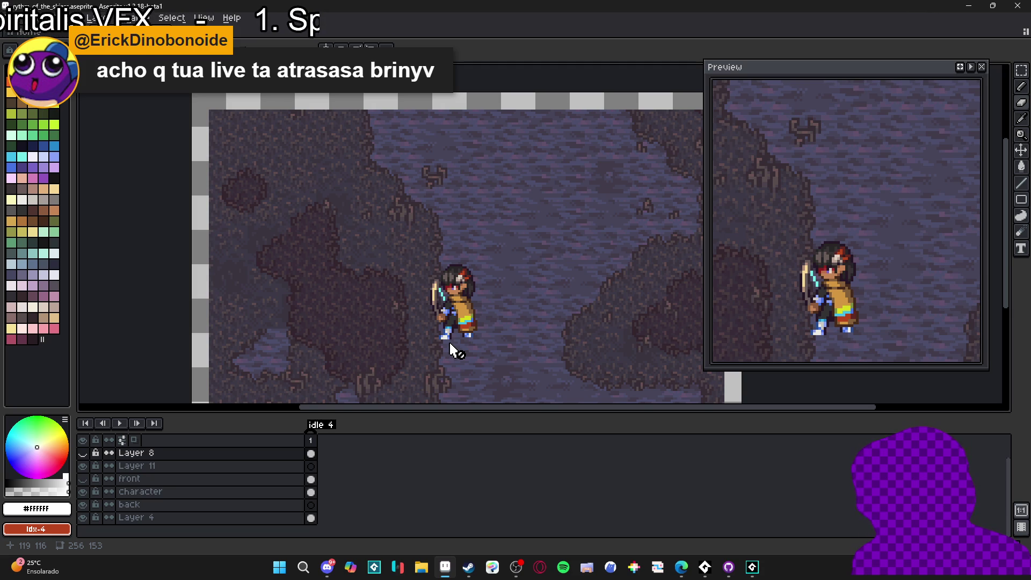
scroll(430, 328, down, 2)
drag(430, 308, 472, 260)
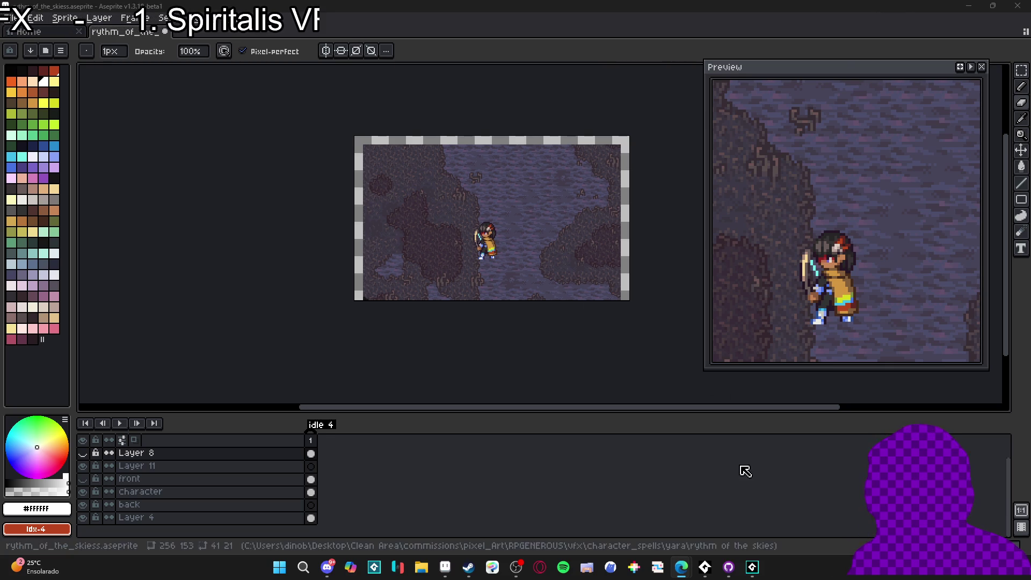
click(752, 566)
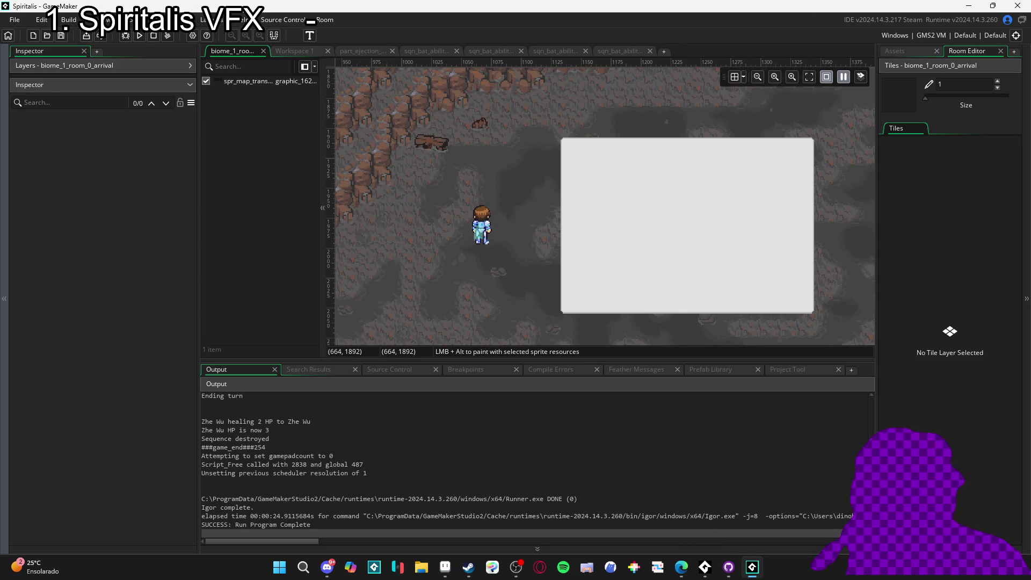
Bring up the 'skie stars timelapse' Google Images results and maximize the browser.
click(681, 566)
double_click(407, 43)
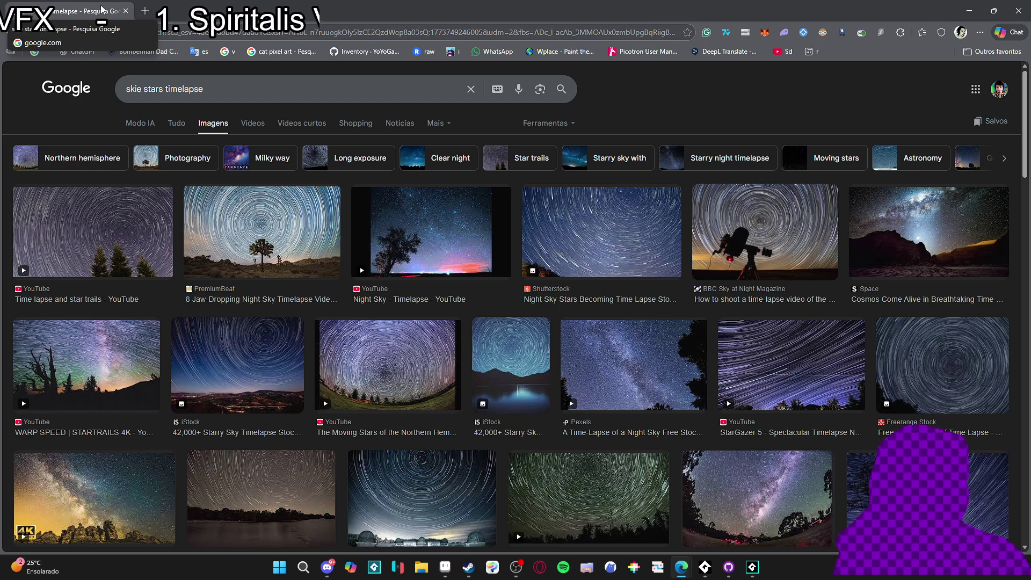
Switch back to the GameMaker window running the Spiritalis battle.
key(alt+Tab)
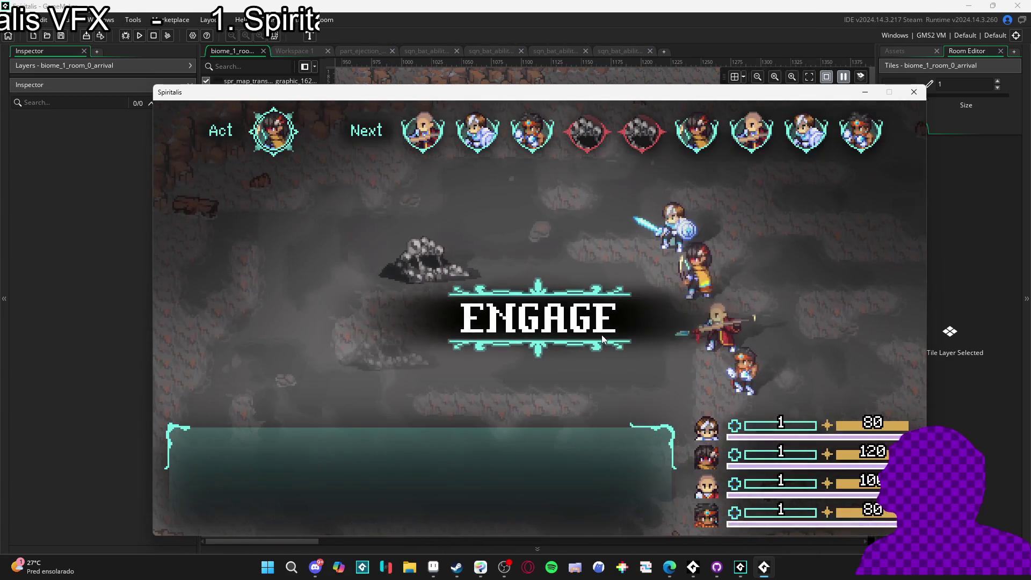
Screenshot the game window showing Yara's Nirvana ability, then switch to Clip Studio Paint.
key(Down)
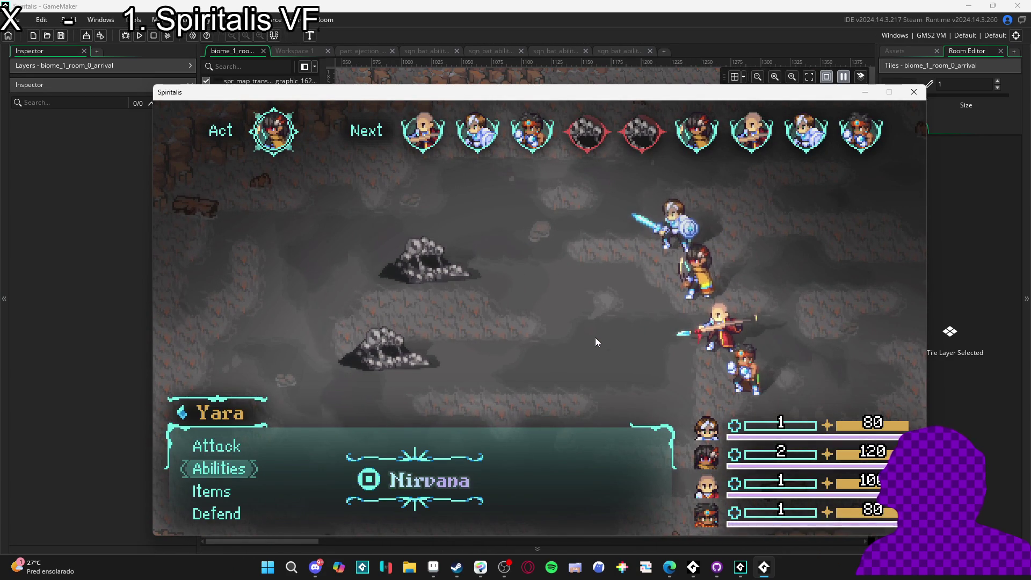
key(super+shift+s)
mouse_move(154, 101)
mouse_down()
mouse_move(461, 248)
mouse_move(925, 534)
mouse_up()
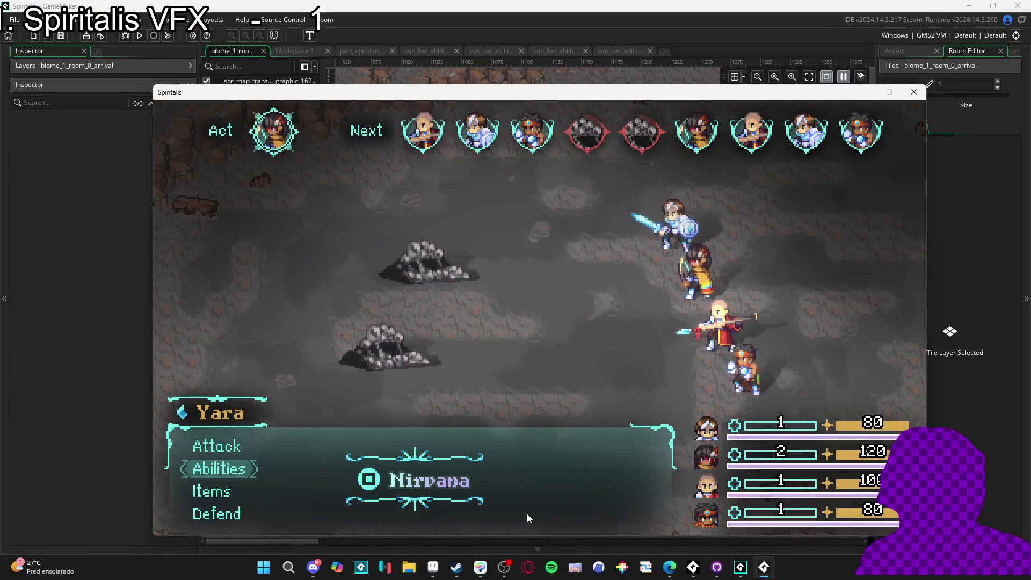
key(alt+Tab)
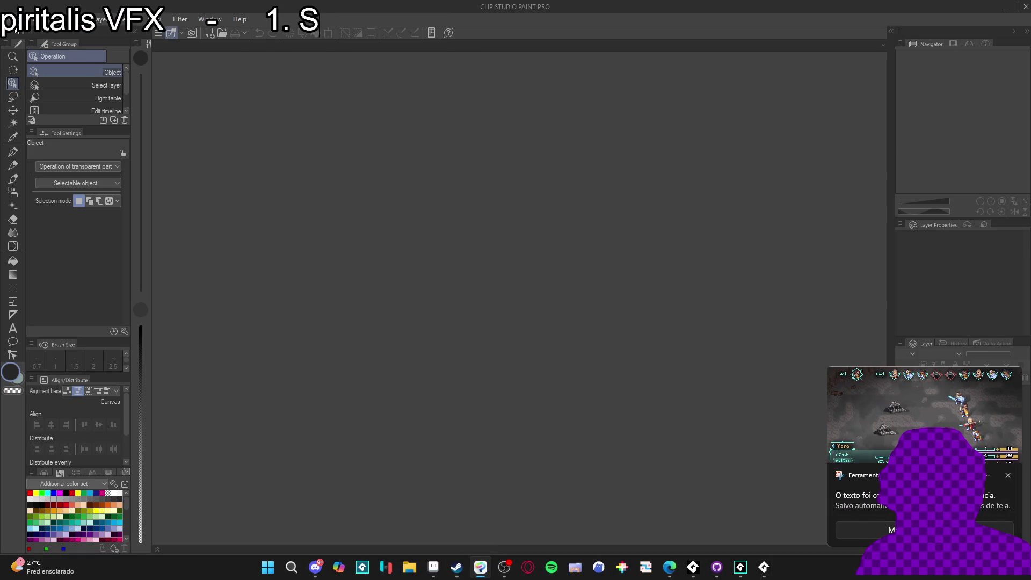
Create a new 1280x720 canvas and paste the screenshot into it, then undo the paste.
click(16, 19)
click(28, 37)
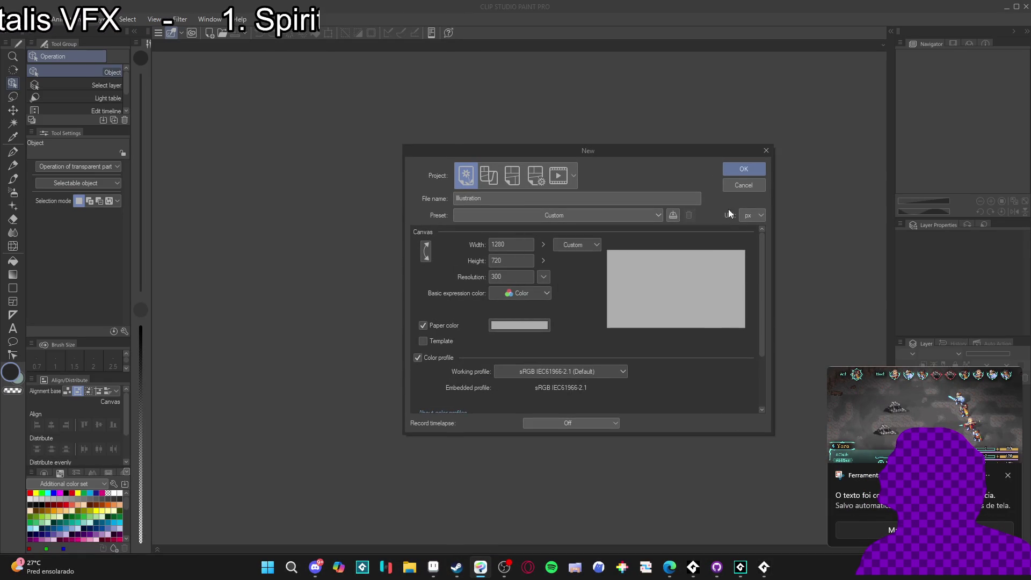
click(739, 171)
key(ctrl+v)
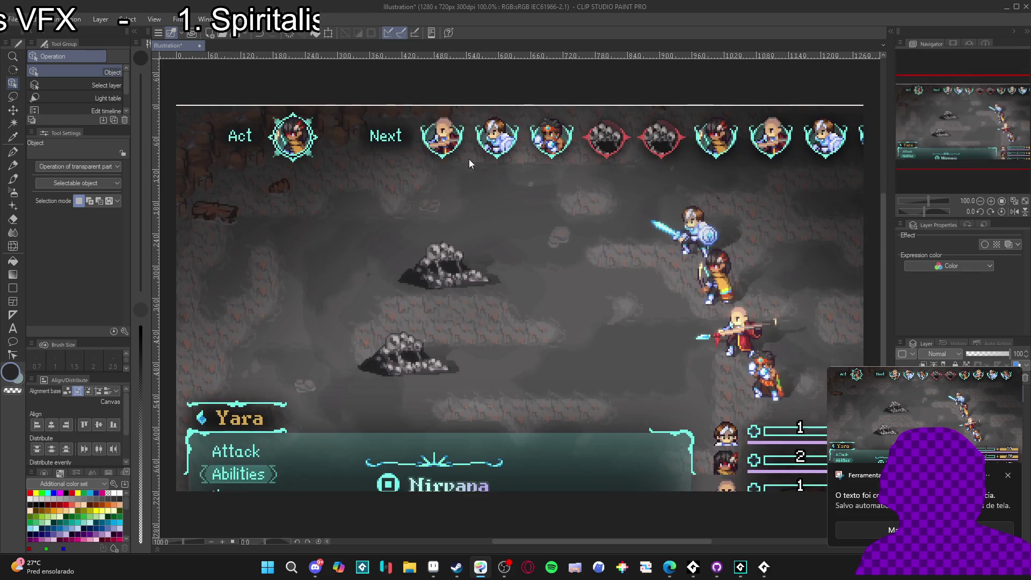
key(ctrl+z)
Create a new document from the clipboard battle screenshot.
click(13, 19)
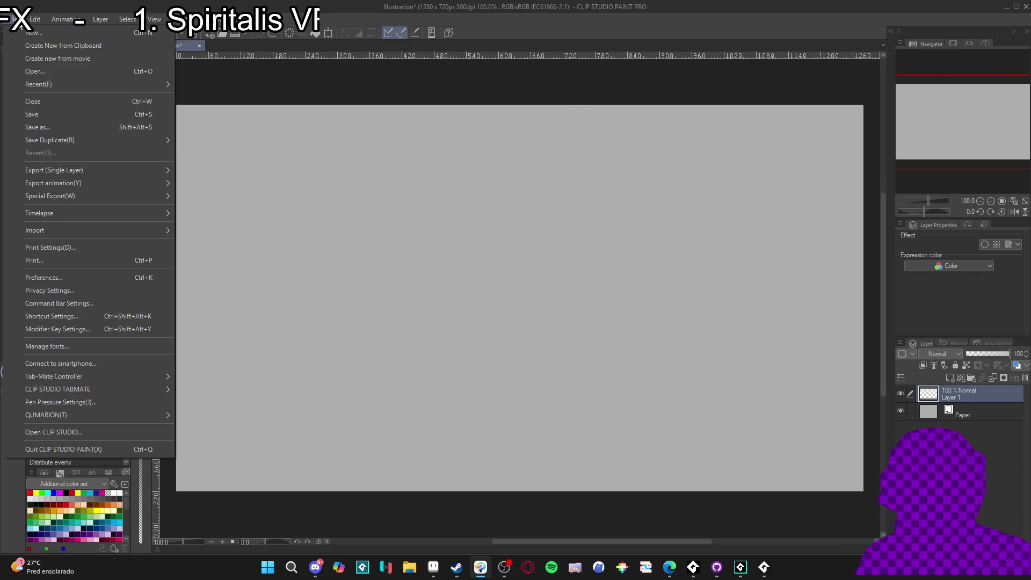
click(56, 46)
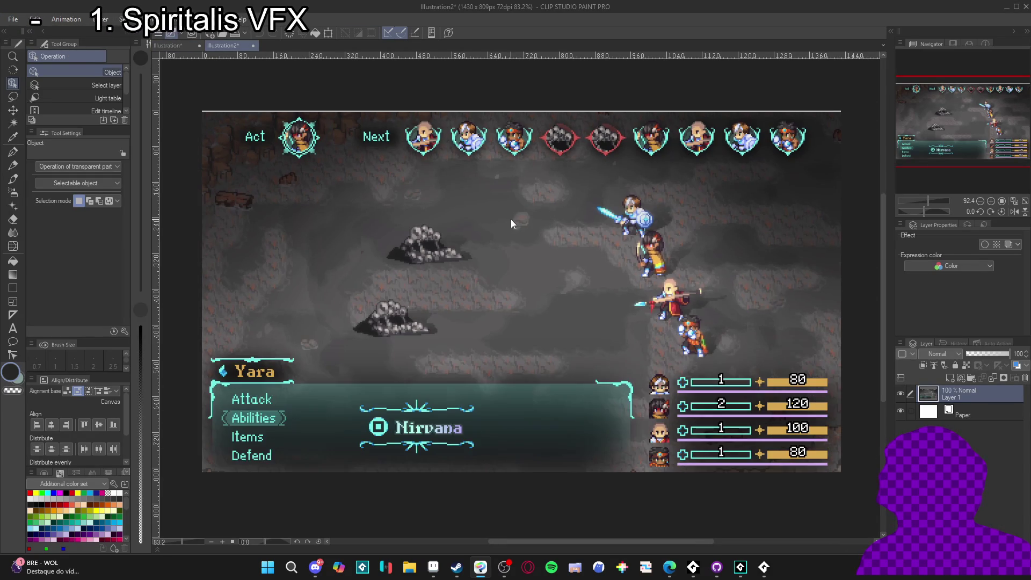
scroll(572, 110, up, 3)
scroll(164, 70, down, 5)
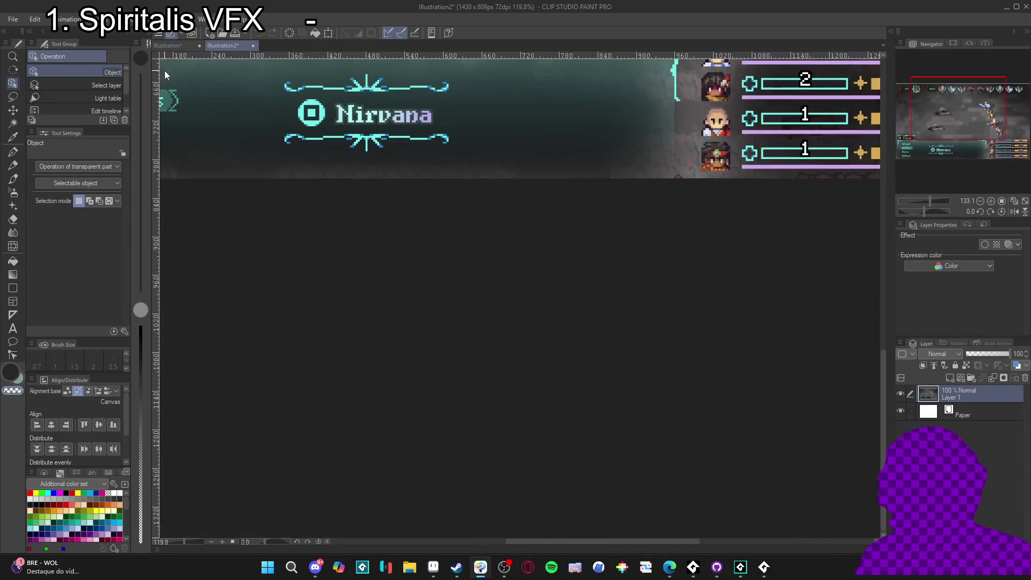
scroll(398, 349, down, 5)
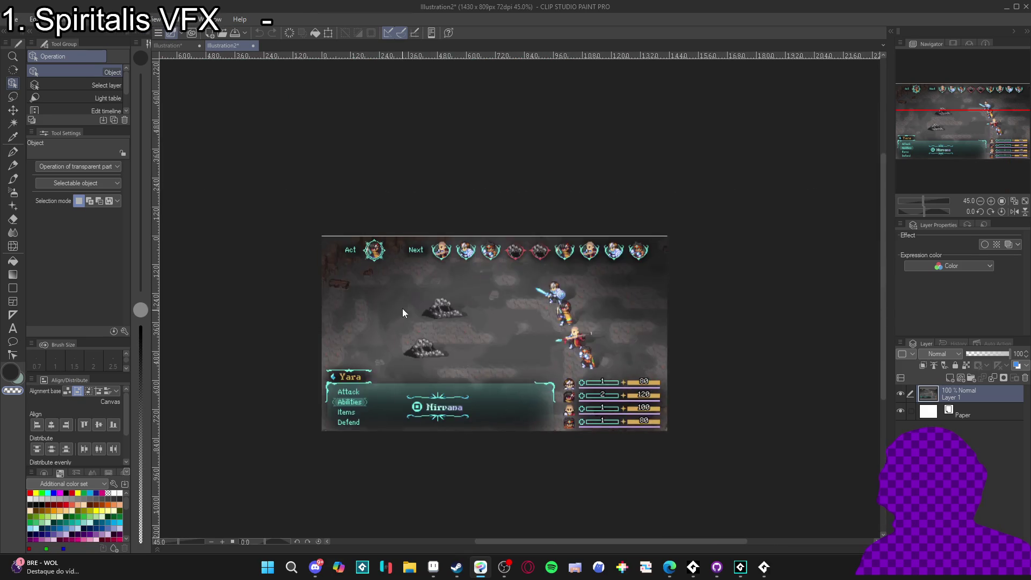
scroll(376, 269, up, 4)
Check the 1430x807 canvas size and add an empty raster layer above the screenshot.
click(22, 20)
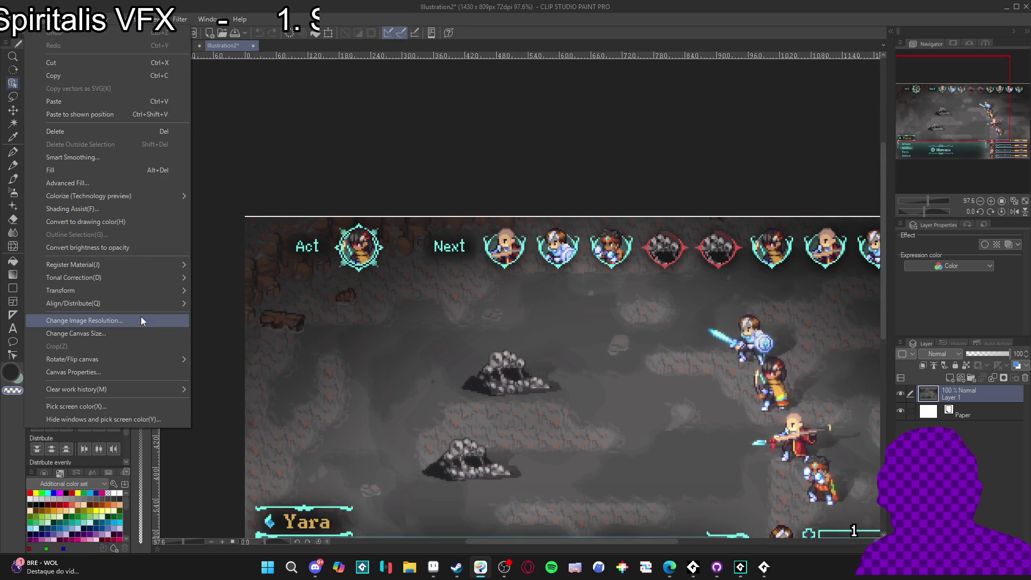
click(141, 335)
scroll(610, 215, up, 5)
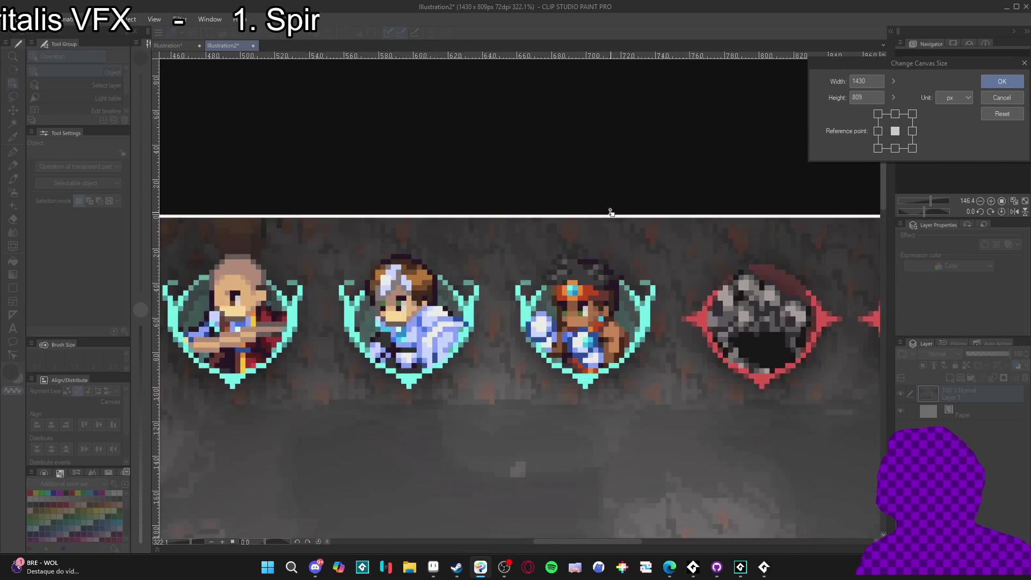
scroll(611, 212, up, 4)
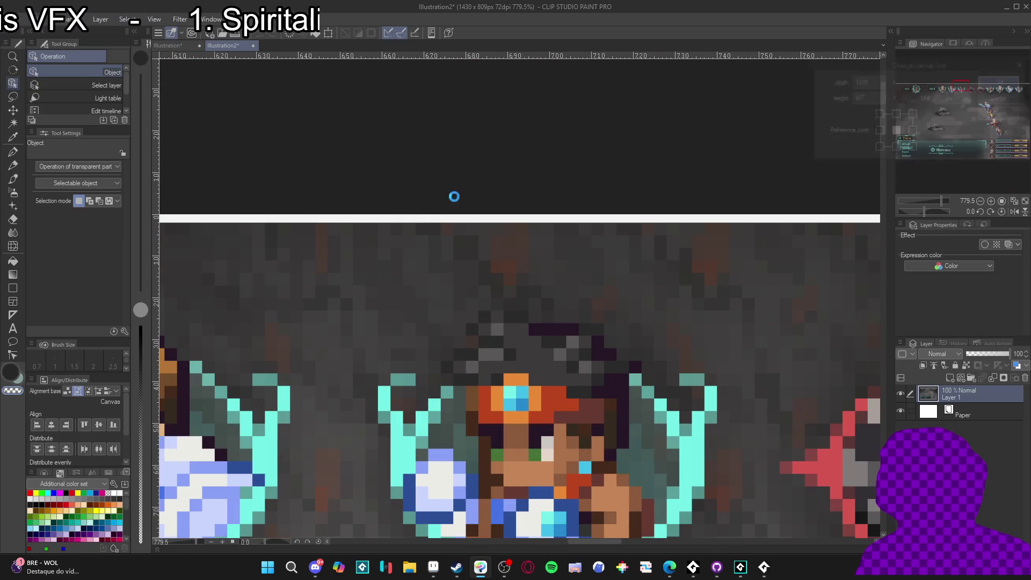
scroll(553, 172, down, 11)
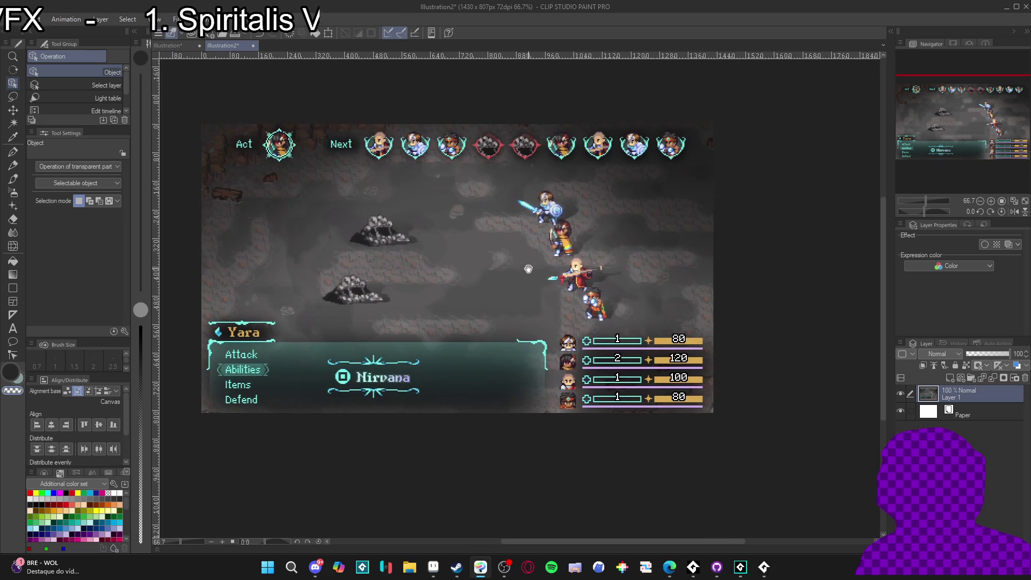
click(950, 377)
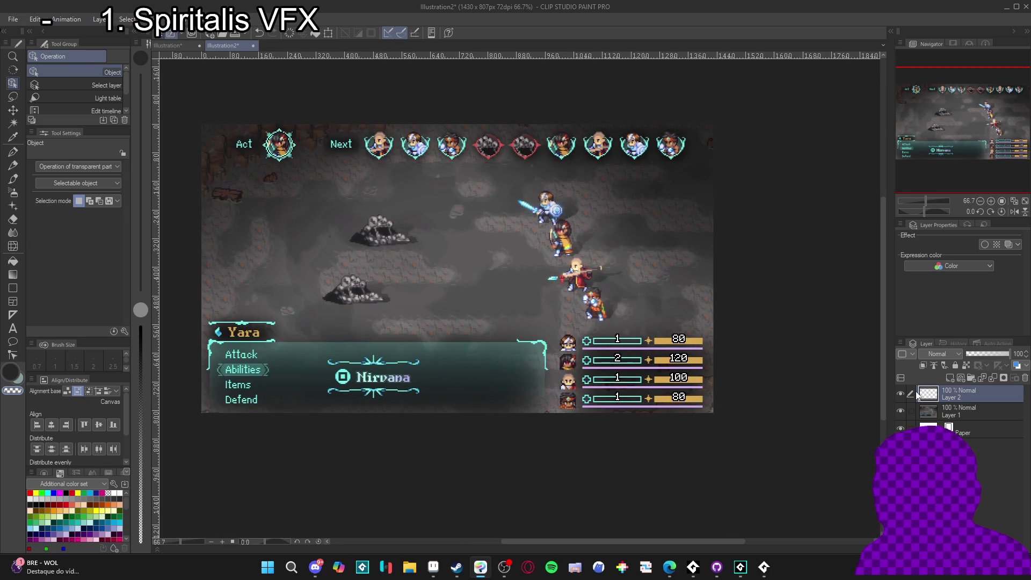
Glance at the Aseprite and Spiritalis game windows, then return to Clip Studio Paint.
mouse_move(446, 574)
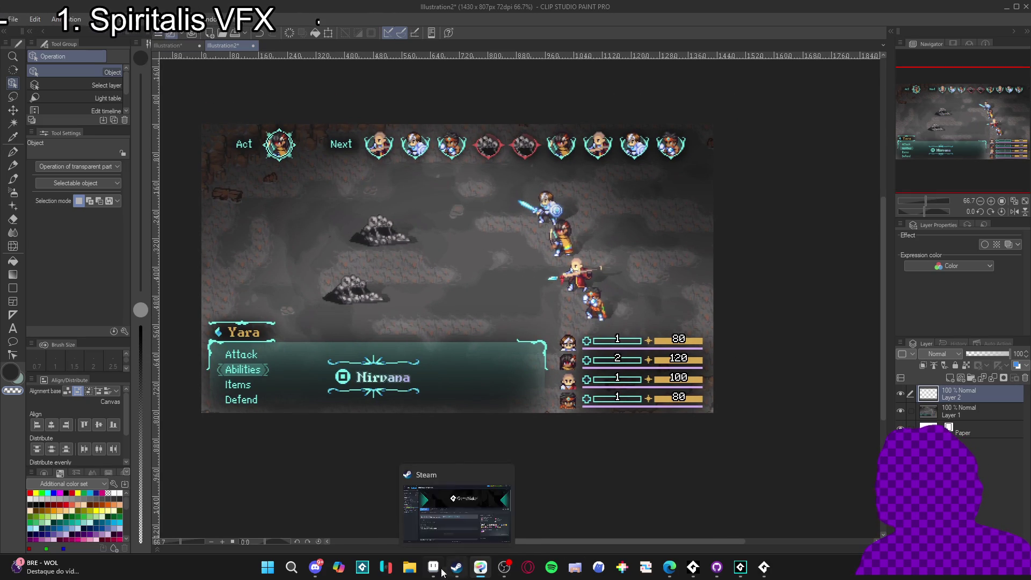
click(434, 575)
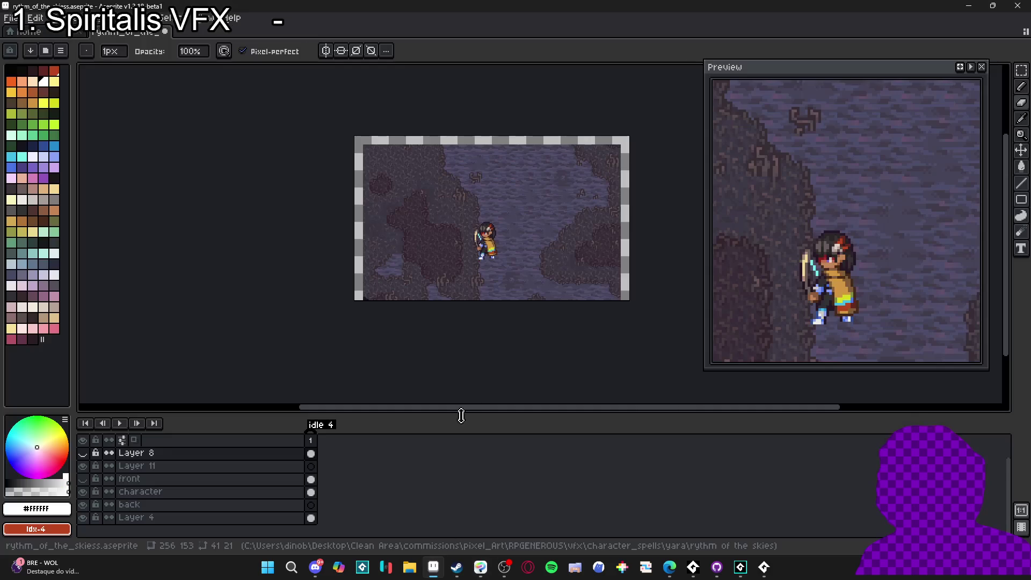
click(477, 570)
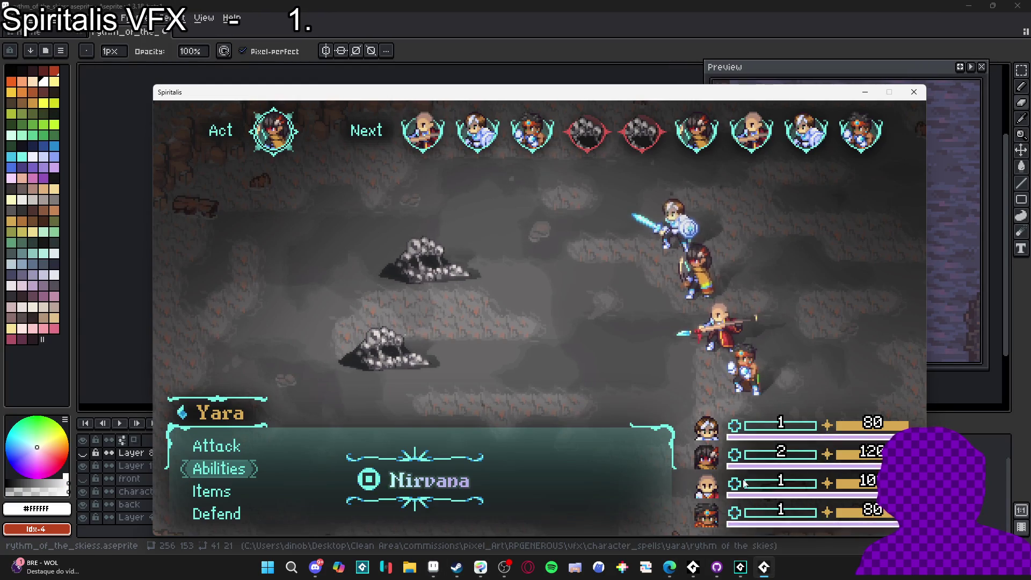
click(477, 570)
scroll(594, 321, up, 10)
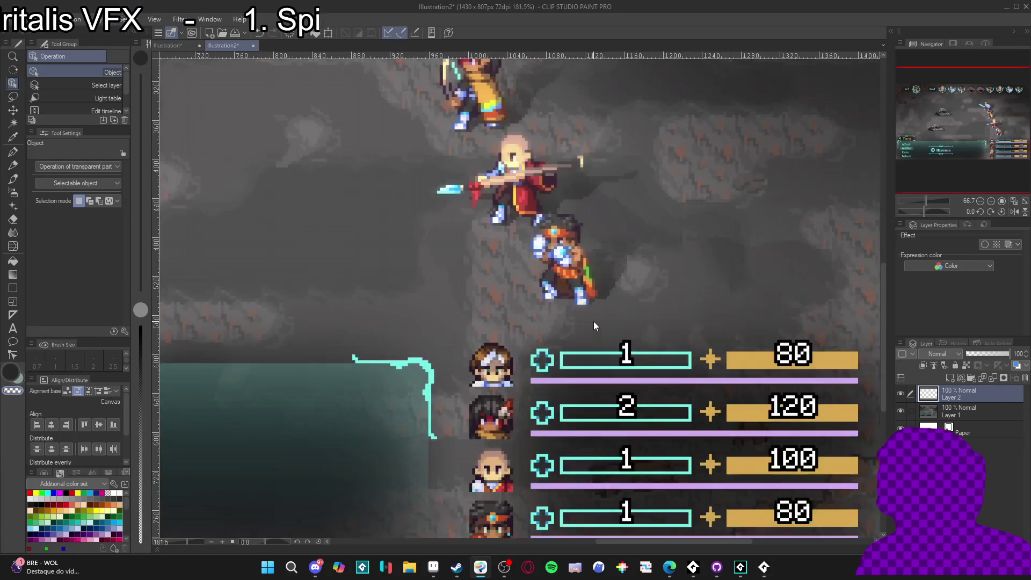
scroll(505, 219, up, 1)
Switch to the pencil tool and fit the whole screenshot in view.
key(p)
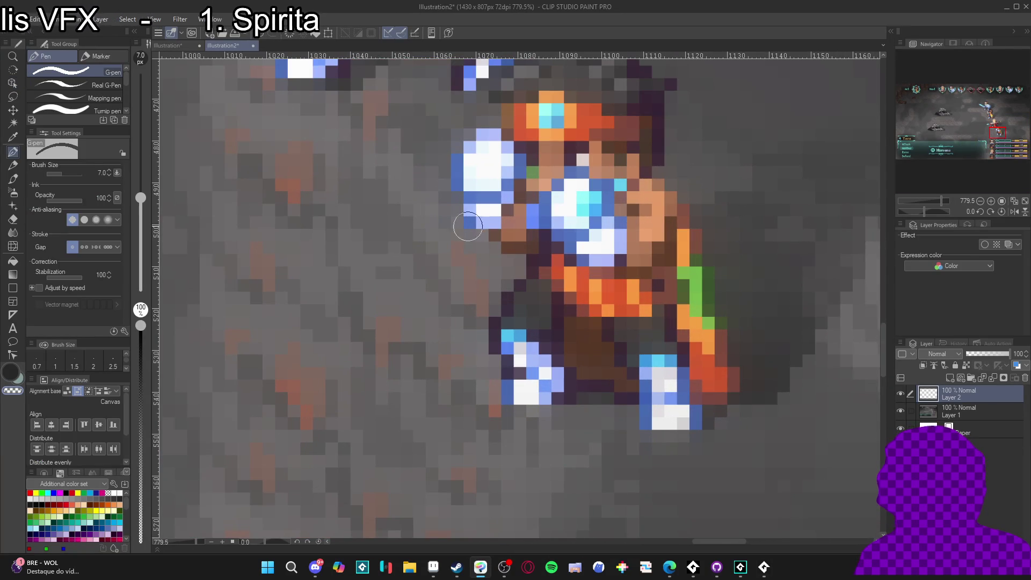
click(14, 166)
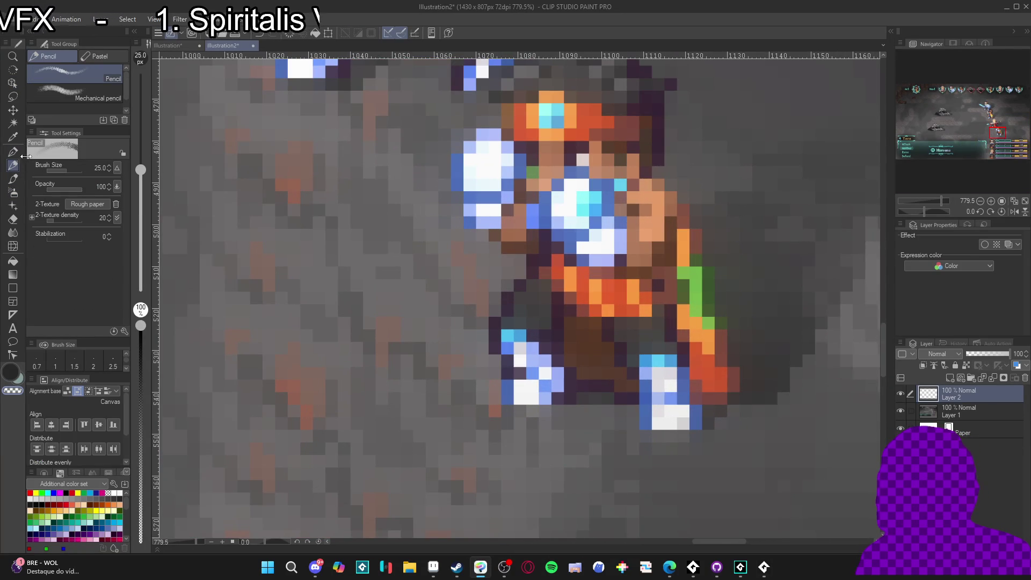
key(ctrl+0)
click(34, 19)
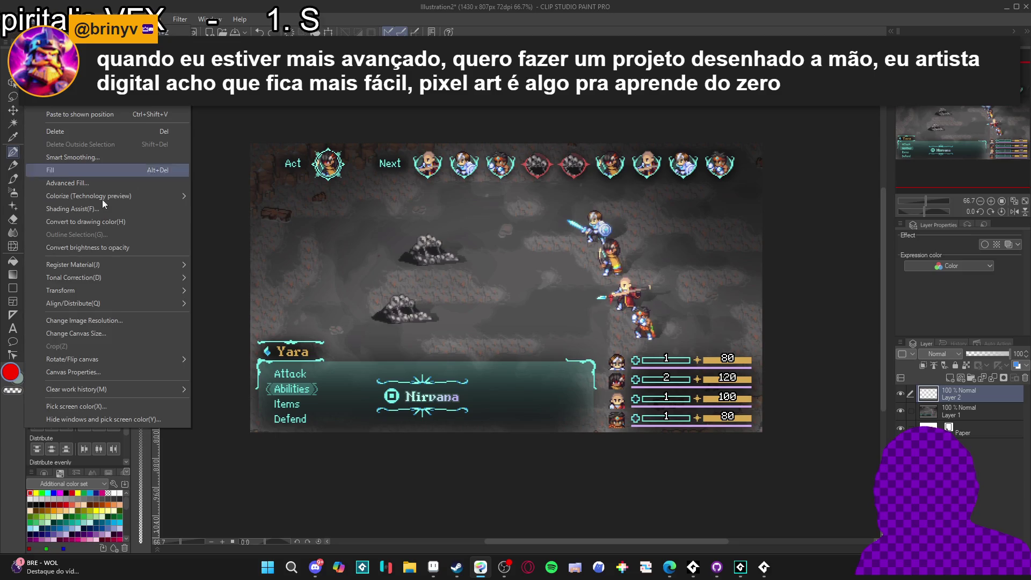
click(117, 320)
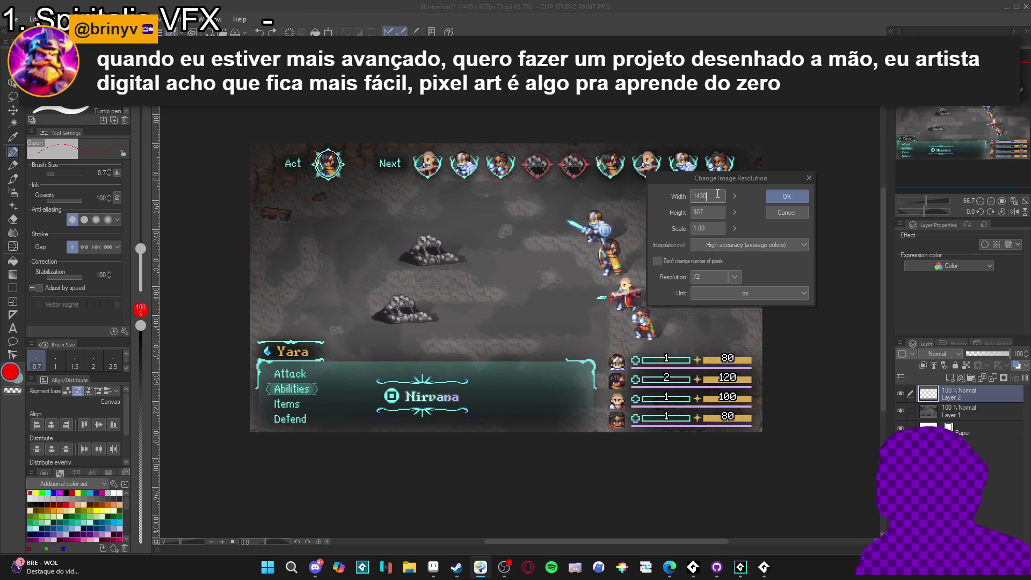
click(263, 568)
text(calculadora)
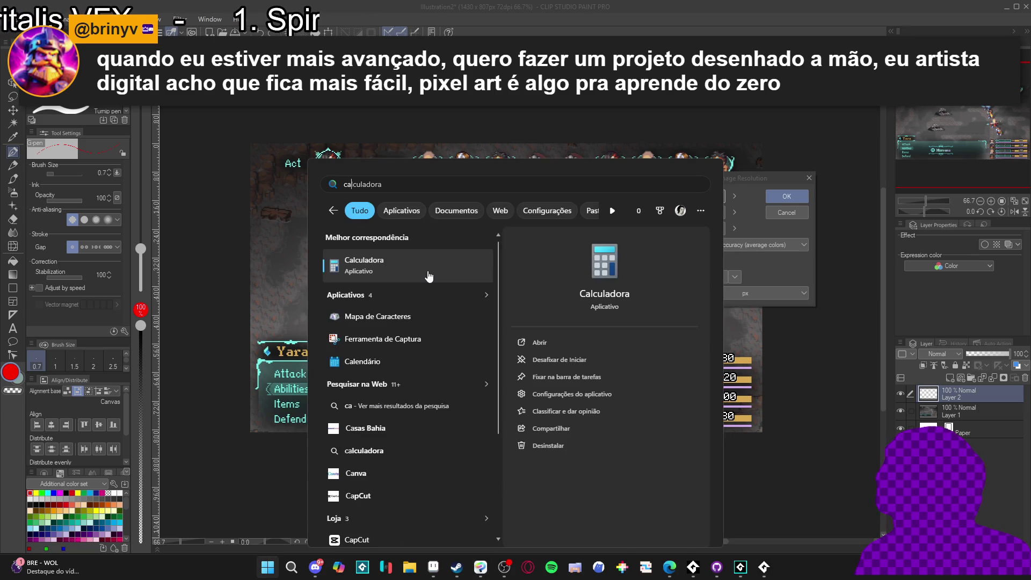
click(424, 269)
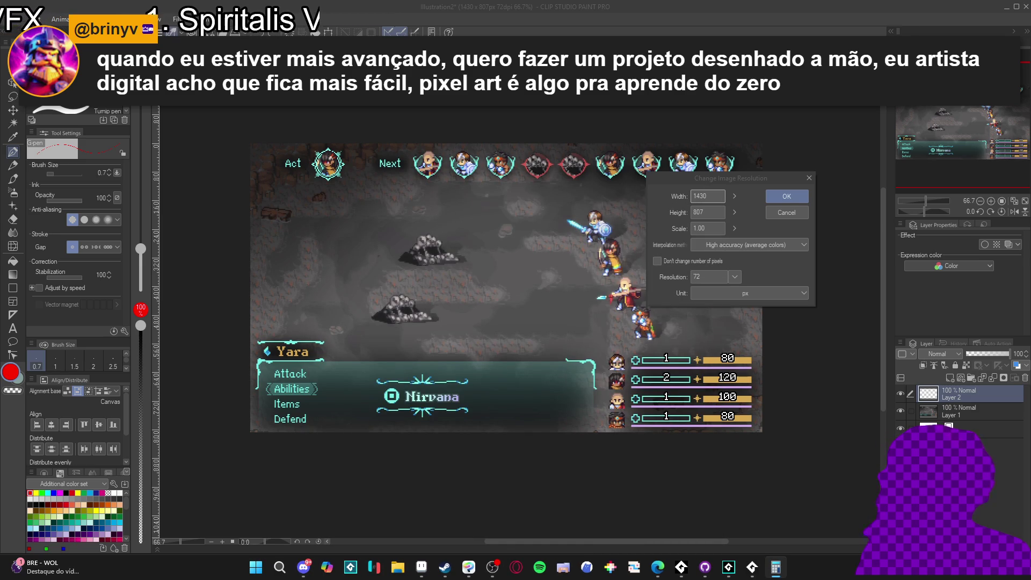
click(709, 197)
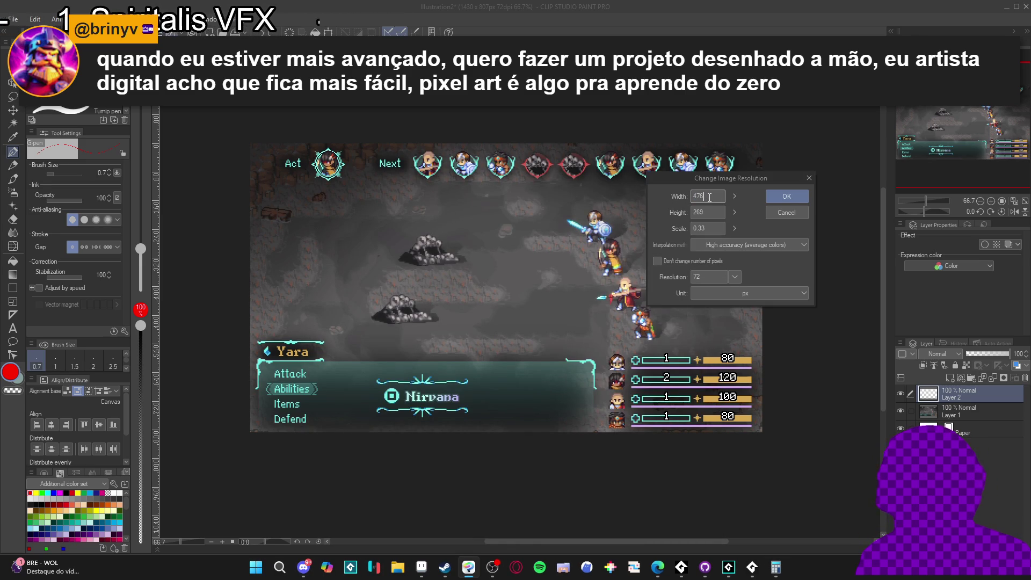
key(Return)
scroll(521, 279, up, 5)
scroll(522, 280, up, 1)
scroll(521, 280, down, 3)
key(ctrl+z)
scroll(522, 280, up, 3)
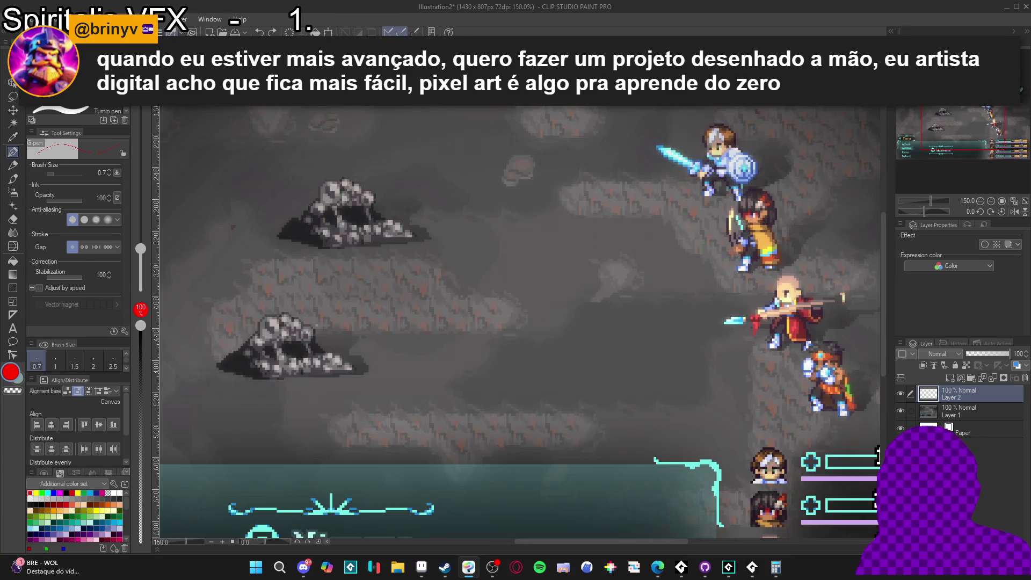
key(alt+e)
click(660, 6)
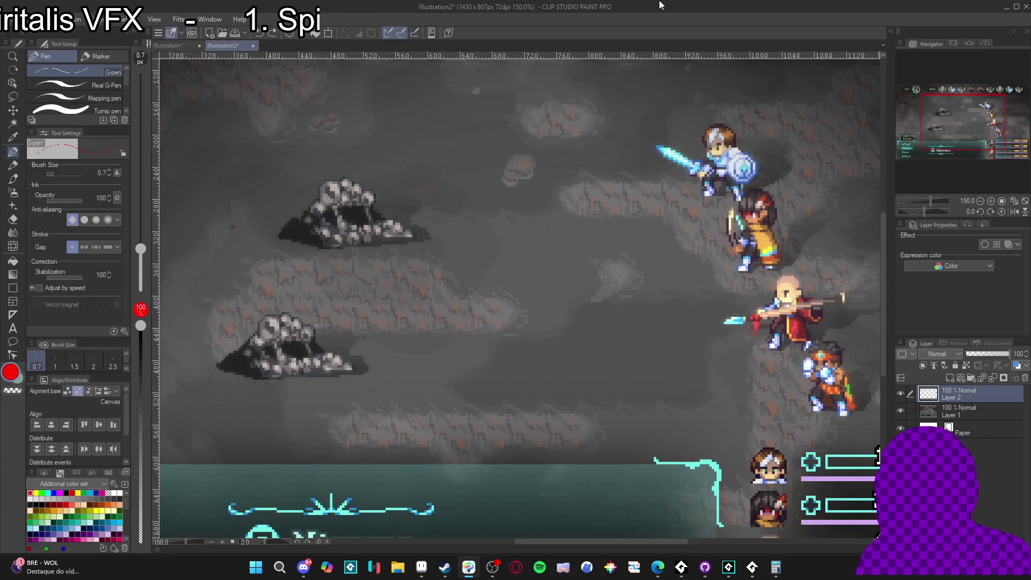
click(421, 574)
Create a new Aseprite sprite and paste the battle screenshot into it.
click(19, 17)
click(24, 43)
click(483, 396)
key(ctrl+v)
key(Return)
click(27, 32)
click(204, 32)
Scale the sprite down to 476 pixels wide.
click(65, 18)
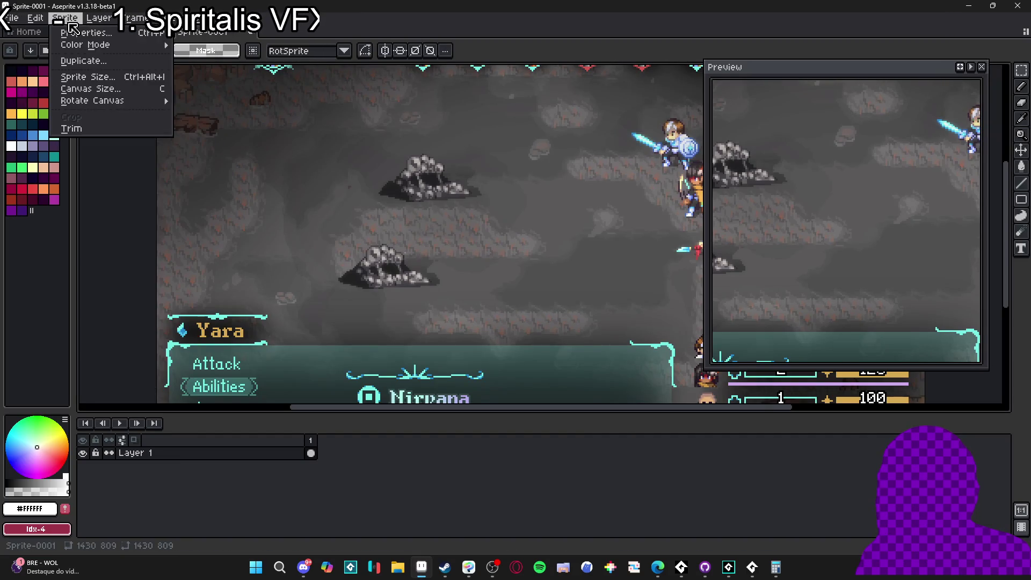
click(107, 77)
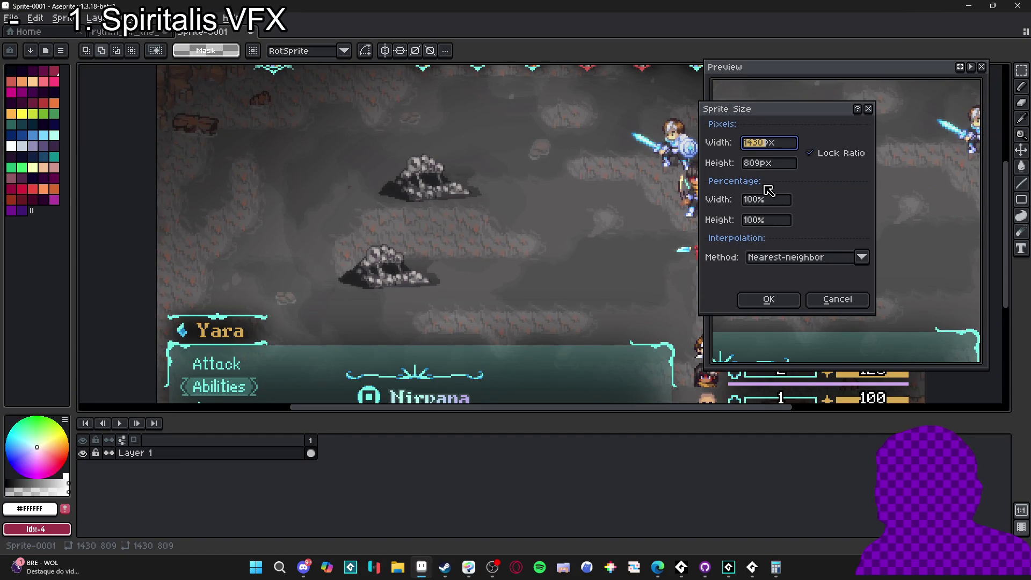
text(476)
key(Return)
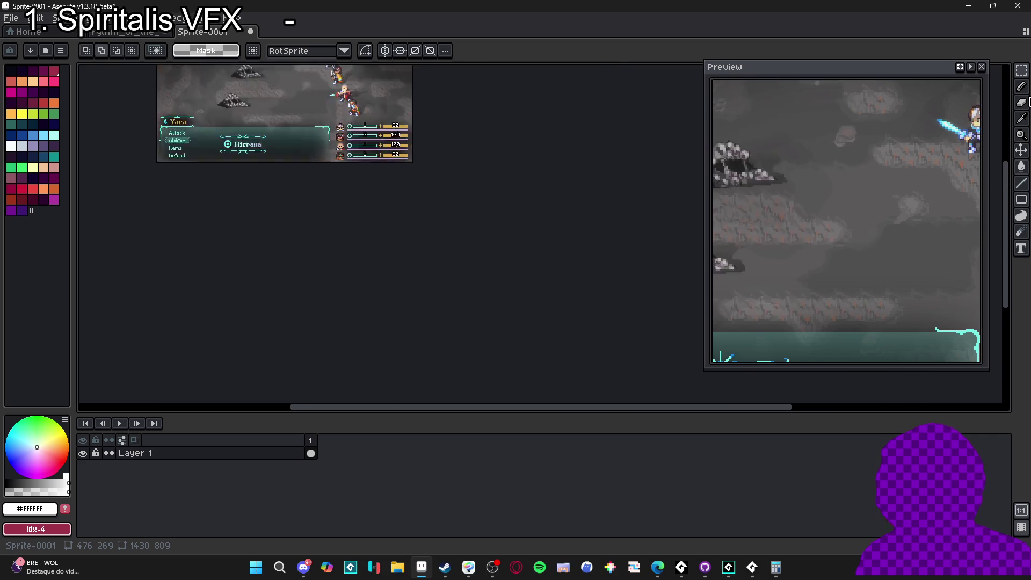
scroll(458, 265, up, 5)
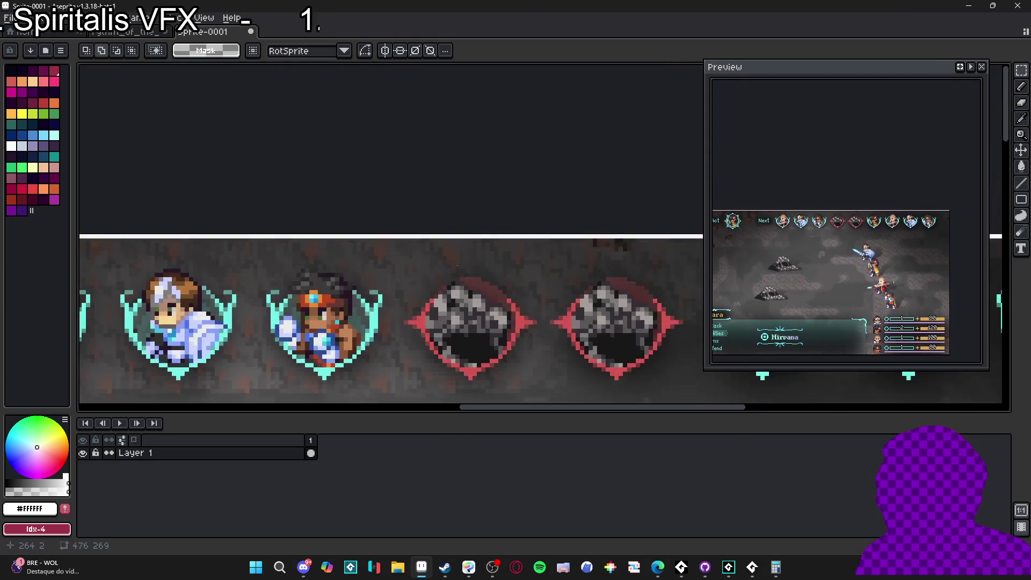
scroll(458, 264, up, 2)
Trim one pixel row off the canvas top to make it 476×268, then return to Clip Studio Paint.
key(ctrl+alt+c)
drag(481, 201, 483, 196)
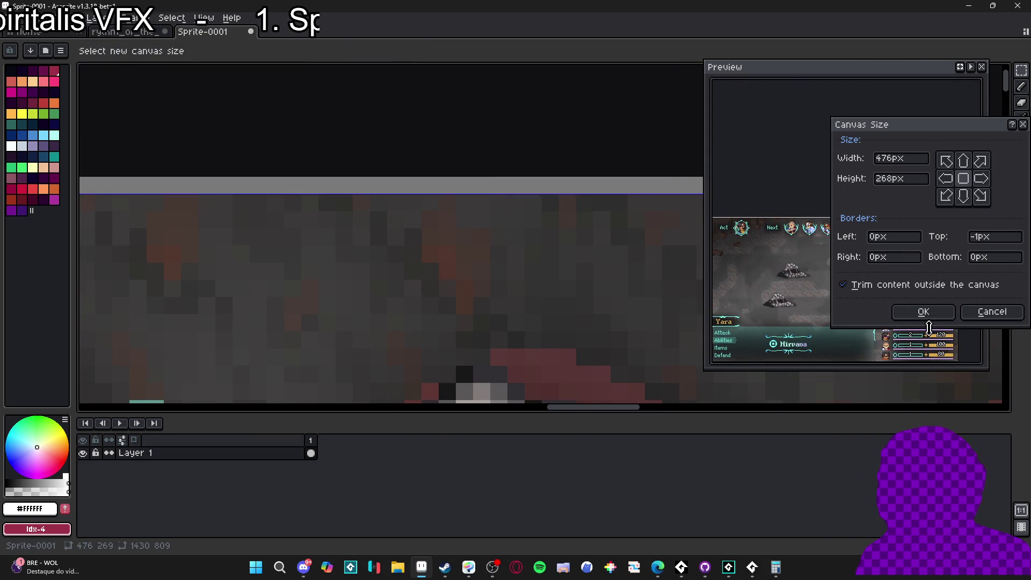
click(923, 311)
scroll(525, 370, down, 5)
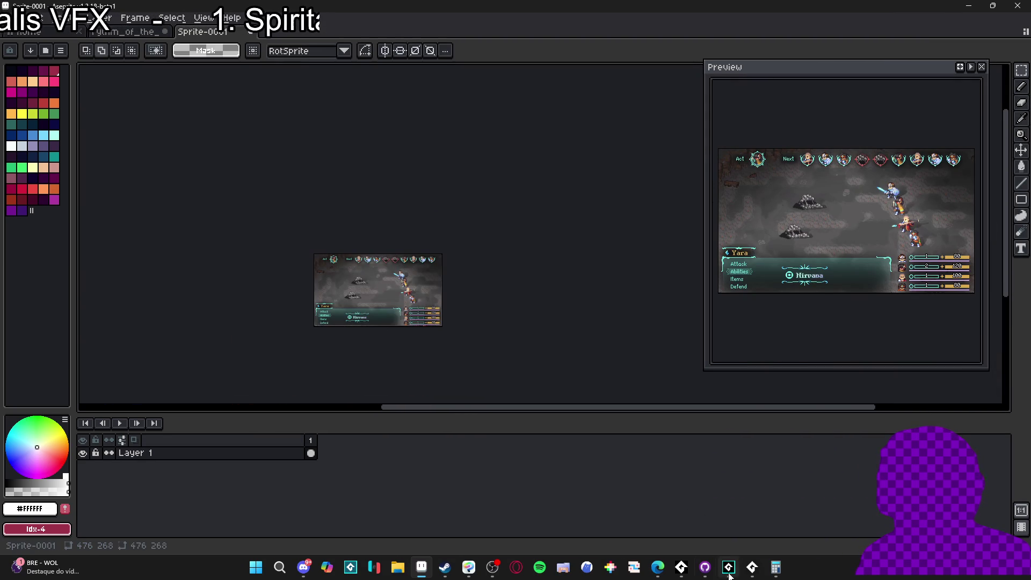
click(468, 567)
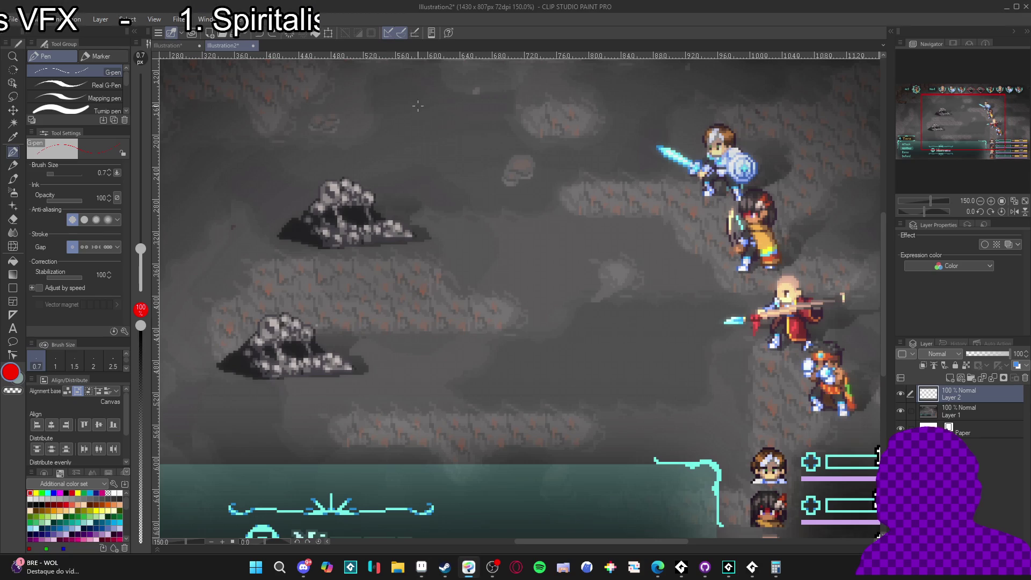
Close Illustration2 without saving, try a 1280×720 document with the pasted screenshot, and undo the paste.
click(253, 46)
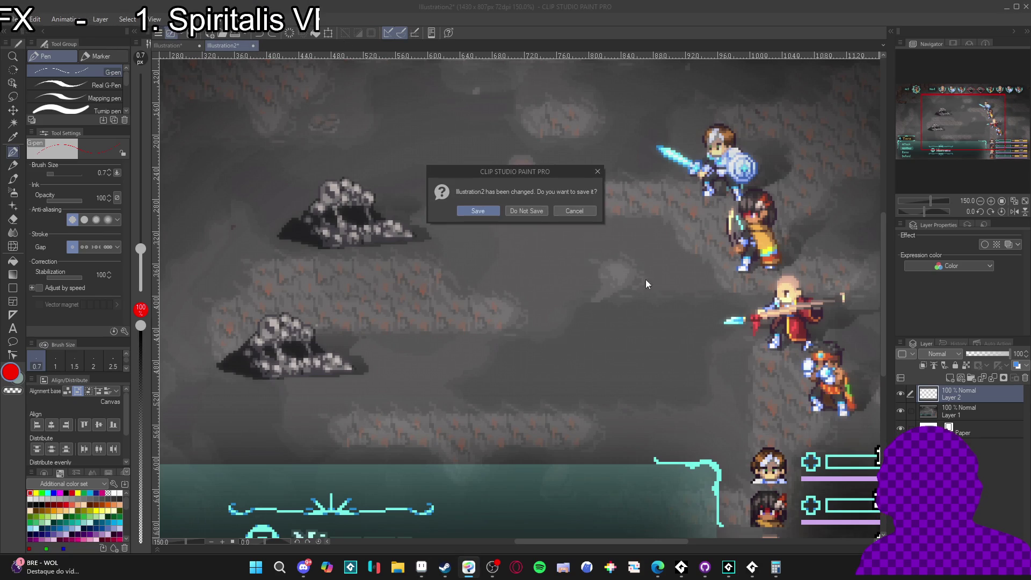
click(521, 210)
click(13, 20)
click(29, 32)
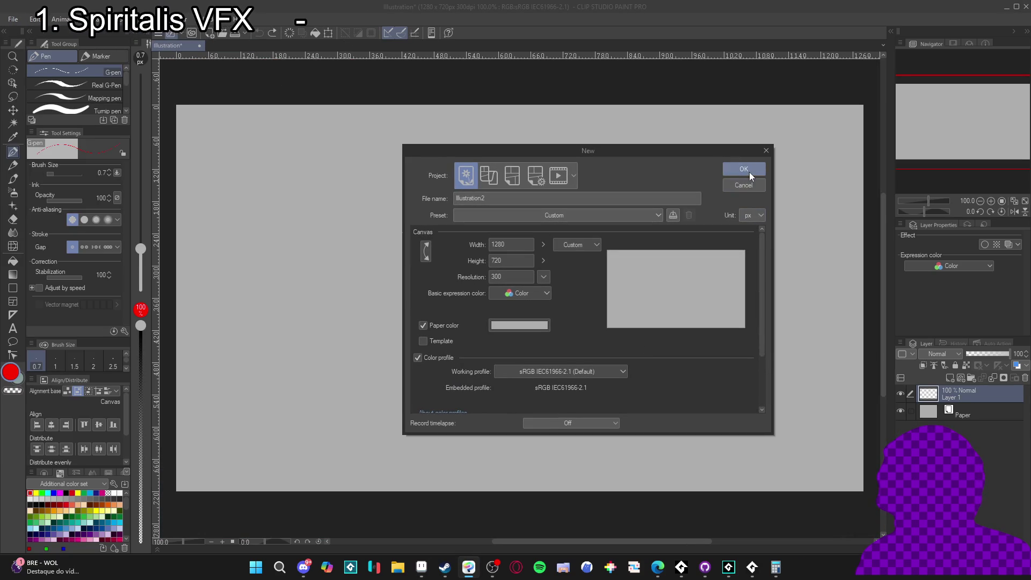
click(749, 171)
key(ctrl+v)
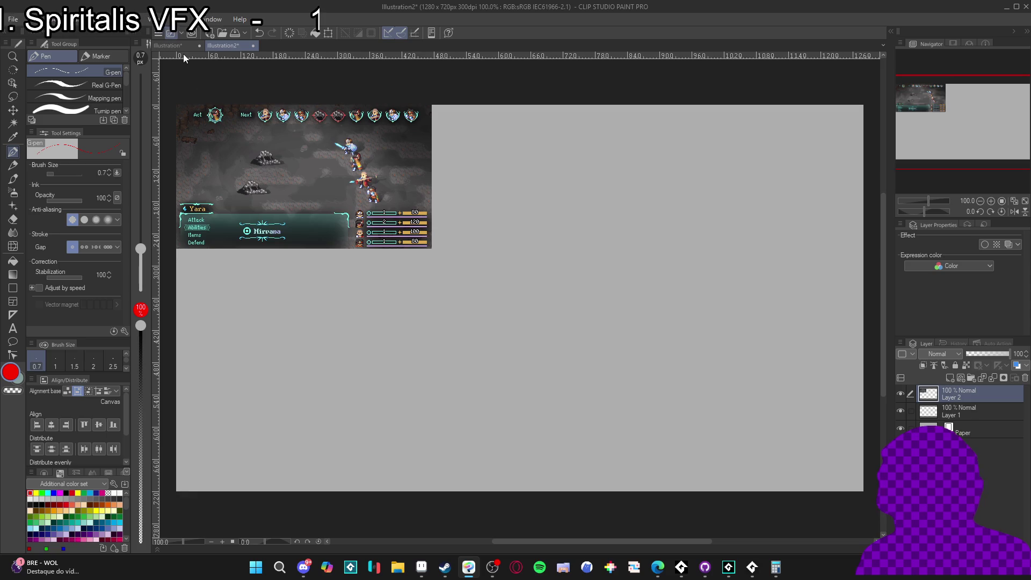
key(ctrl+z)
Discard that document and create a new one sized to the clipboard screenshot.
click(253, 46)
click(528, 211)
click(13, 20)
click(66, 43)
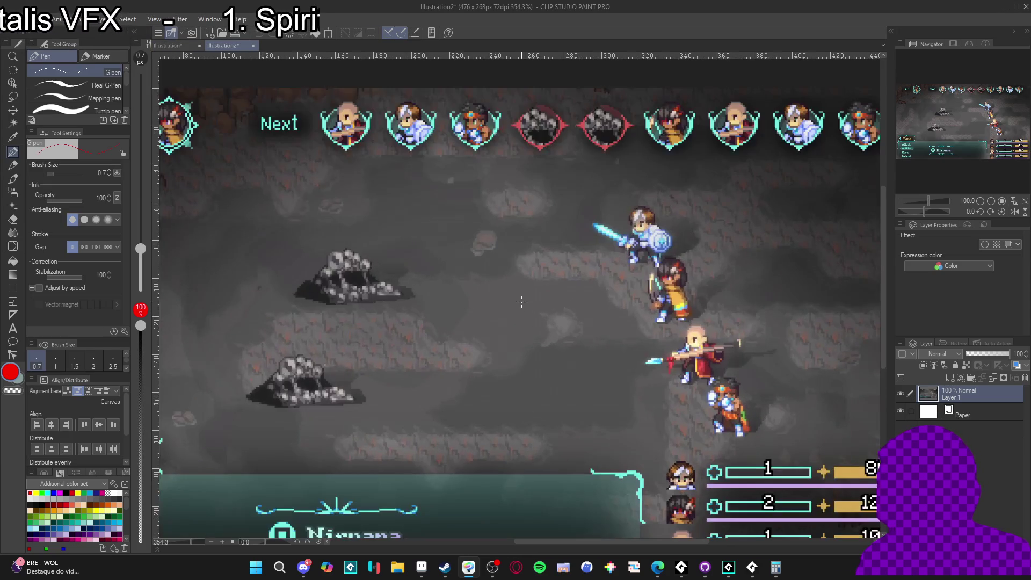
Add an empty layer above the screenshot, zoom in, pick the brush, and return to Aseprite.
key(ctrl+shift+n)
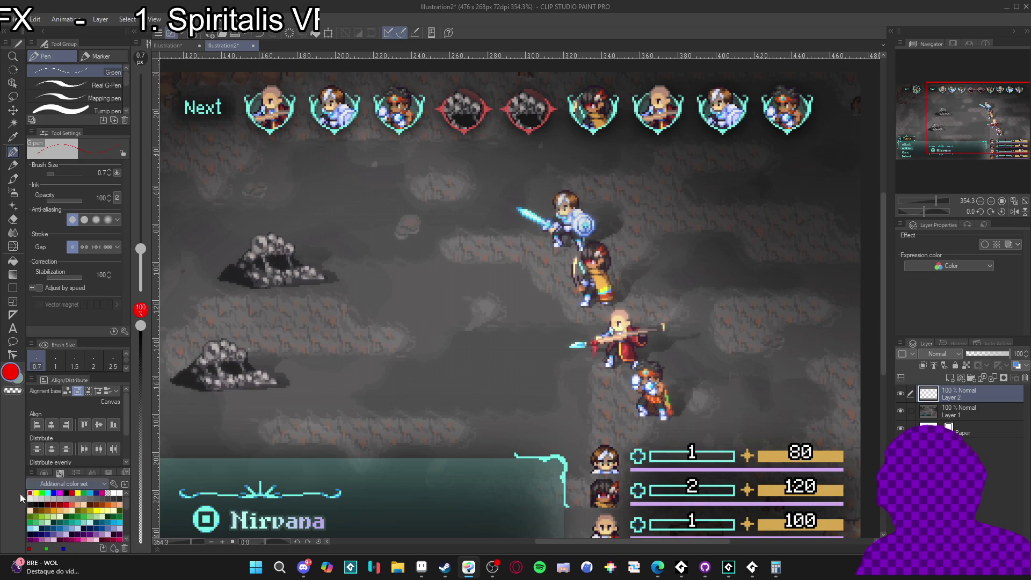
key(ctrl+plus)
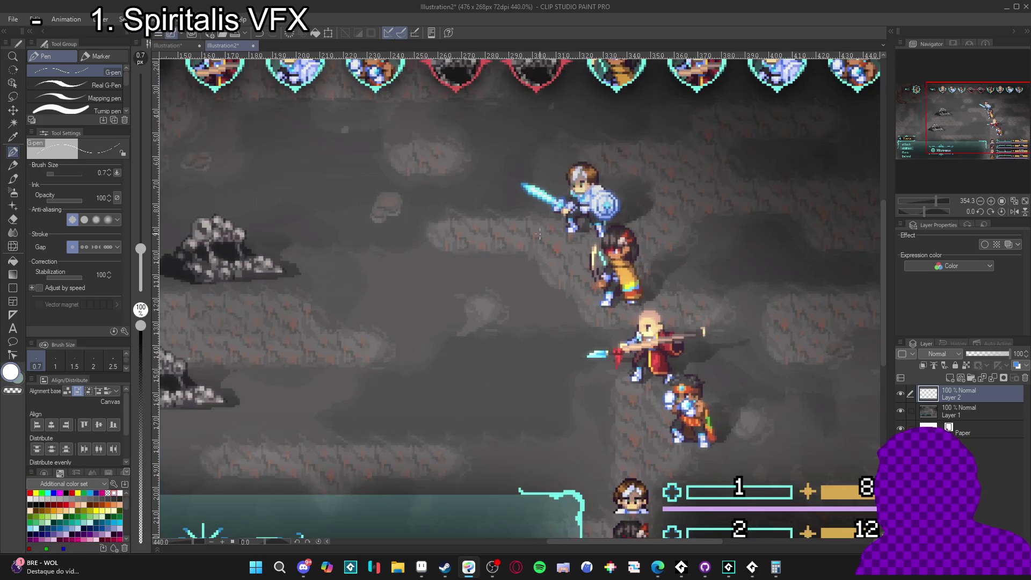
scroll(528, 249, up, 4)
key(b)
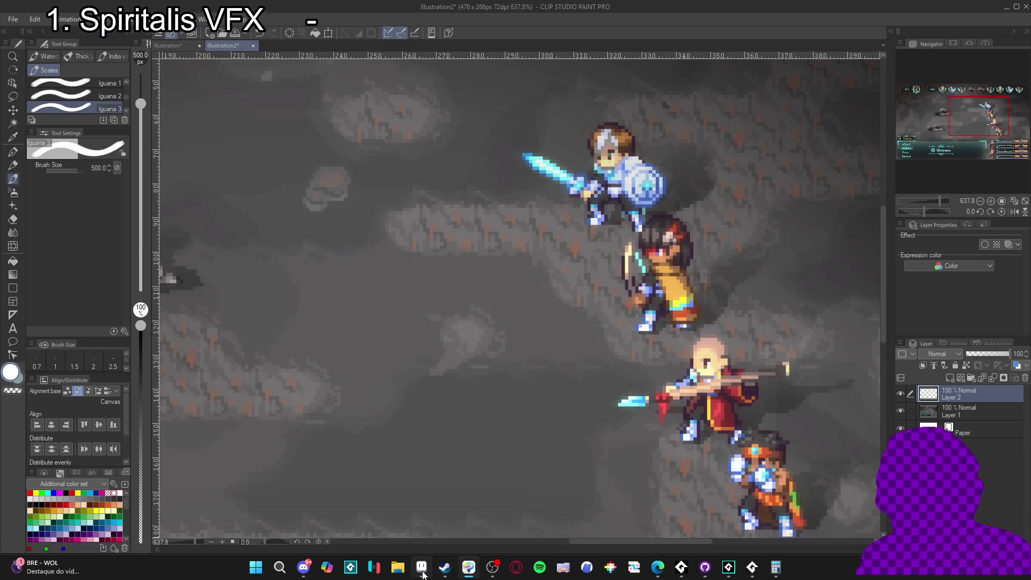
click(421, 568)
scroll(482, 281, up, 5)
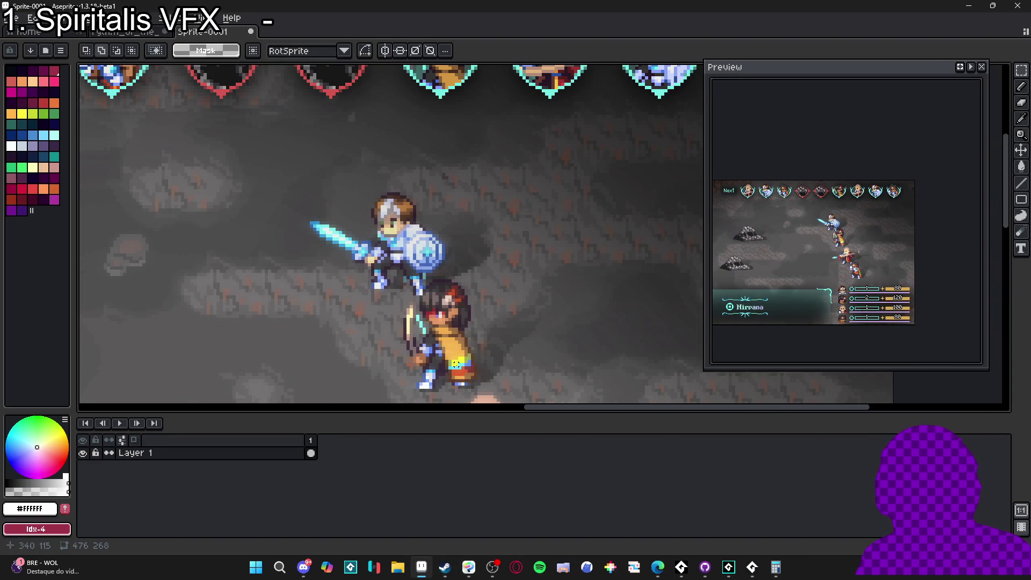
Add an empty layer in Aseprite and bring all four characters into view.
key(shift+n)
scroll(408, 301, down, 2)
drag(372, 294, 457, 219)
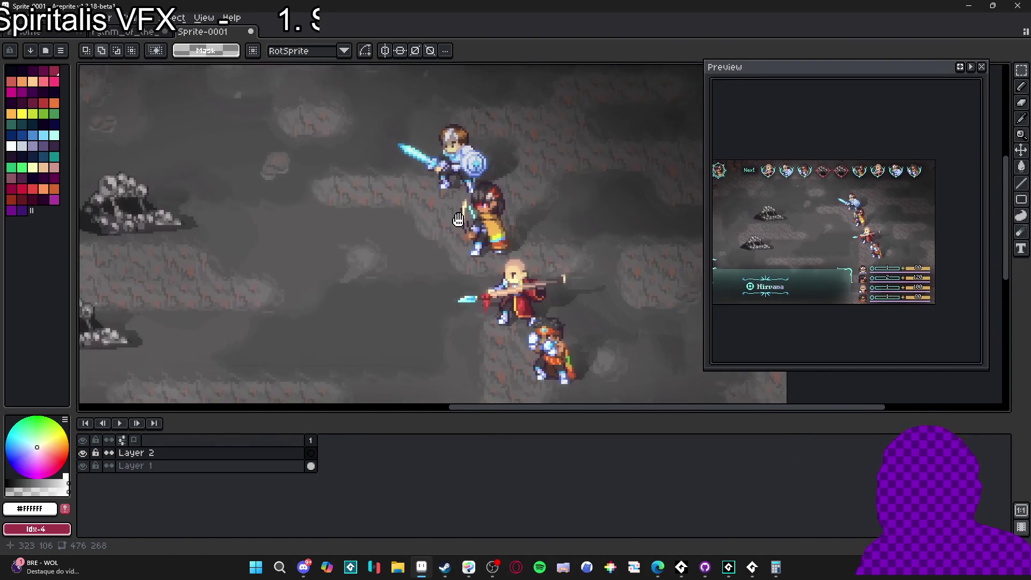
key(b)
scroll(390, 208, up, 2)
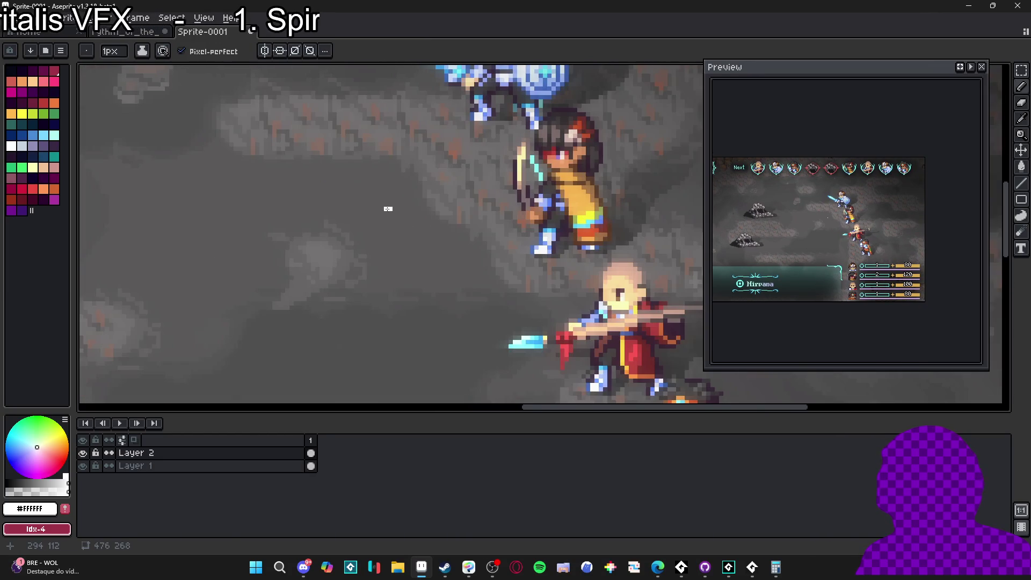
scroll(388, 209, up, 2)
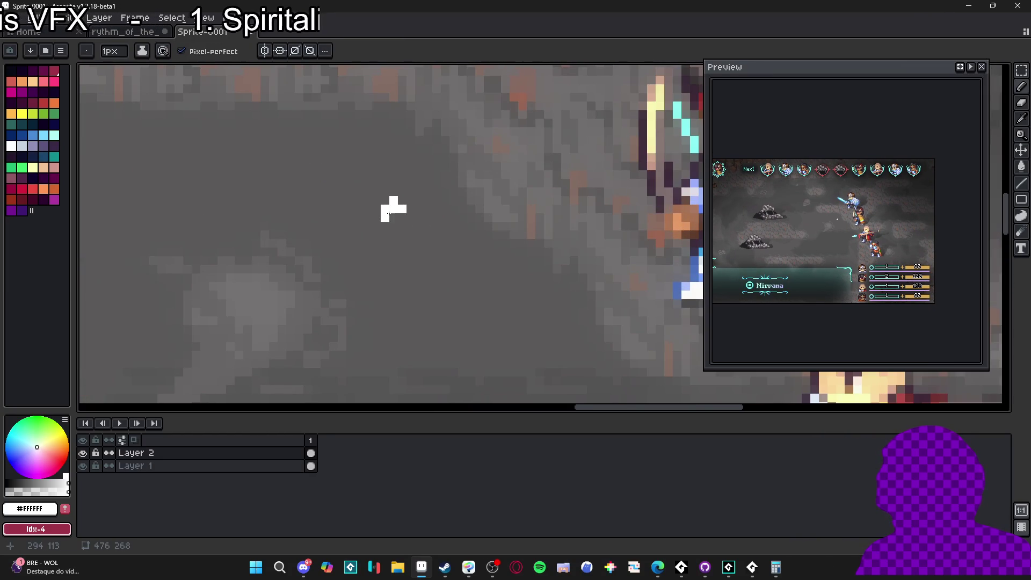
scroll(394, 212, down, 2)
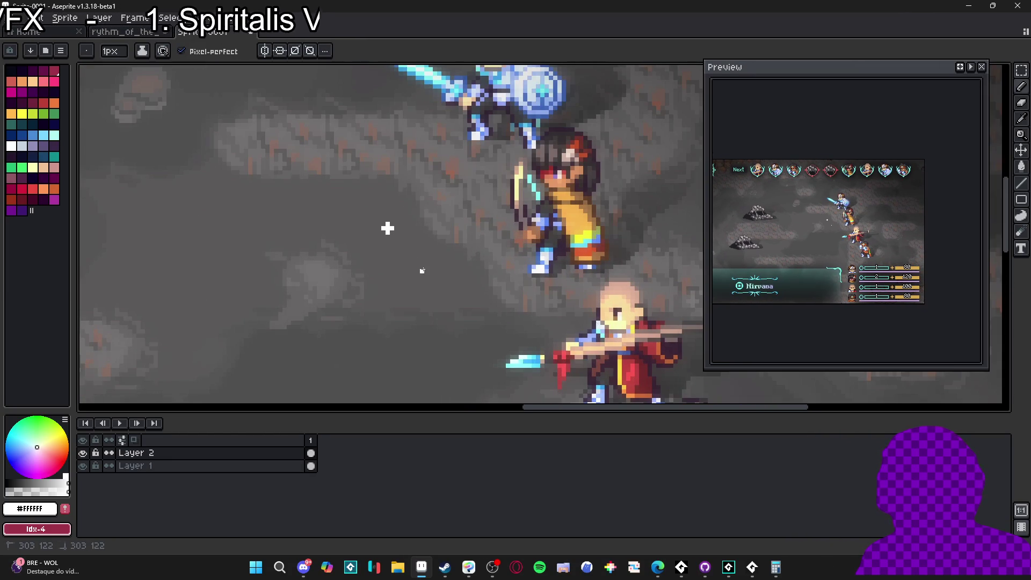
scroll(388, 228, up, 1)
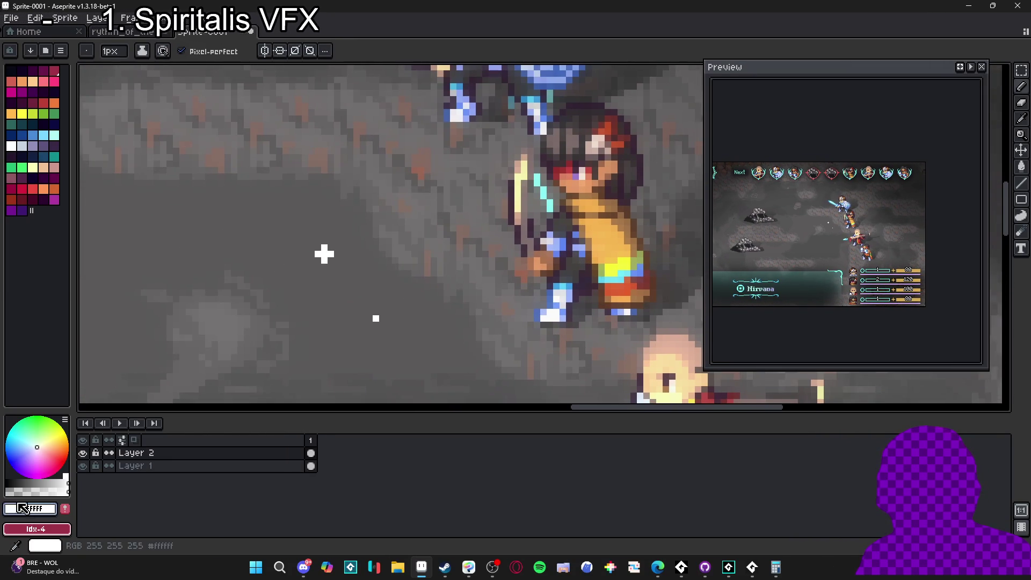
scroll(319, 250, up, 1)
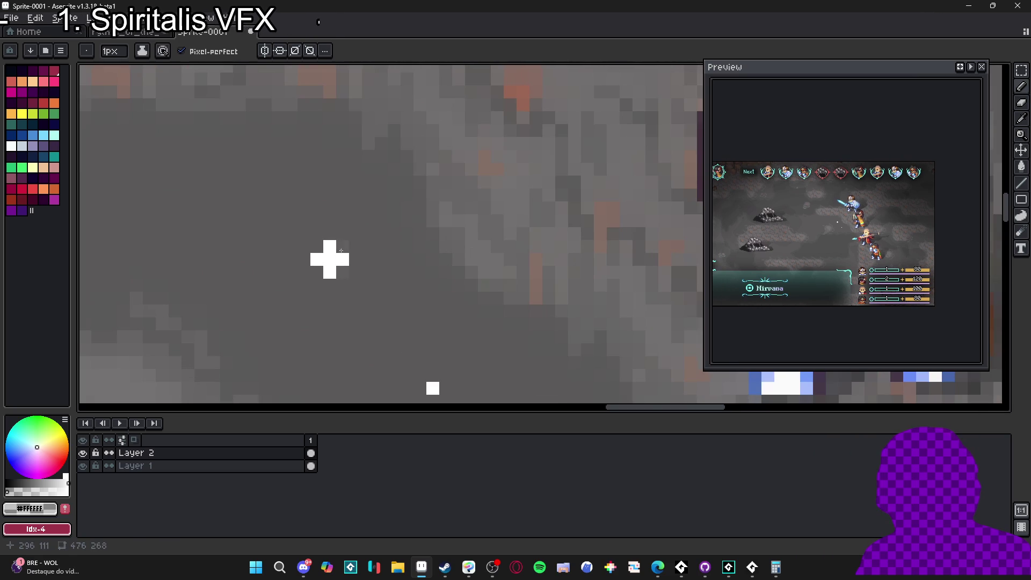
Paint semi-transparent grey pixels around the white sparkle square.
click(26, 491)
click(341, 267)
scroll(357, 287, down, 2)
scroll(413, 300, down, 3)
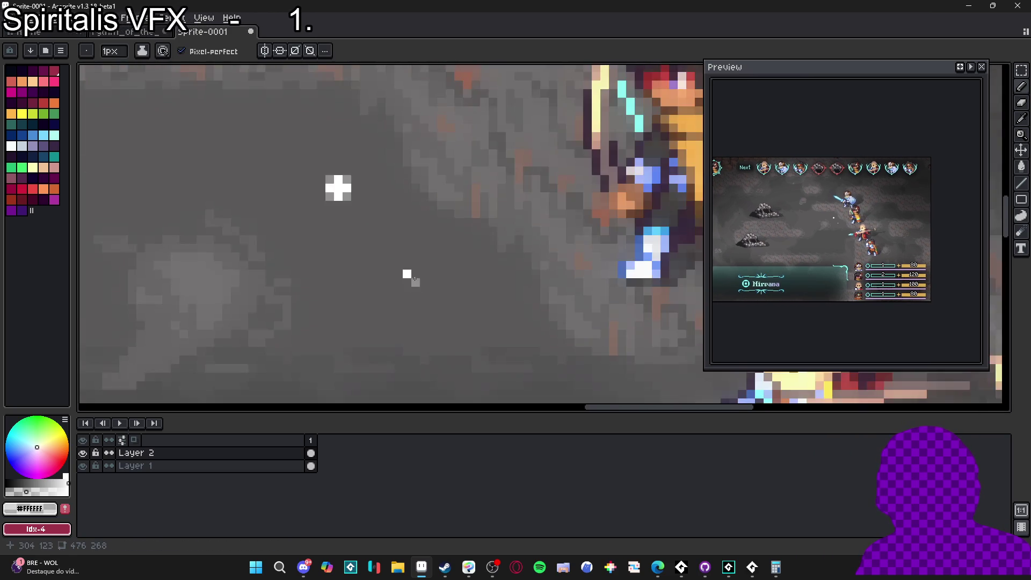
scroll(413, 276, up, 2)
click(400, 252)
click(400, 287)
click(382, 269)
alt+click(400, 270)
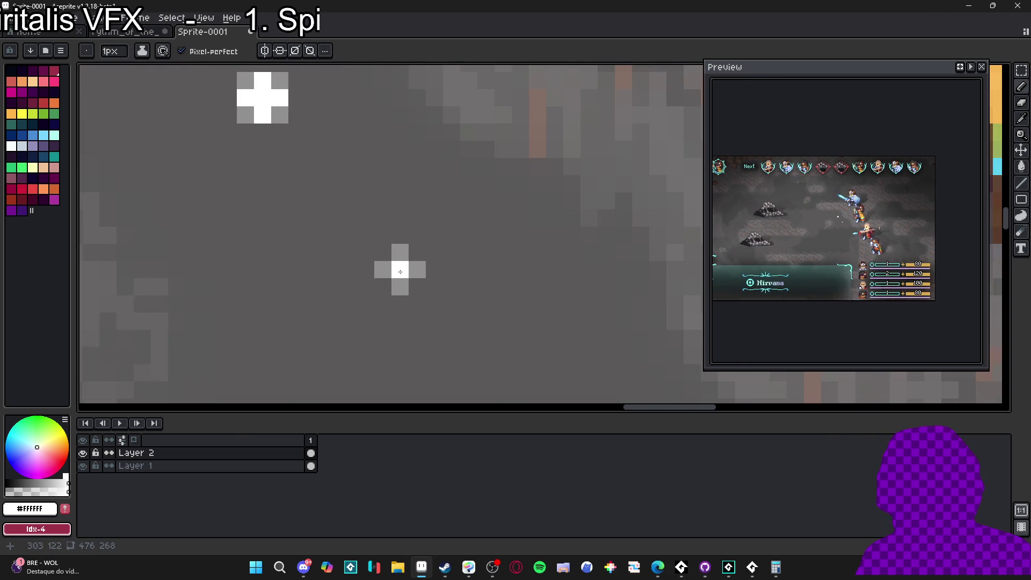
scroll(423, 295, down, 1)
Sample grey #919090 and white, then complete the white plus-shaped sparkle.
alt+click(376, 268)
scroll(408, 274, down, 2)
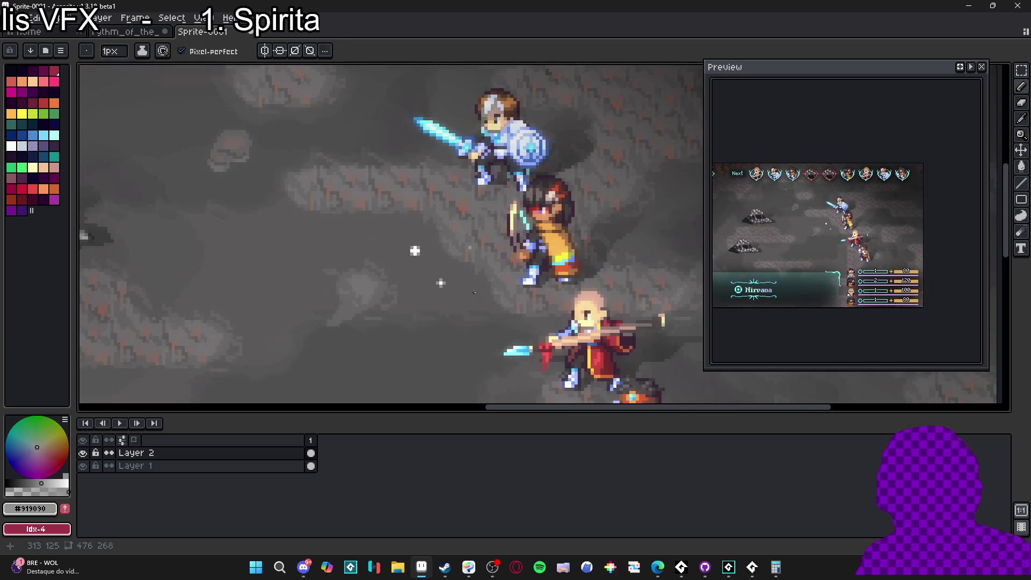
scroll(392, 228, up, 1)
alt+click(392, 228)
scroll(414, 270, up, 2)
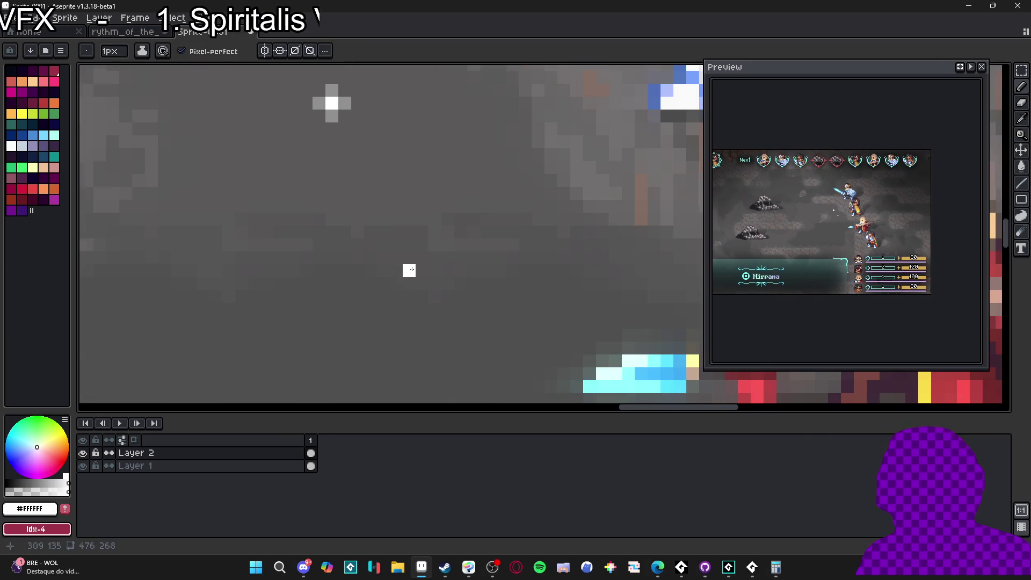
drag(424, 288, 409, 283)
click(397, 284)
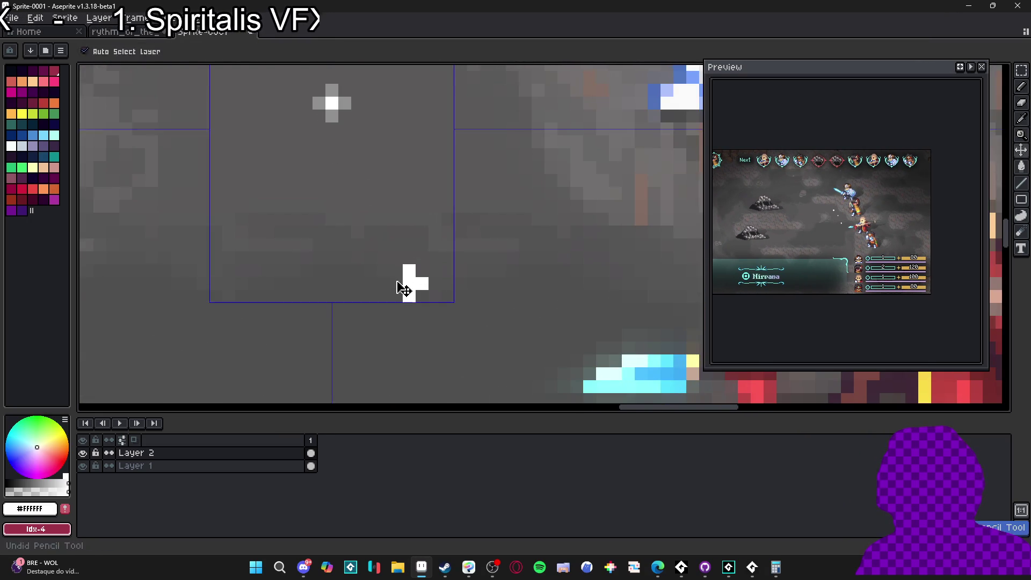
scroll(400, 264, down, 2)
scroll(392, 120, up, 3)
Add grey pixels at the sparkle's arm tips and diagonal corners.
alt+click(392, 120)
click(468, 340)
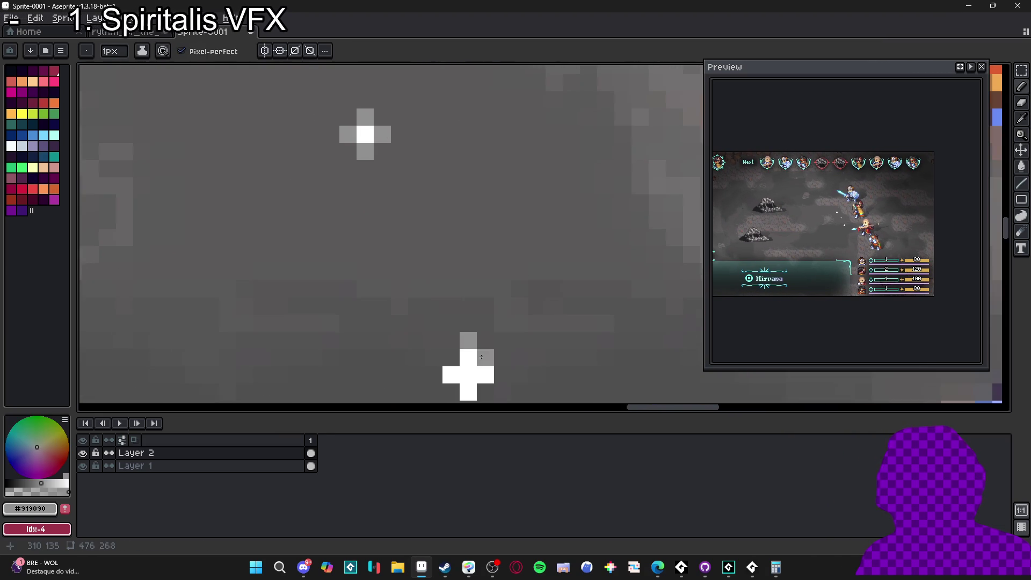
drag(468, 358, 433, 292)
click(467, 309)
click(432, 339)
click(399, 309)
click(450, 326)
click(416, 326)
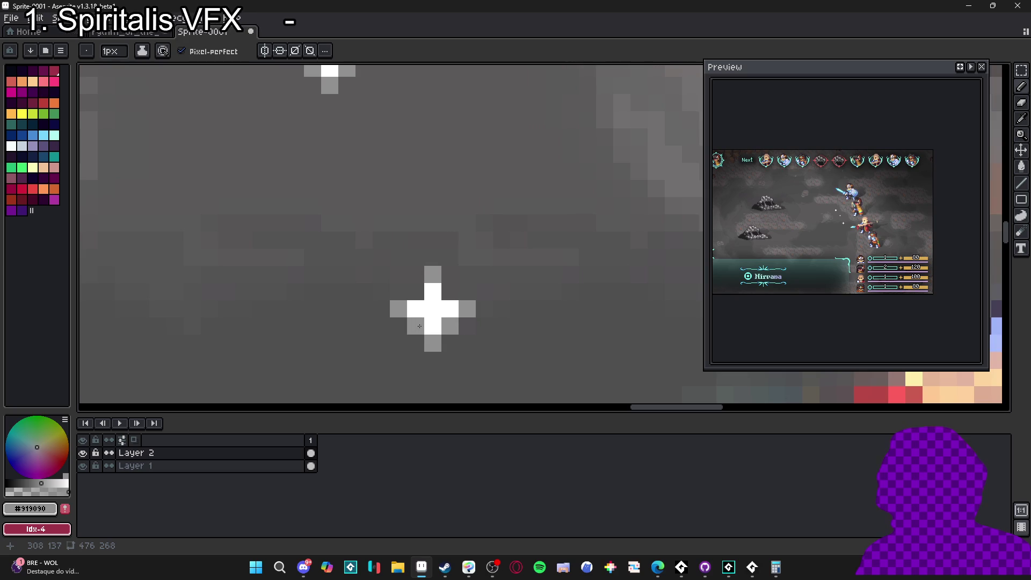
click(415, 290)
scroll(415, 289, down, 5)
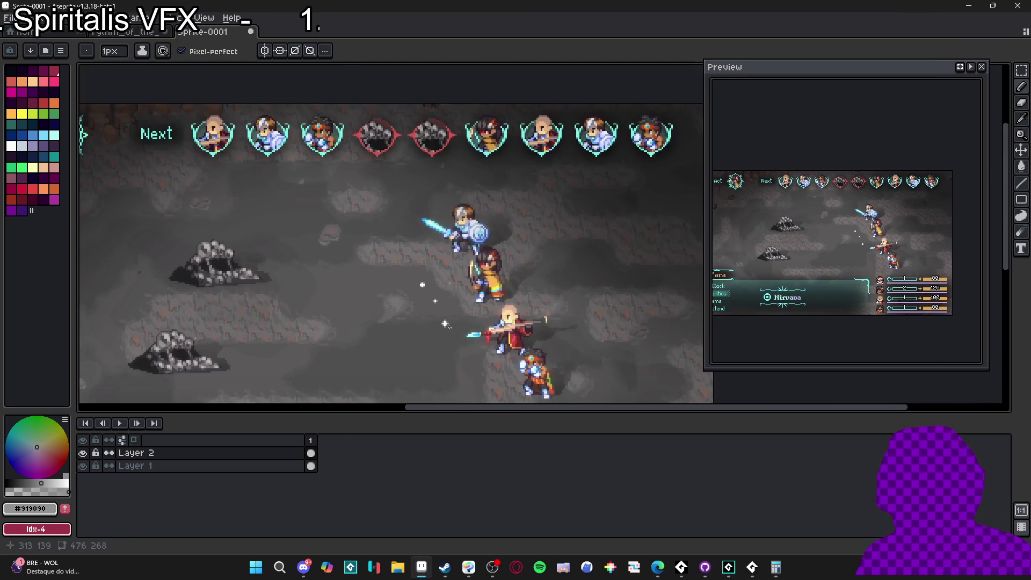
scroll(451, 311, up, 1)
Shift the view over the characters and stamp another white sparkle nearby.
drag(450, 310, 449, 288)
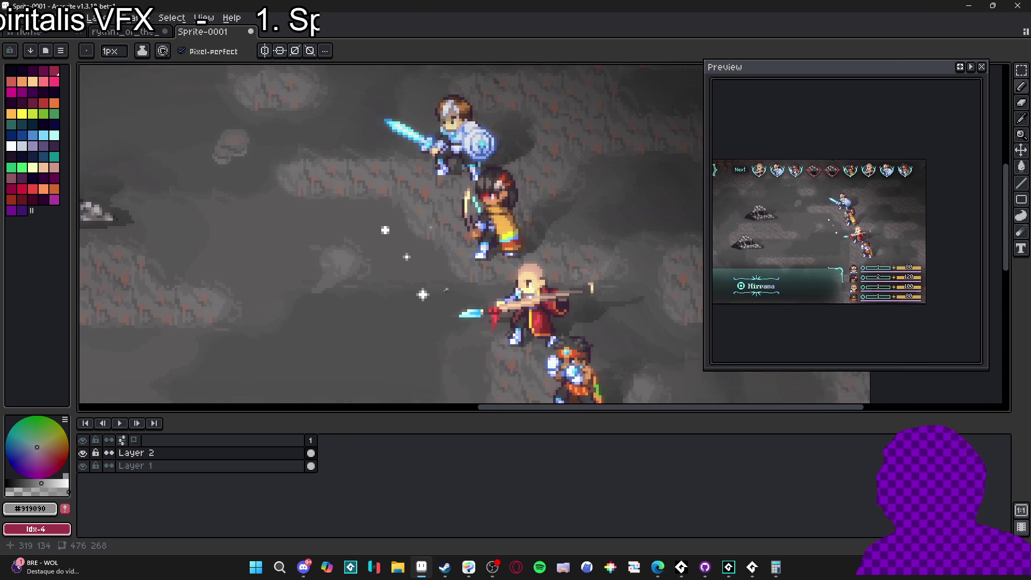
scroll(424, 293, up, 1)
scroll(421, 292, down, 1)
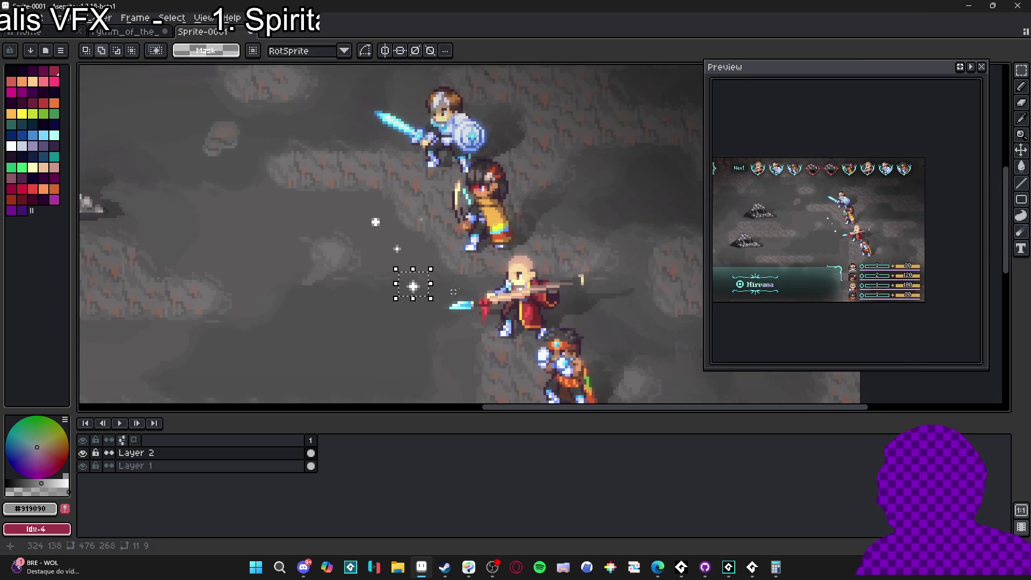
scroll(469, 395, down, 1)
click(601, 305)
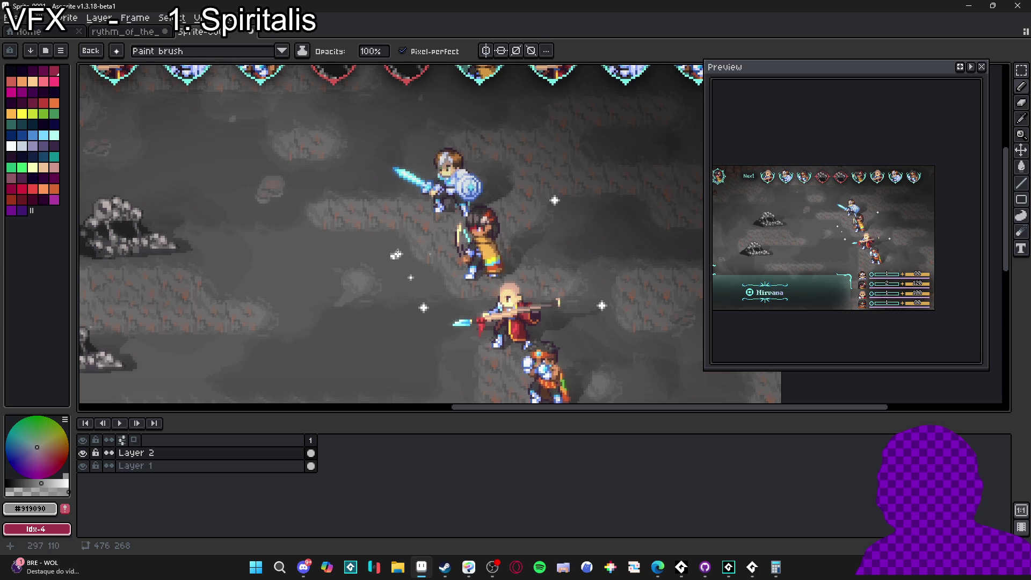
key(ctrl)
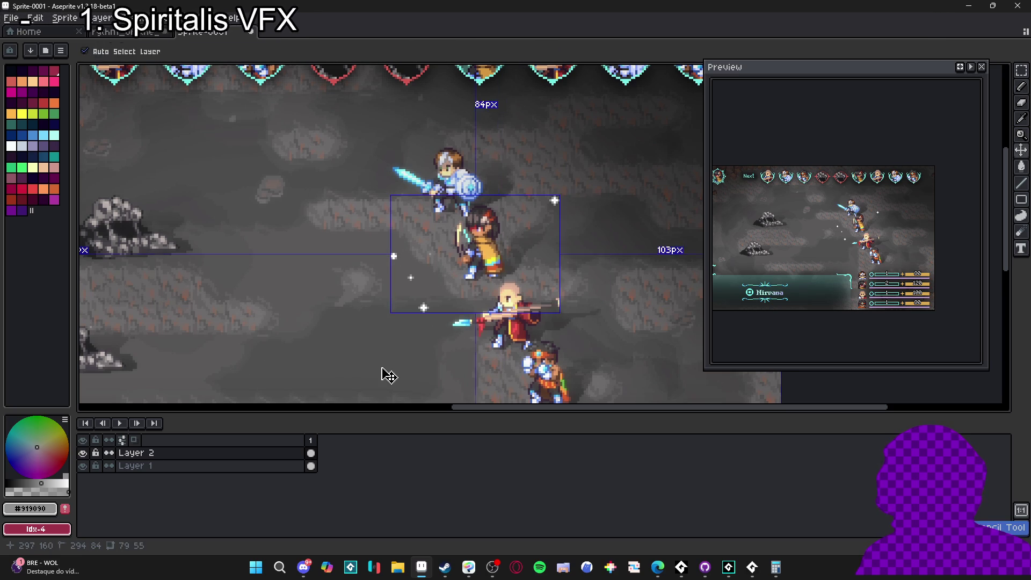
scroll(396, 268, up, 2)
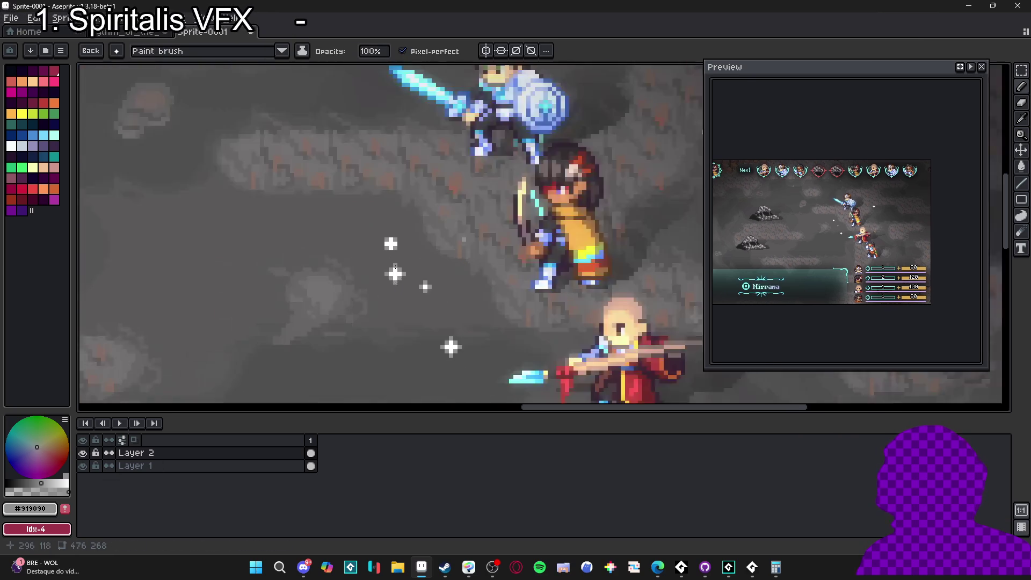
scroll(390, 234, up, 1)
Set the eyedropper to sample the current layer only and pick white from the sparkle.
key(i)
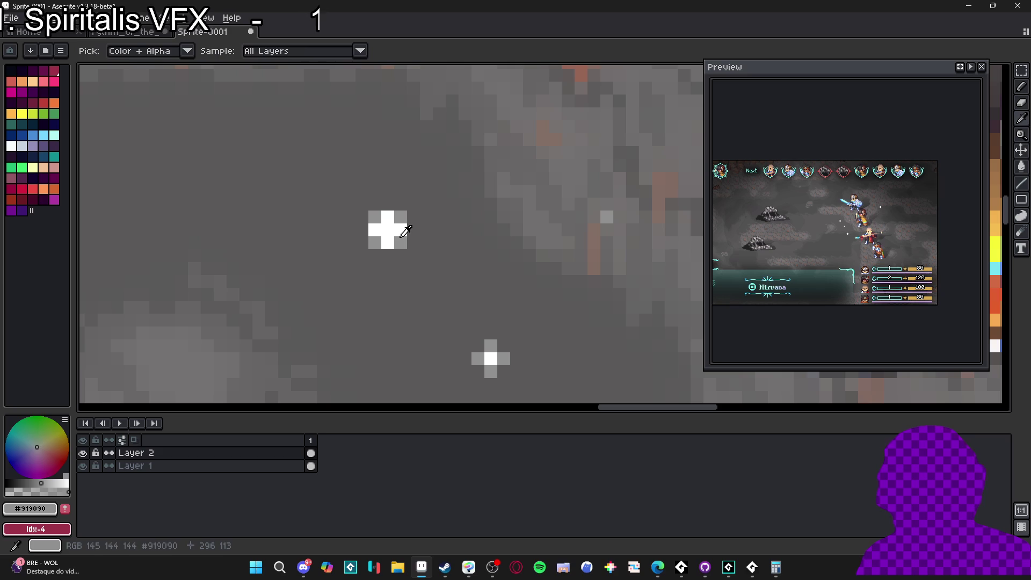
click(297, 52)
click(298, 75)
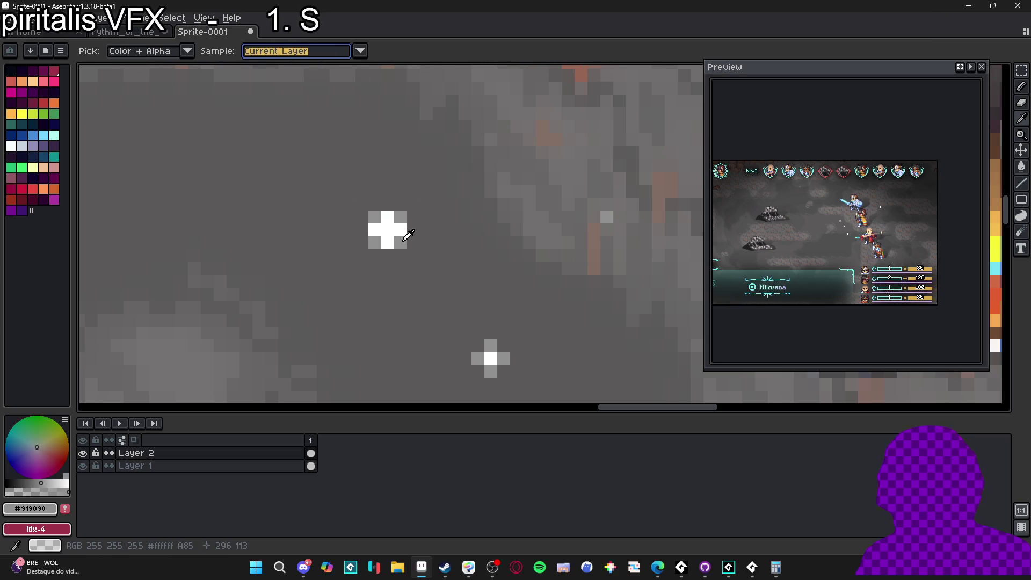
alt+click(408, 235)
scroll(408, 235, down, 3)
key(b)
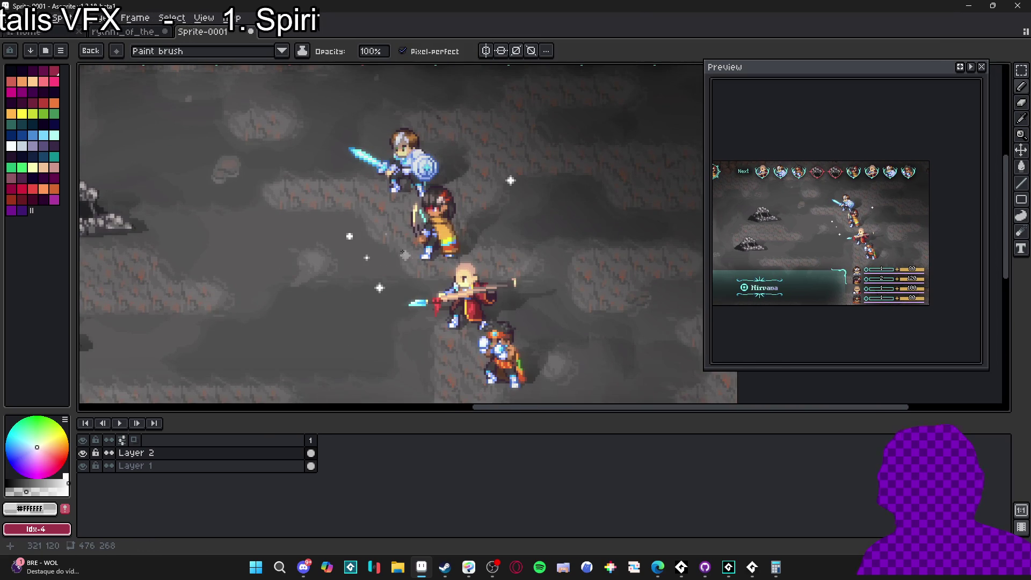
Turn the selected white sparkle into a custom brush and stamp it onto the scene.
key(m)
drag(314, 211, 374, 247)
key(ctrl+b)
click(484, 234)
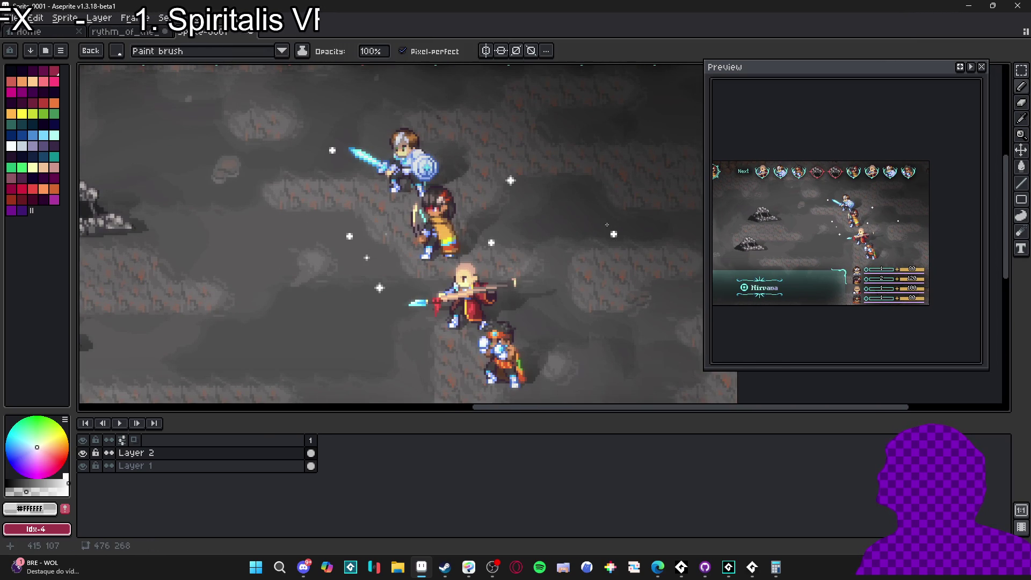
key(Escape)
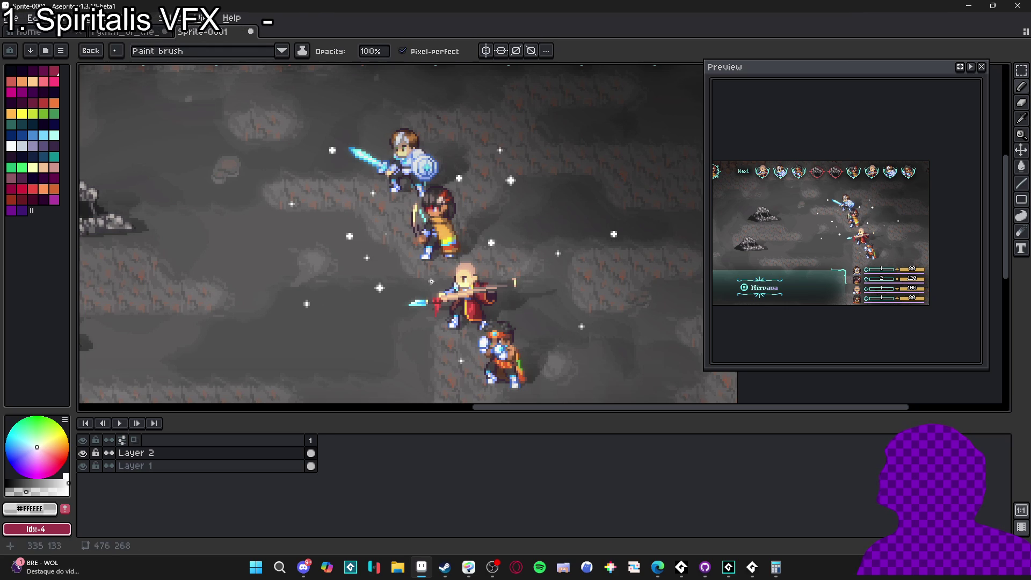
Select another sparkle and a sparkle group, turning each into a custom brush.
key(m)
drag(358, 275, 405, 305)
key(ctrl+b)
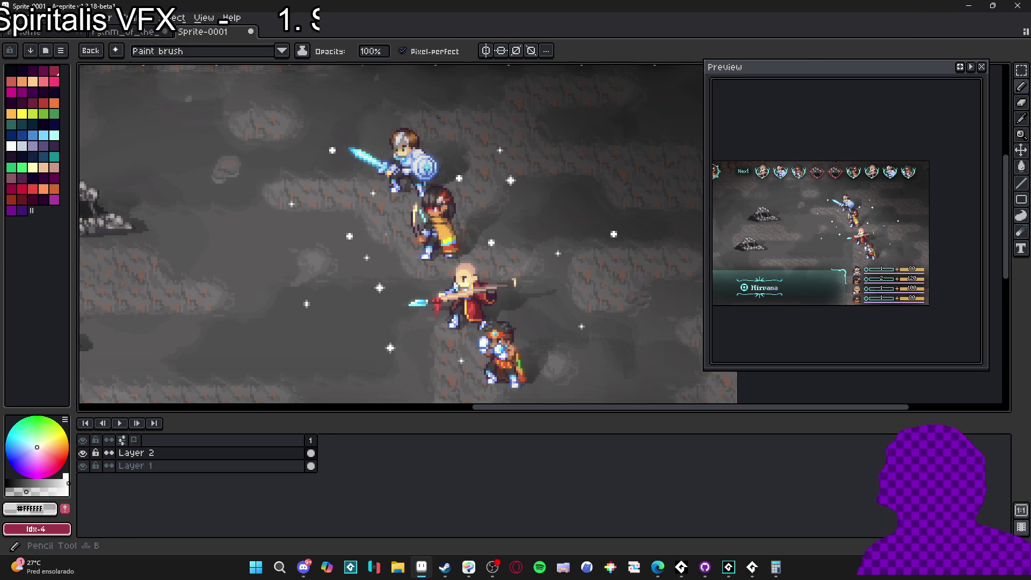
key(m)
drag(346, 243, 398, 274)
key(ctrl+b)
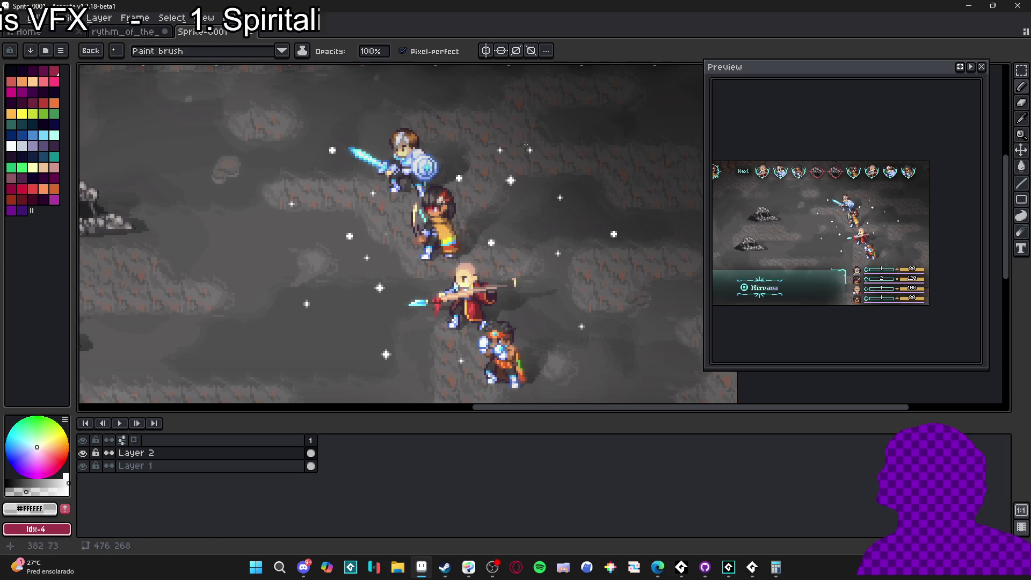
scroll(502, 254, down, 3)
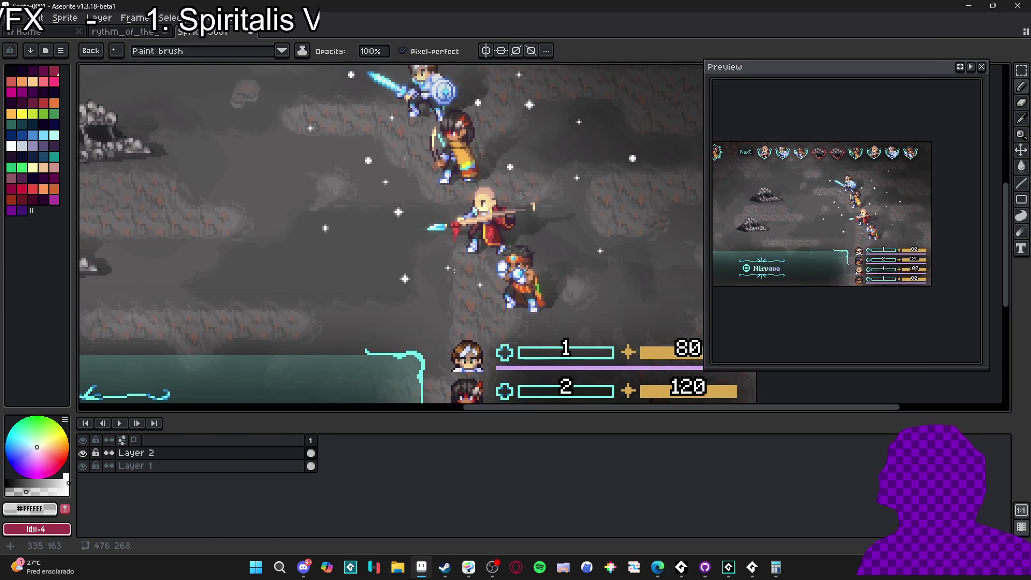
scroll(534, 310, up, 2)
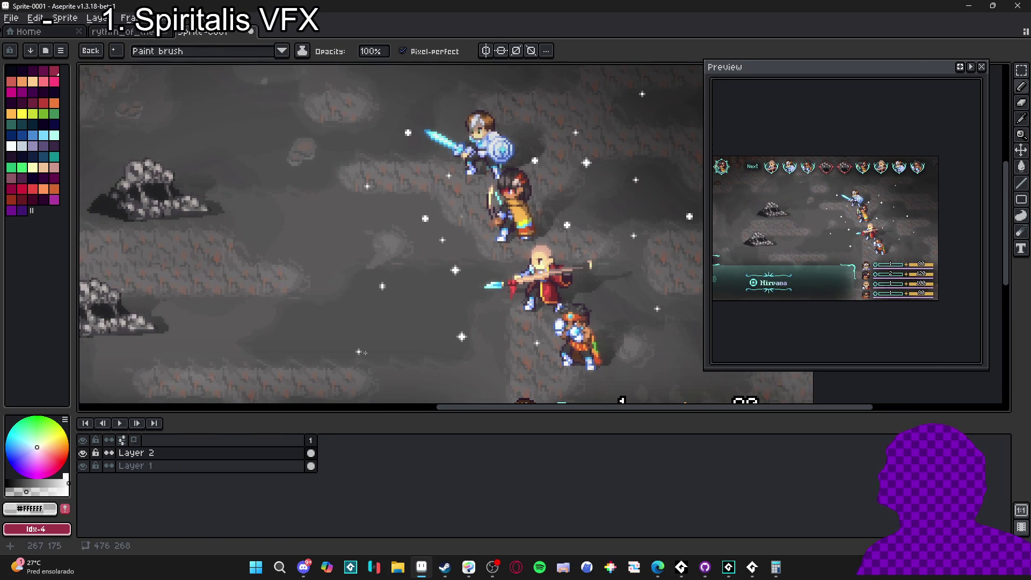
scroll(363, 353, right, 1)
Clear the sparkle selections, return to the pencil, and create a new blank 476×268 sprite.
key(m)
mouse_move(389, 192)
mouse_down()
mouse_move(426, 231)
mouse_move(411, 248)
mouse_move(437, 262)
mouse_up()
key(ctrl+d)
key(b)
scroll(576, 202, down, 1)
key(m)
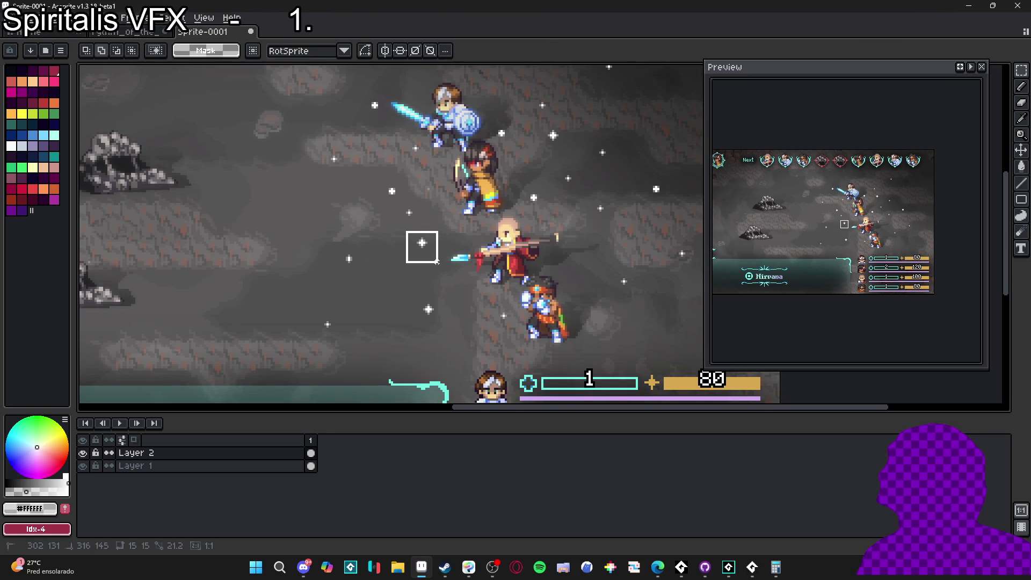
key(ctrl+d)
key(b)
scroll(435, 263, down, 1)
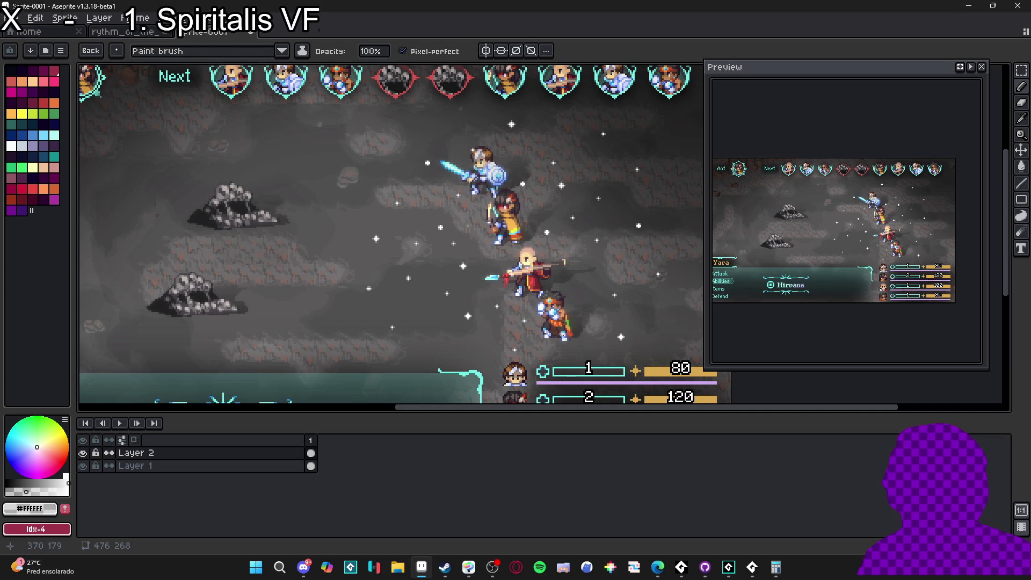
drag(598, 329, 580, 316)
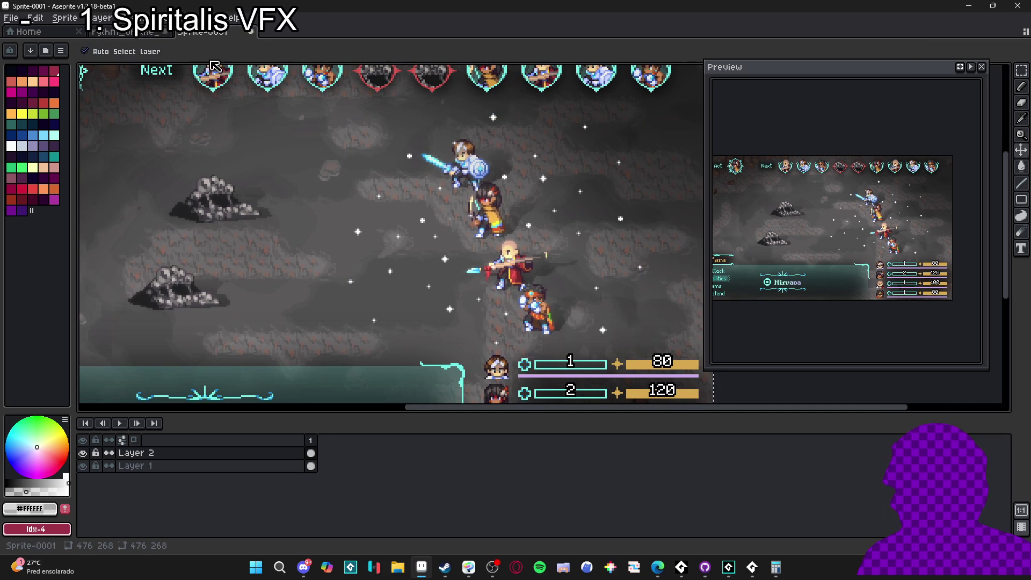
key(ctrl+n)
Create the new sparkles sprite and trim its canvas down to 183×144.
click(482, 397)
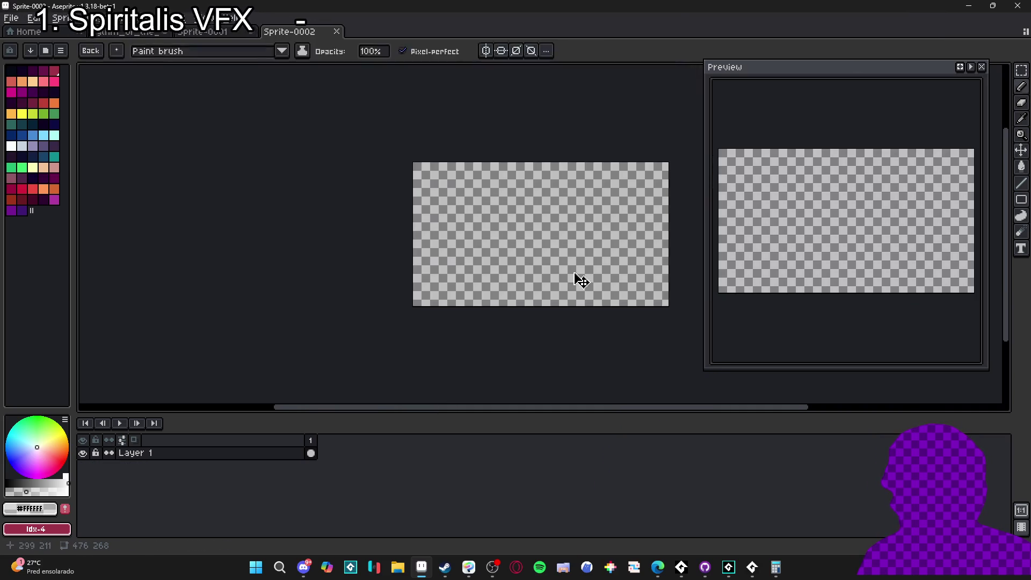
scroll(515, 251, up, 3)
click(70, 18)
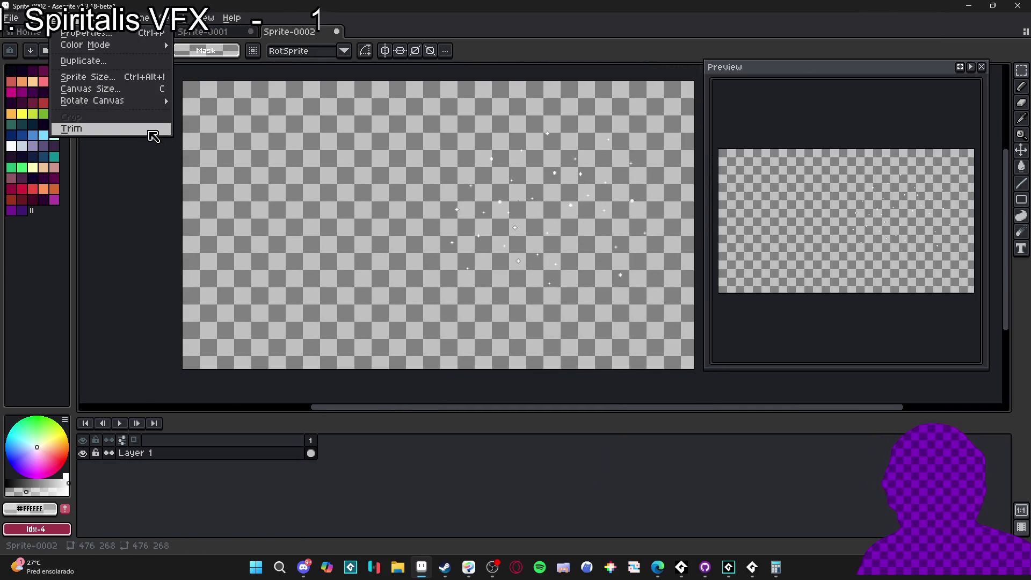
click(152, 130)
scroll(408, 241, up, 3)
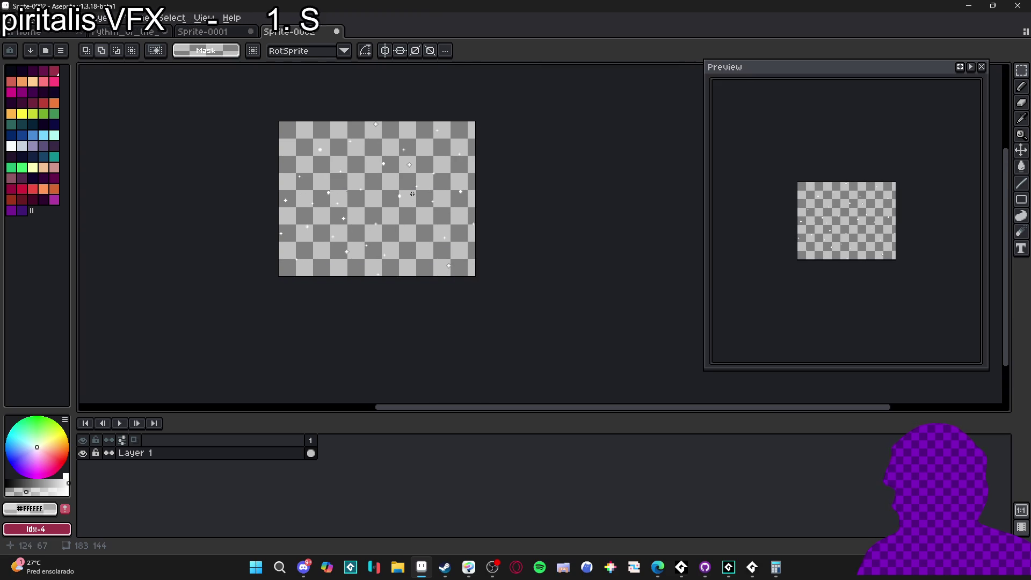
key(ctrl+a)
key(ctrl+d)
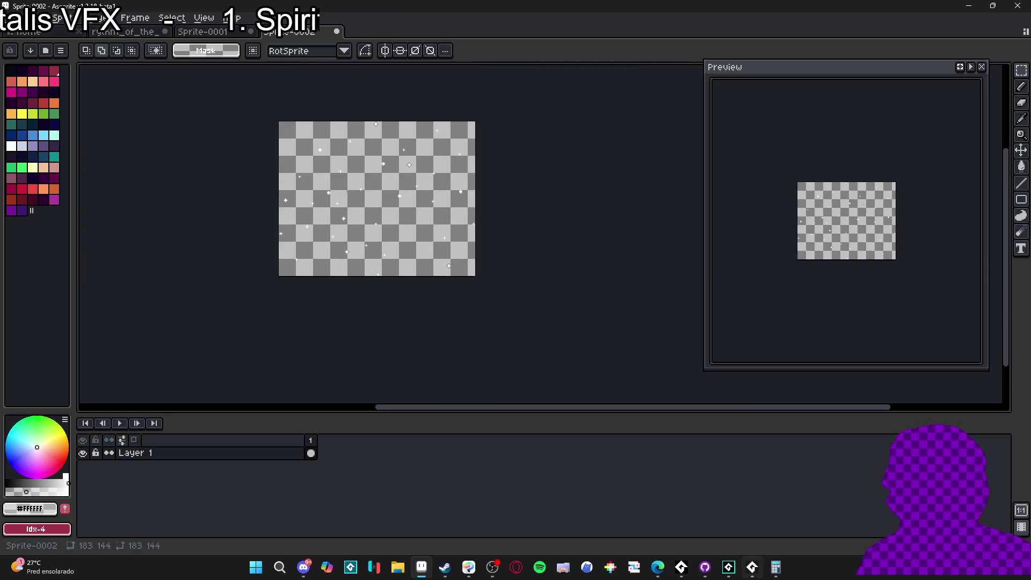
Add Layer 2 and draw a single red marker pixel with the pencil.
mouse_move(467, 573)
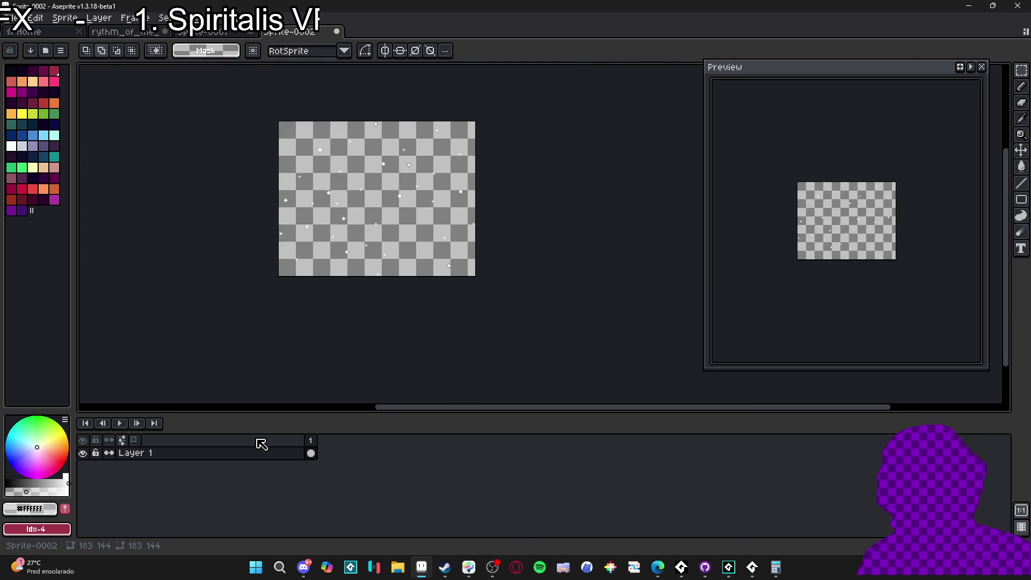
key(shift+n)
key(b)
click(22, 189)
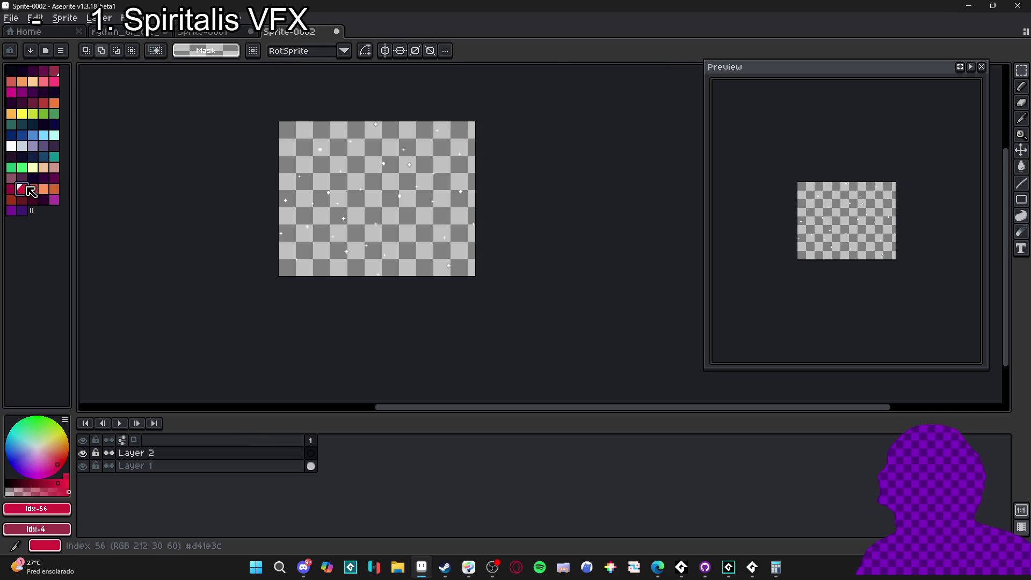
scroll(366, 202, up, 1)
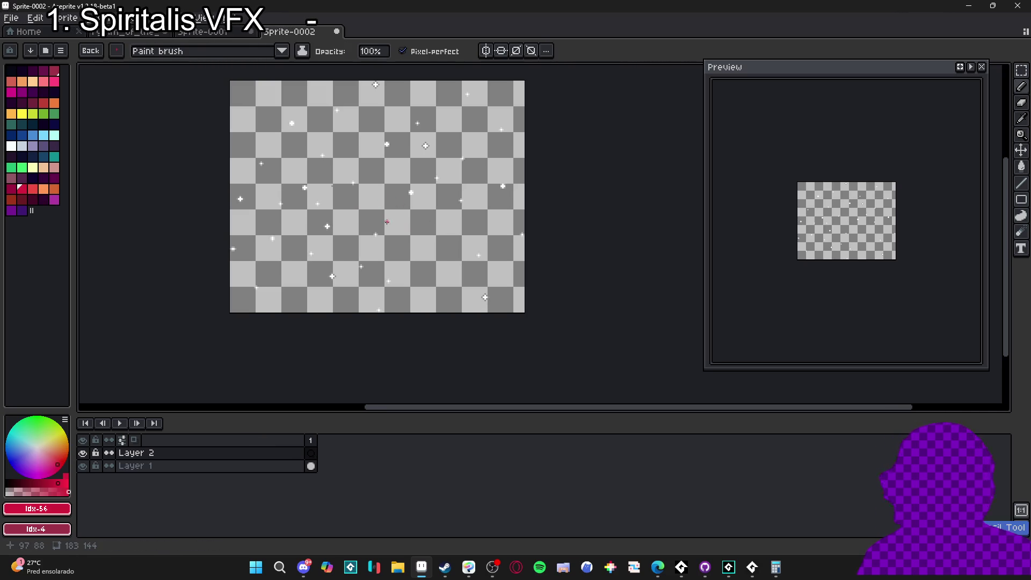
click(369, 208)
Merge Layer 2 down into the sparkle layer so the sprite has one layer.
key(ctrl+a)
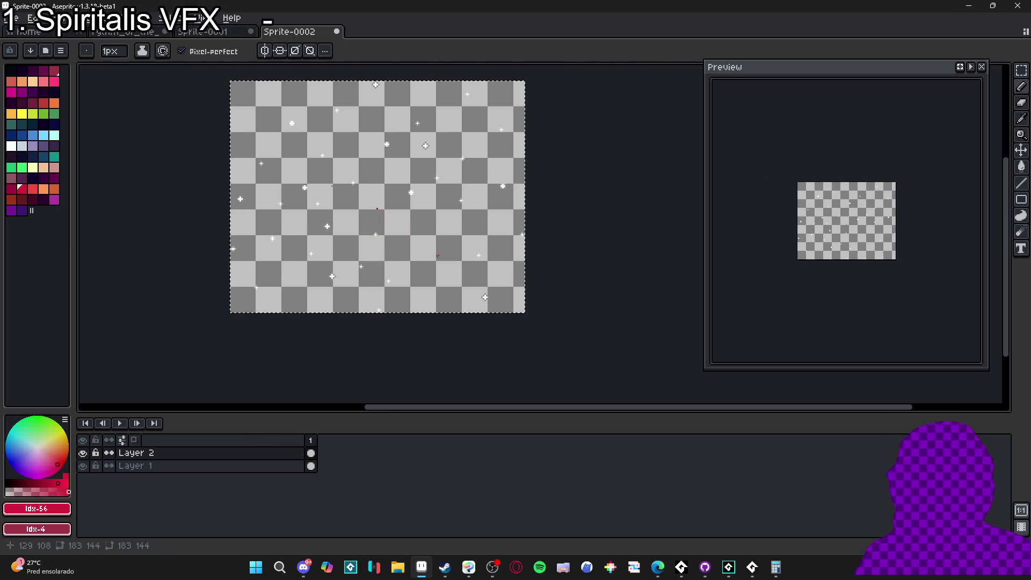
key(ctrl+d)
key(v)
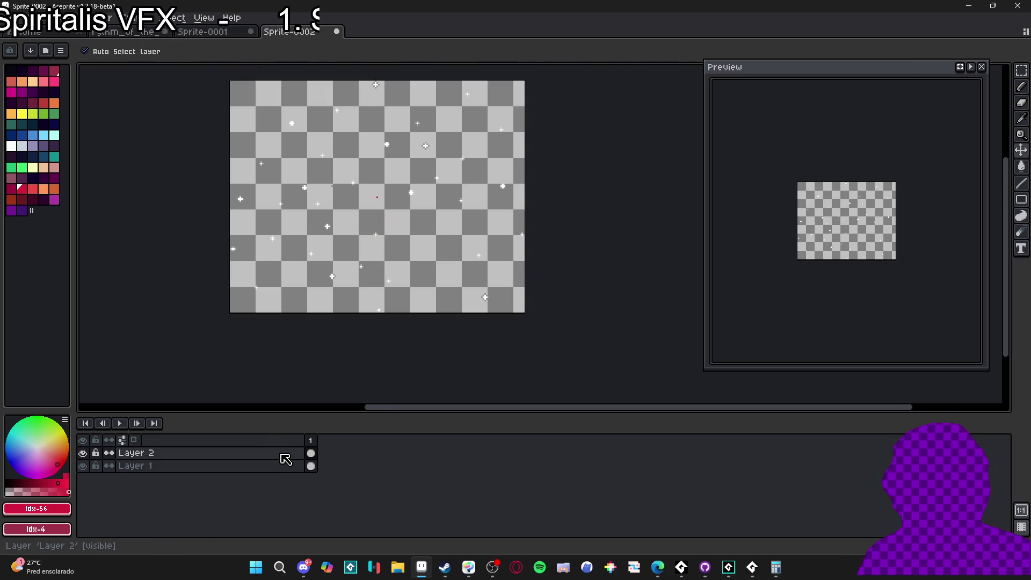
right_click(282, 454)
click(327, 521)
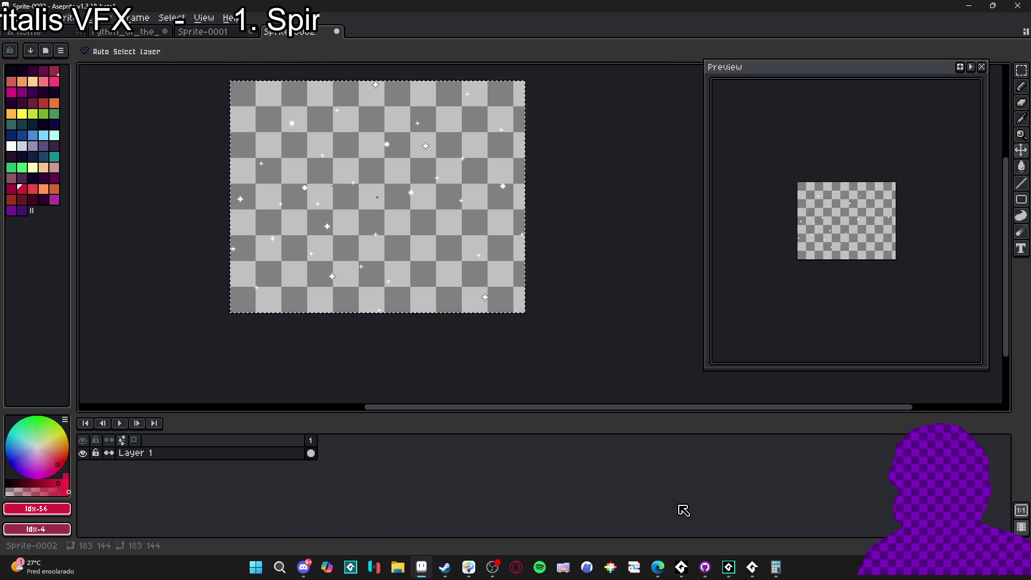
click(752, 568)
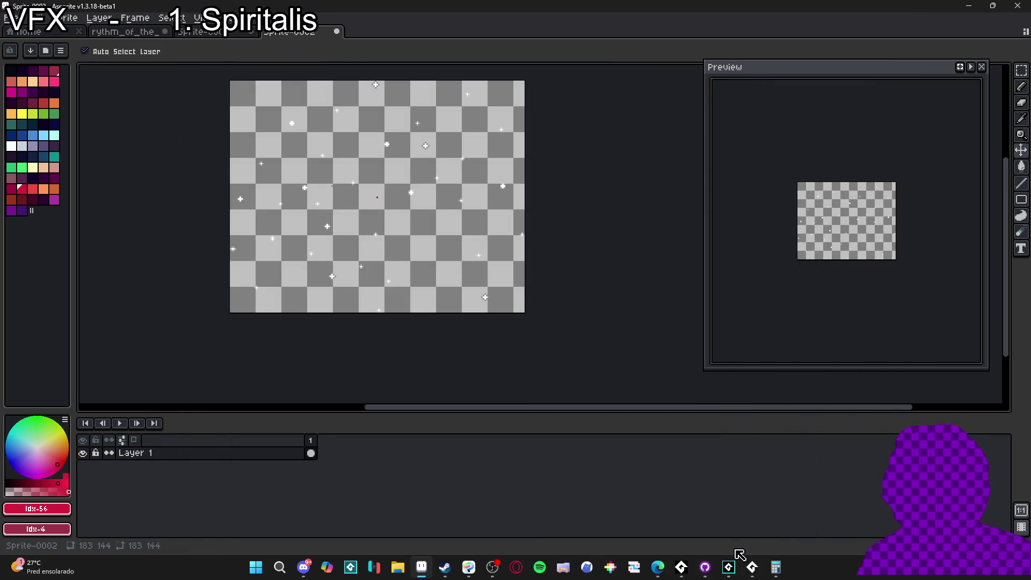
click(752, 567)
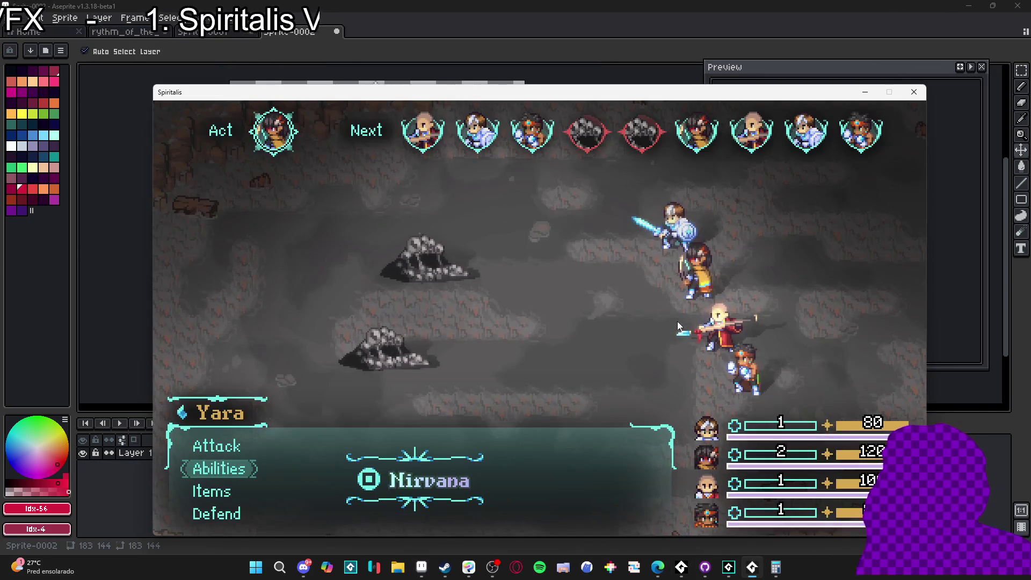
click(418, 567)
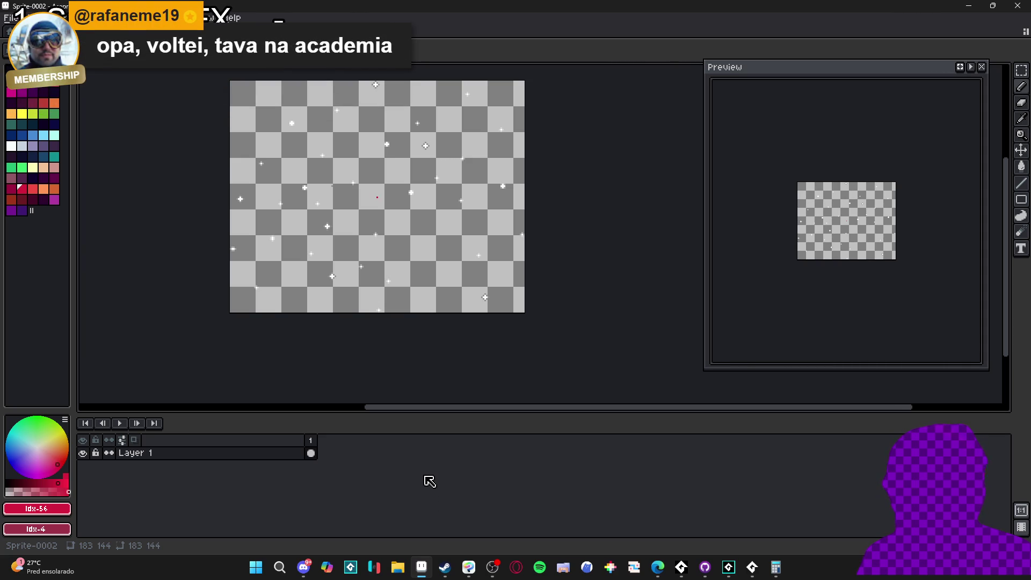
Paste the white sparkles into Clip Studio Paint as a new layer and drag them over the party members.
click(469, 567)
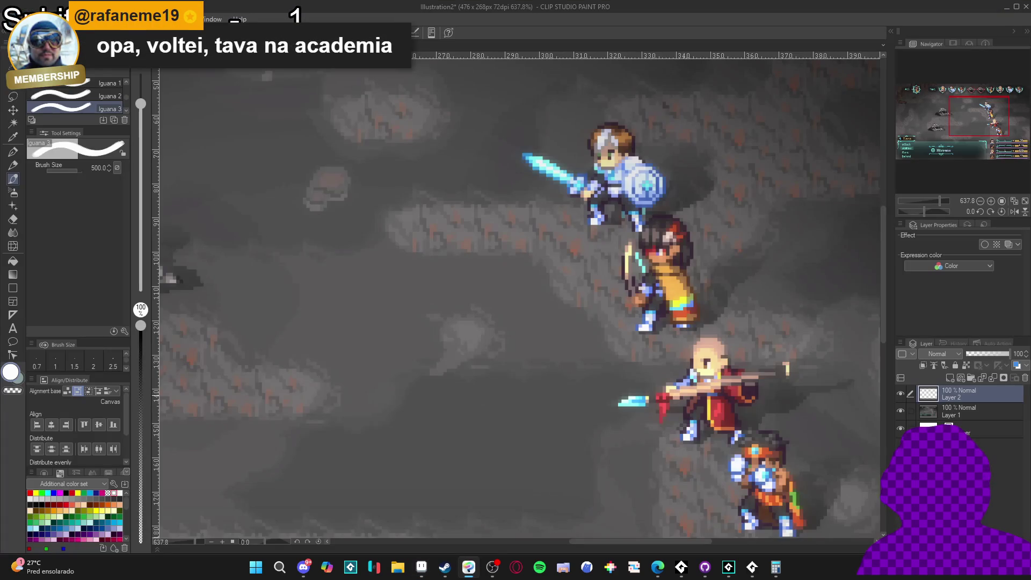
scroll(516, 301, down, 3)
scroll(515, 300, up, 2)
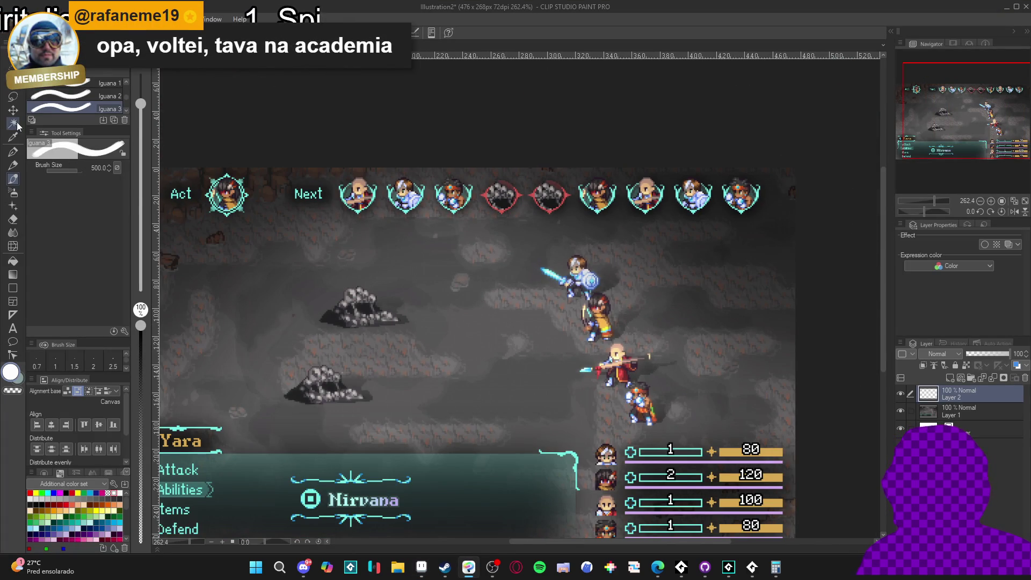
key(p)
key(ctrl+v)
key(k)
drag(261, 289, 610, 356)
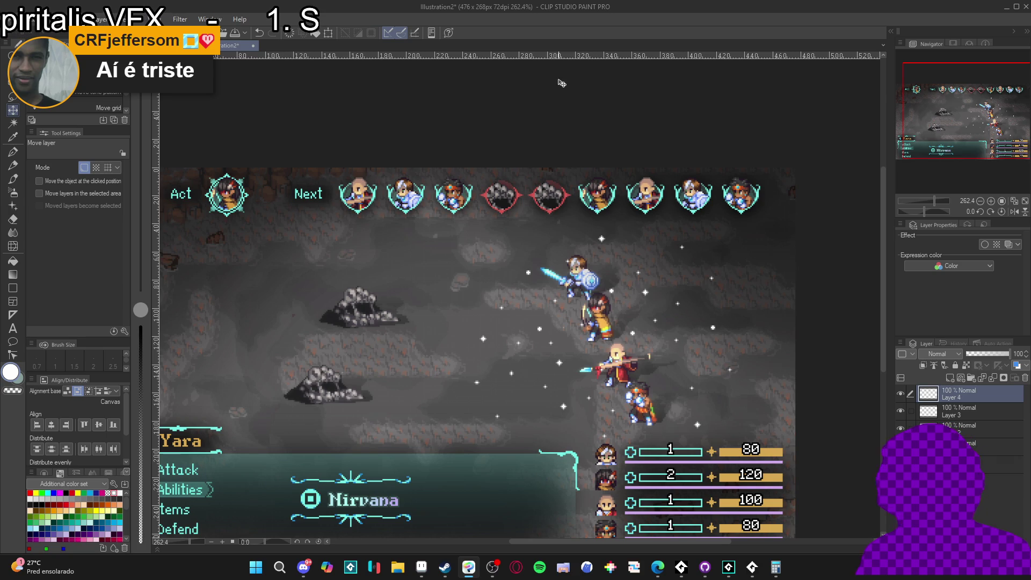
Select Layer 3, backing out of the cut prompts, and rename it stars_1.
click(951, 414)
key(ctrl+x)
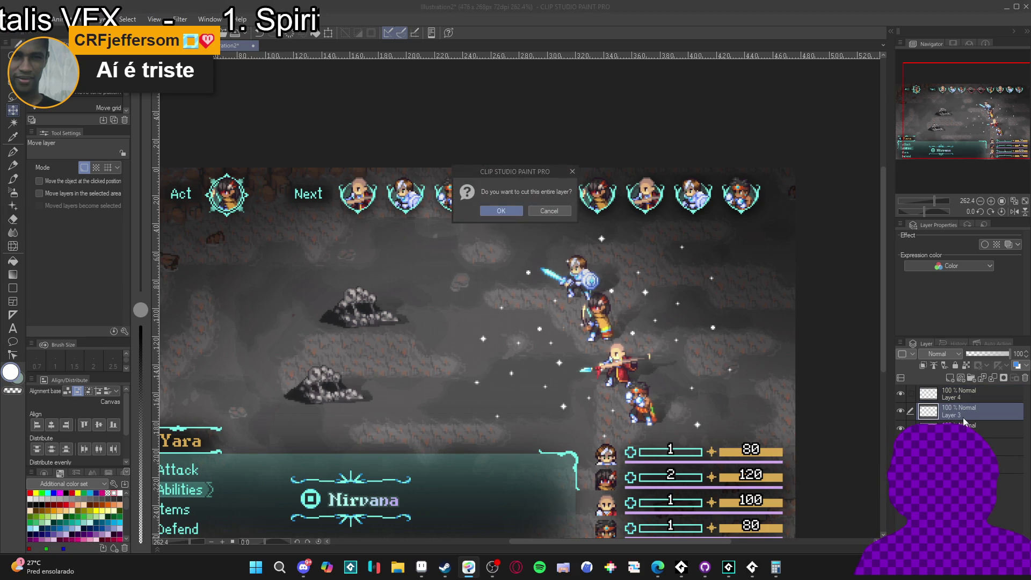
click(549, 210)
text(stars_2)
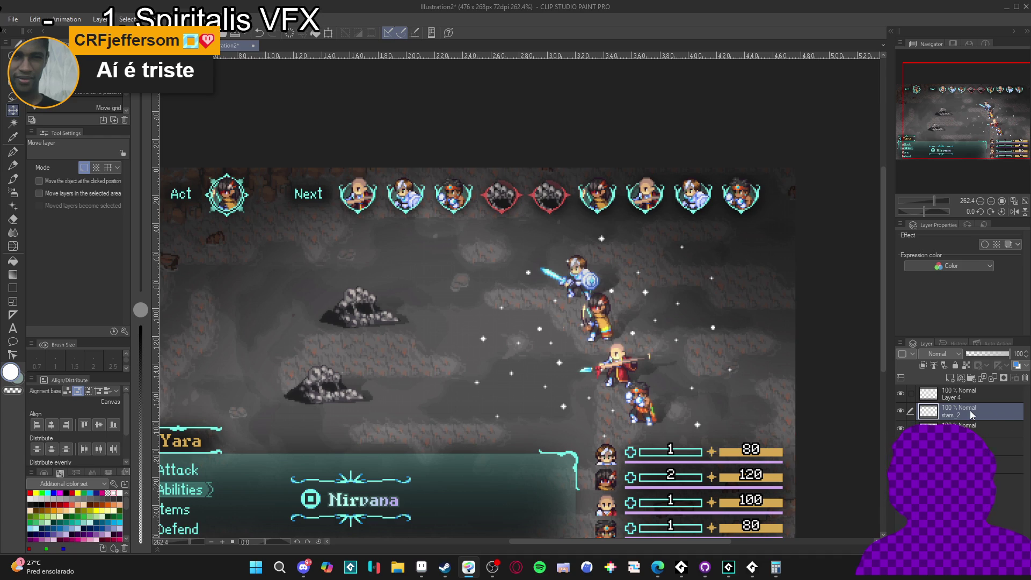
key(ctrl+x)
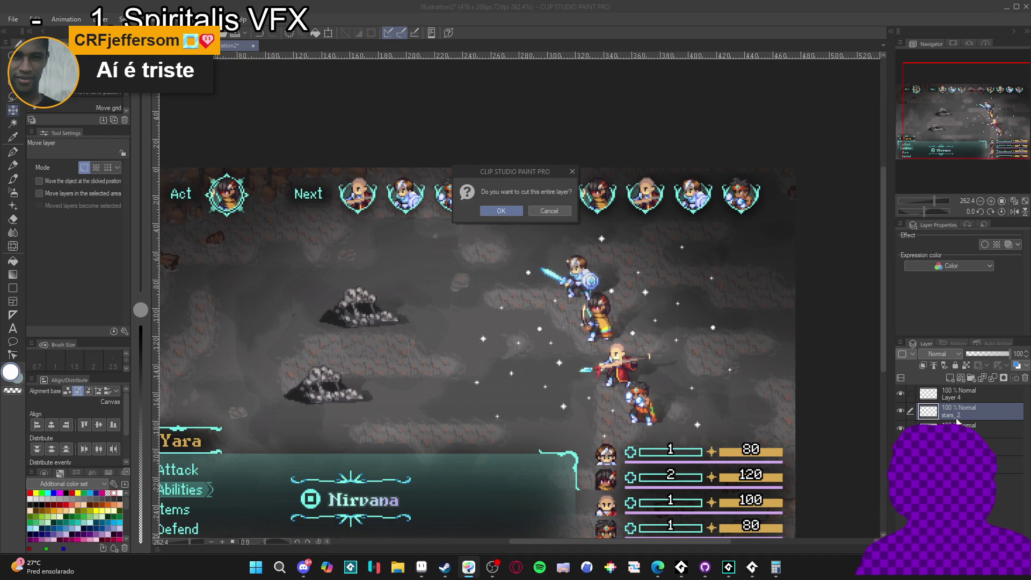
click(562, 214)
key(ctrl+x)
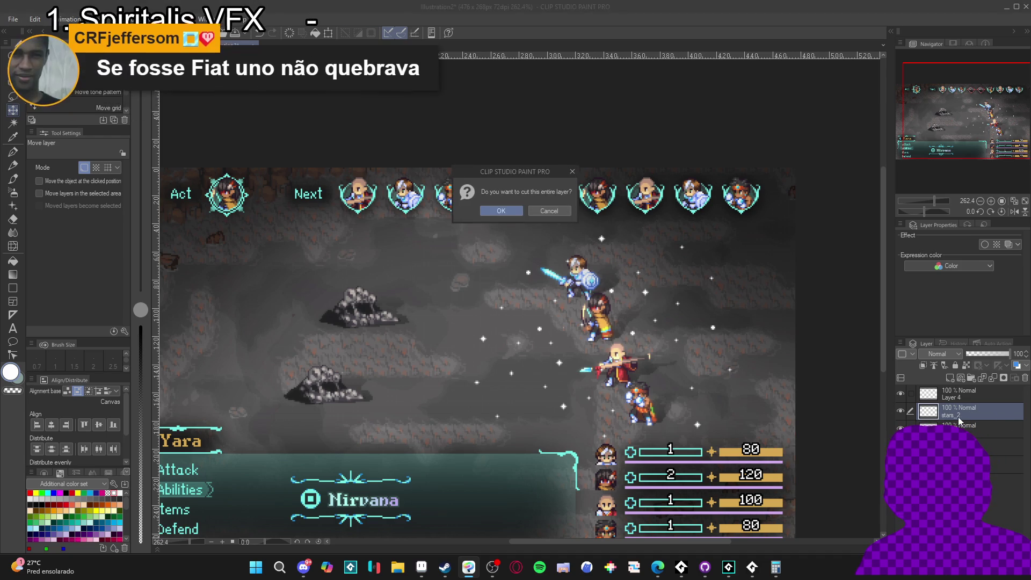
click(564, 213)
double_click(964, 414)
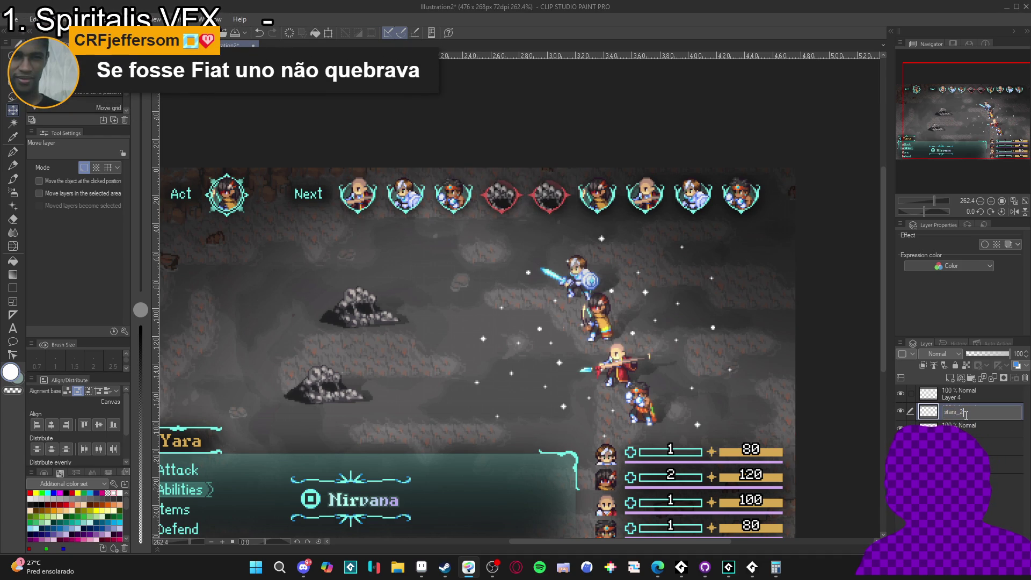
text(1)
key(Return)
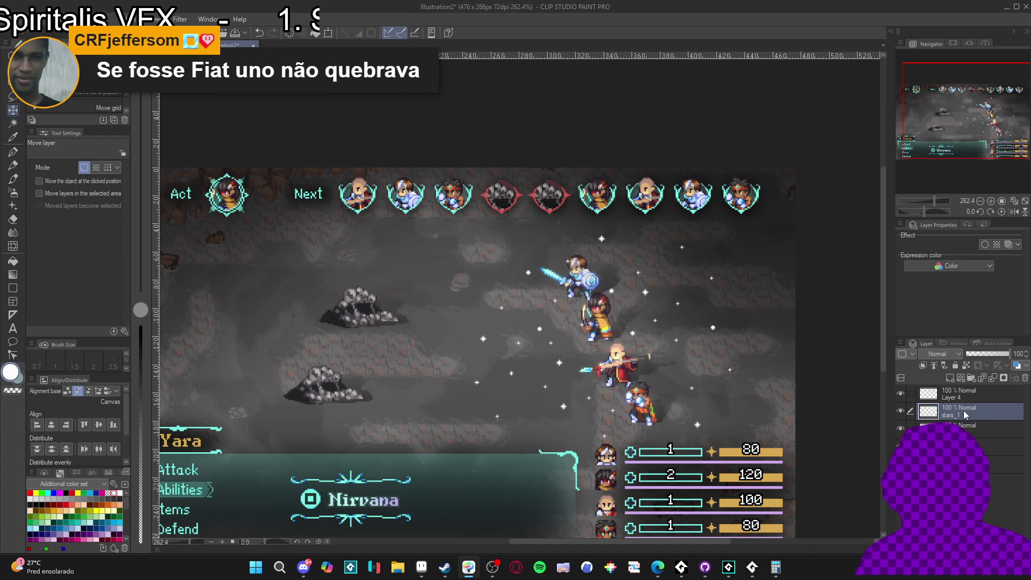
Rename Layer 4 to stars_2, then copy and paste stars_1 to duplicate it.
double_click(963, 398)
text(stars)
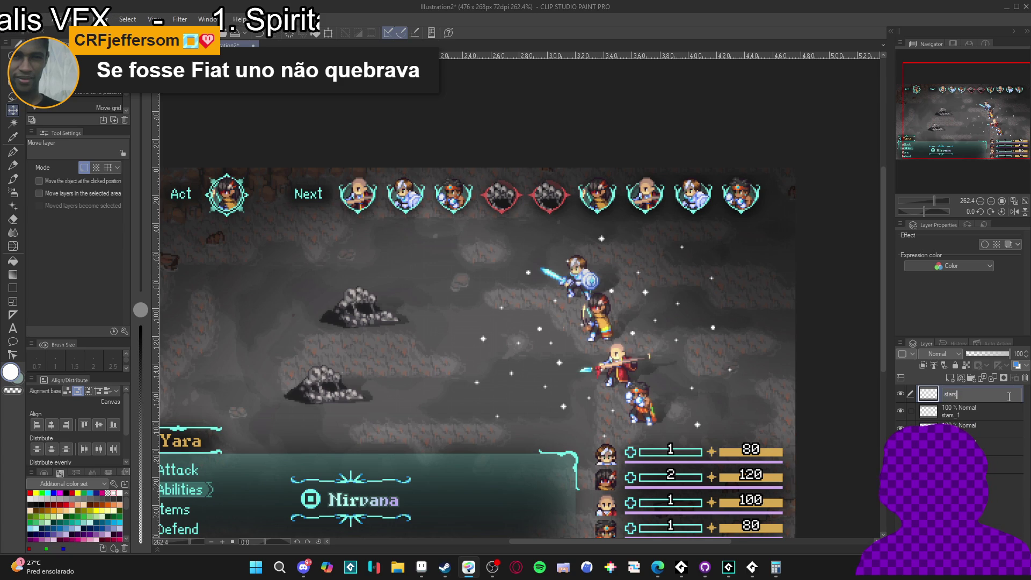
text(_2)
key(Return)
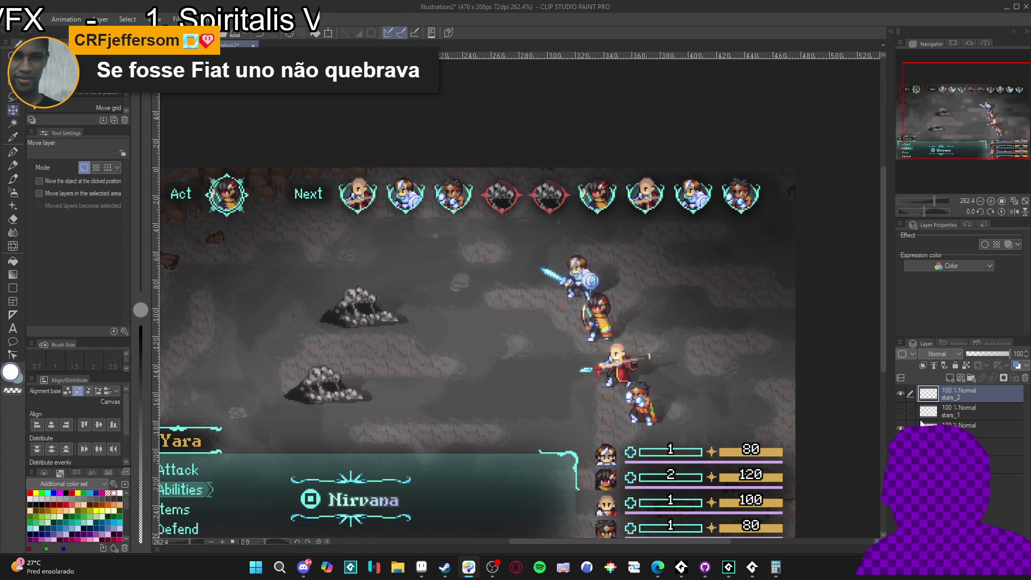
right_click(956, 393)
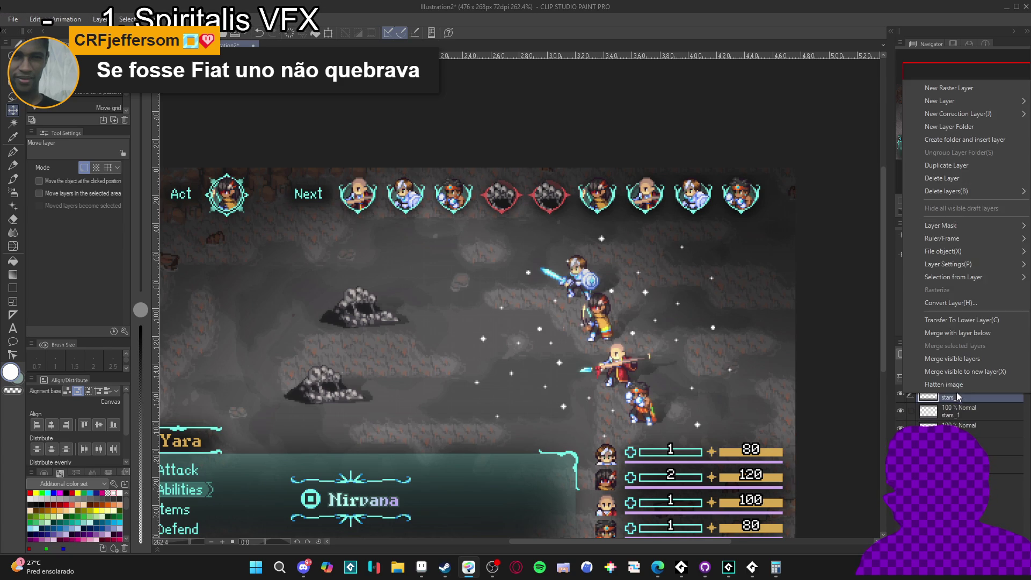
key(Escape)
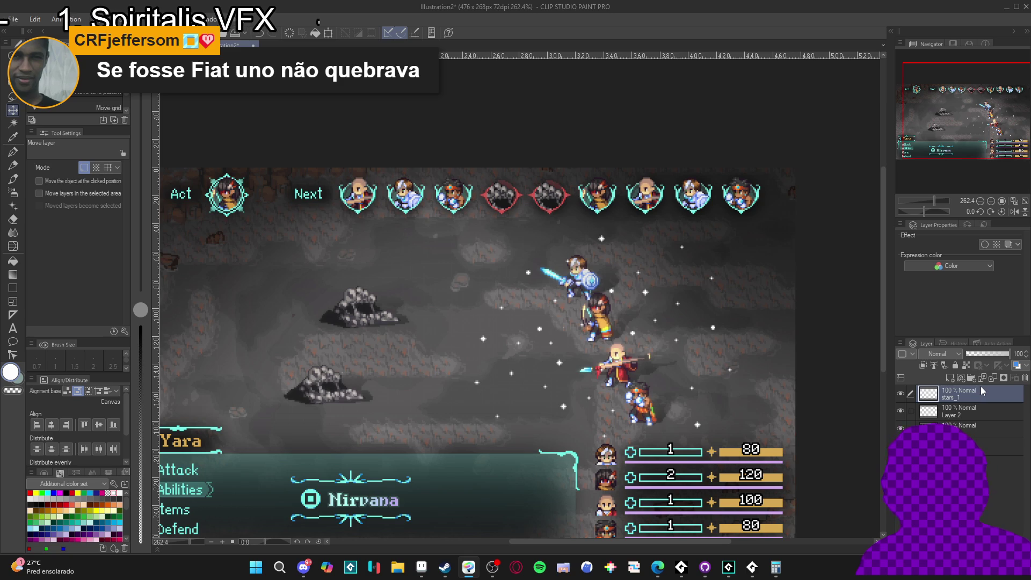
key(ctrl+c)
key(ctrl+v)
key(ctrl+x)
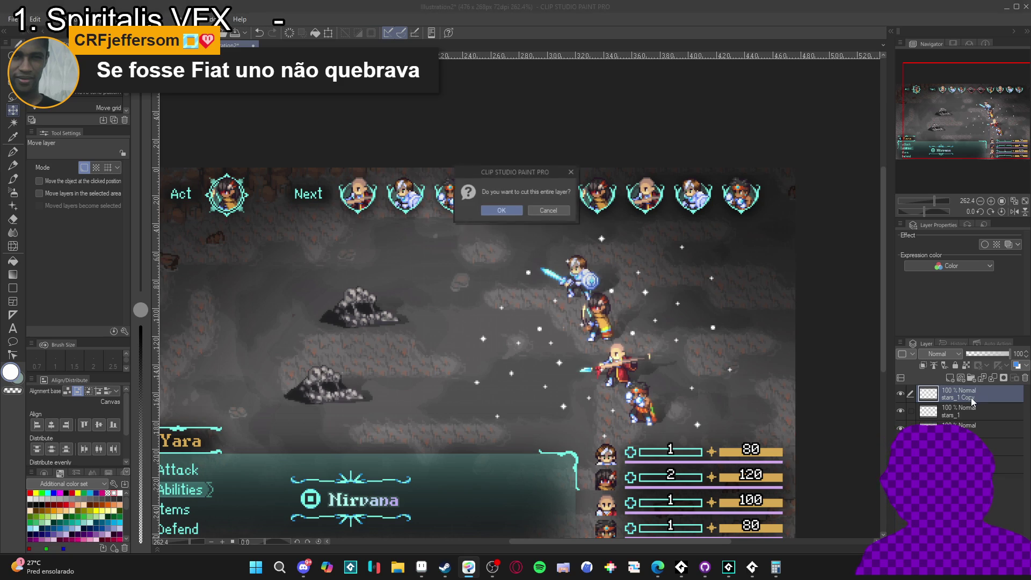
click(548, 210)
Rename the stars_1 copy to stars_2, hide stars_1, and make stars_2 the working layer.
double_click(972, 397)
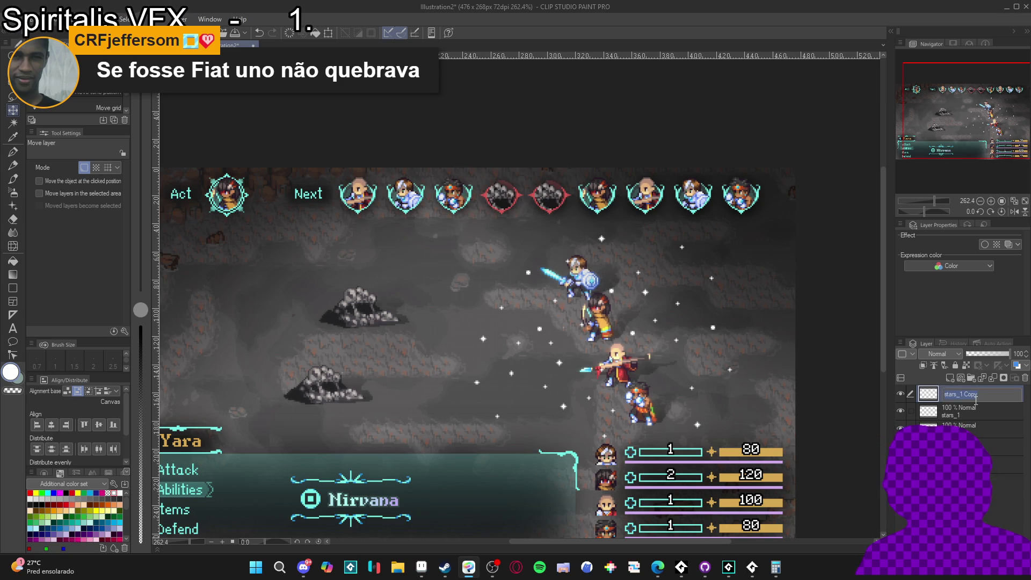
key(BackSpace)
key(BackSpace)
key(BackSpace)
text(2)
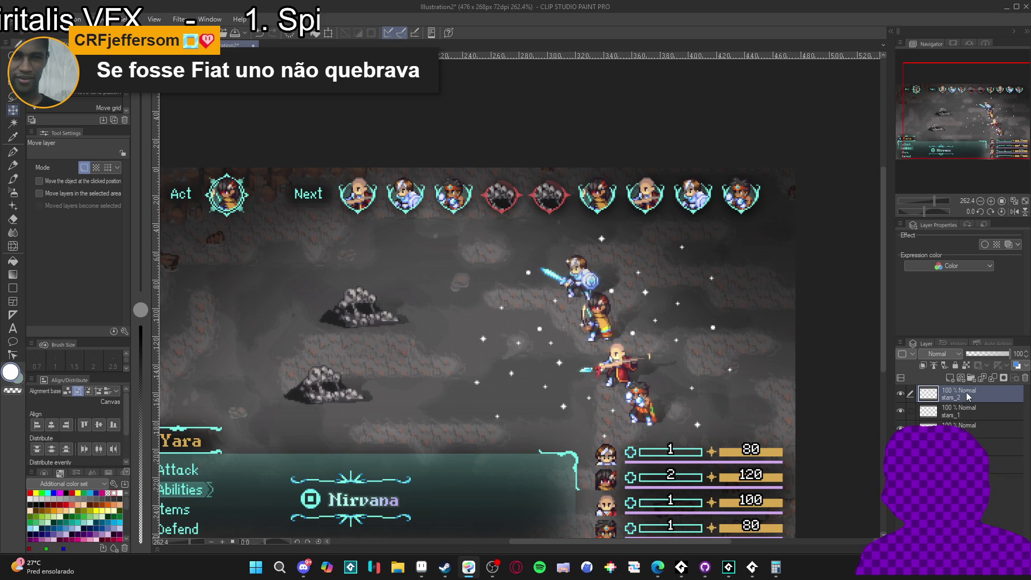
click(934, 413)
click(900, 411)
click(958, 394)
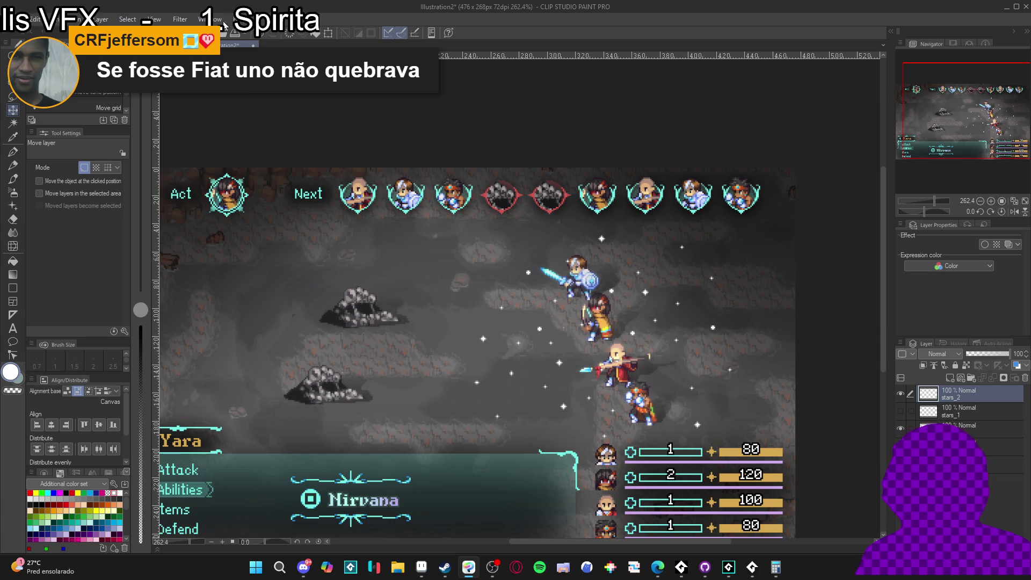
Try a radial blur on the stars and discard it.
click(180, 19)
mouse_move(215, 88)
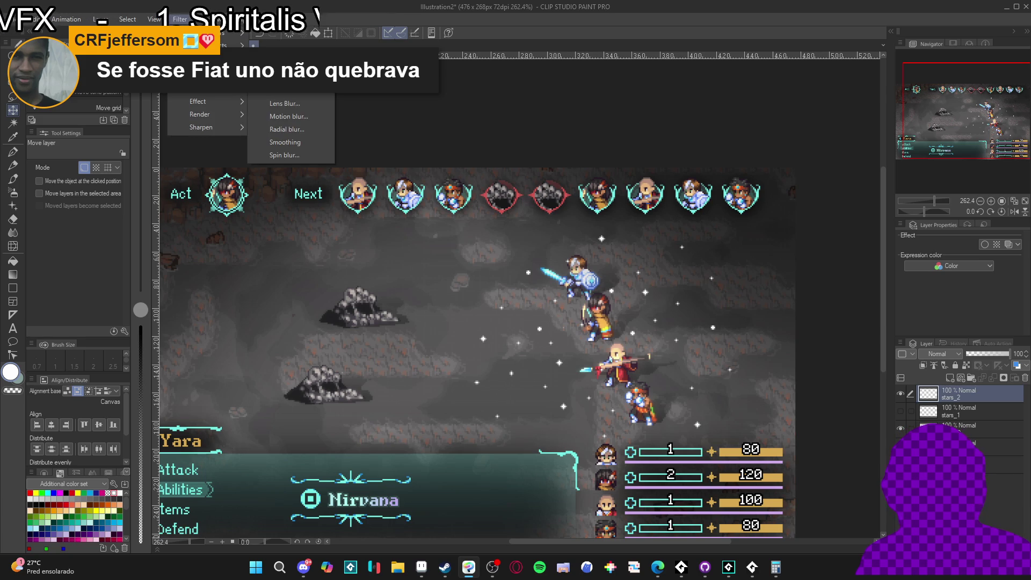
click(276, 129)
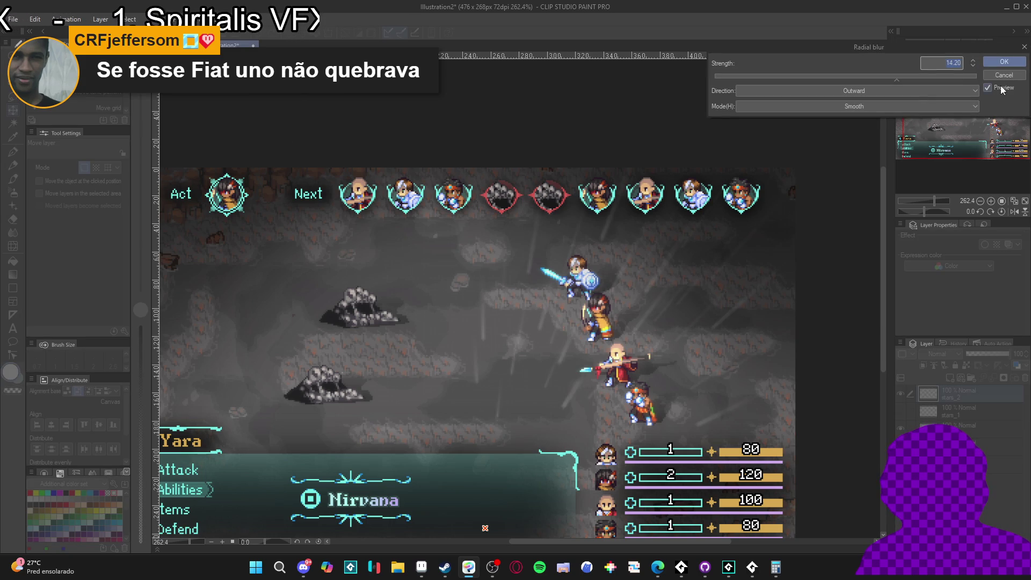
key(Escape)
Preview a spin blur centred on the canvas at strength 1.00, then close the settings.
click(180, 19)
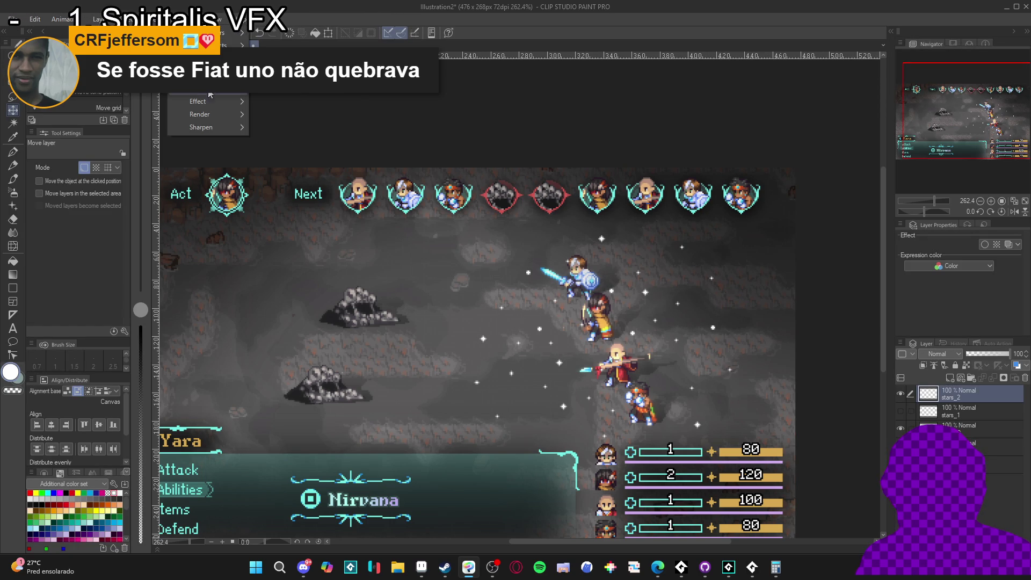
mouse_move(226, 95)
mouse_move(215, 62)
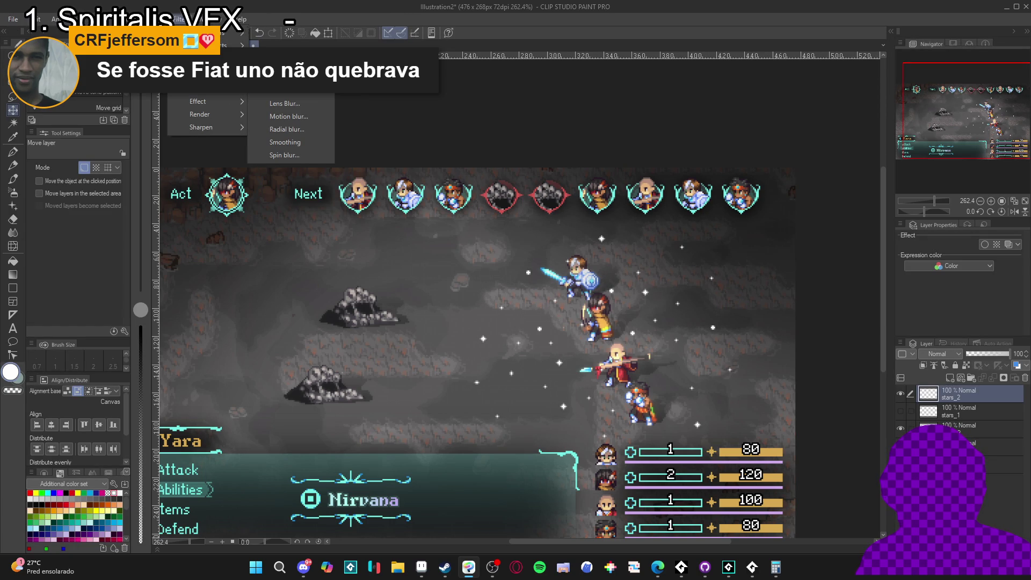
click(294, 154)
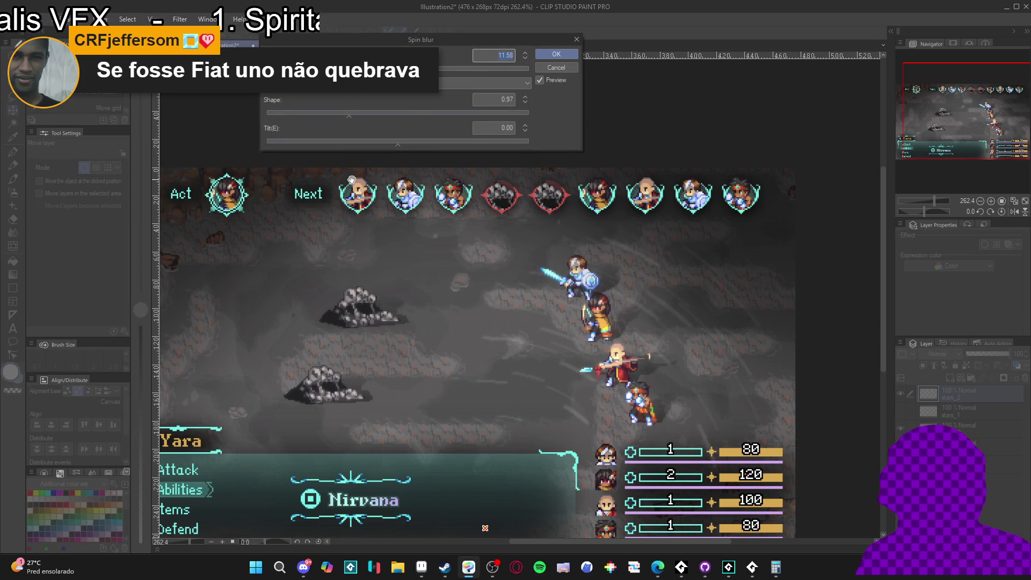
scroll(469, 482, up, 2)
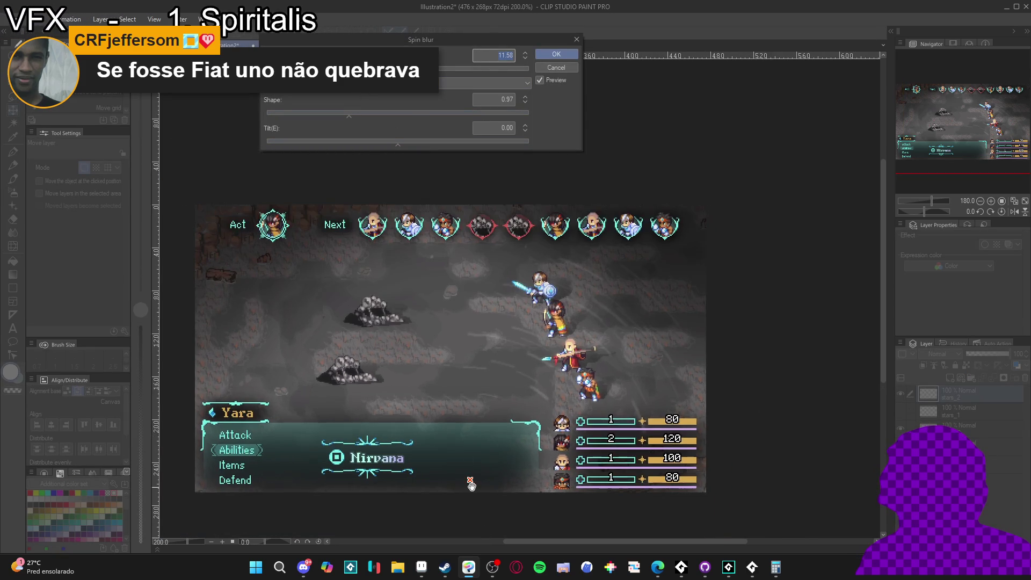
click(614, 323)
drag(483, 68, 383, 152)
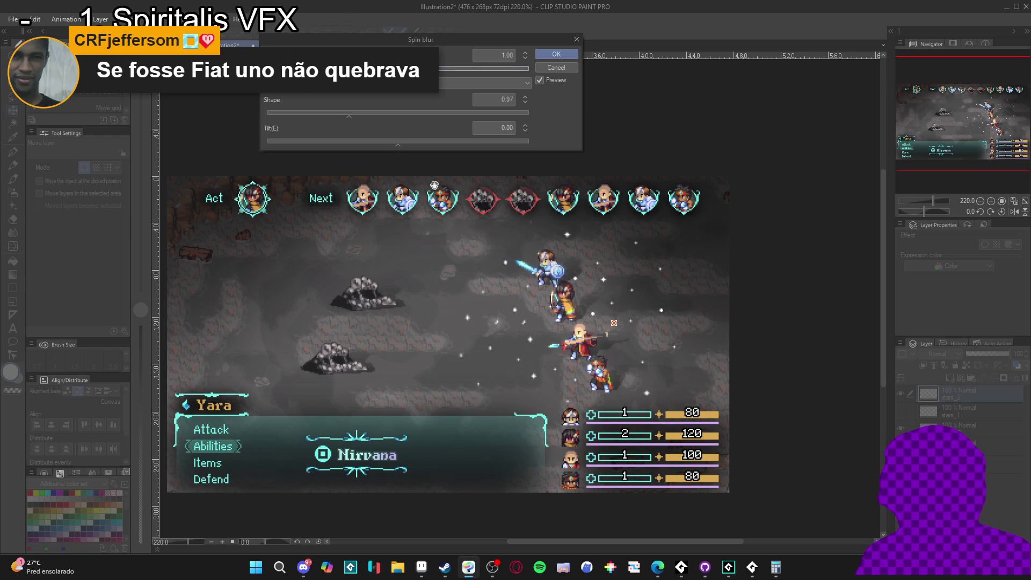
scroll(602, 340, up, 5)
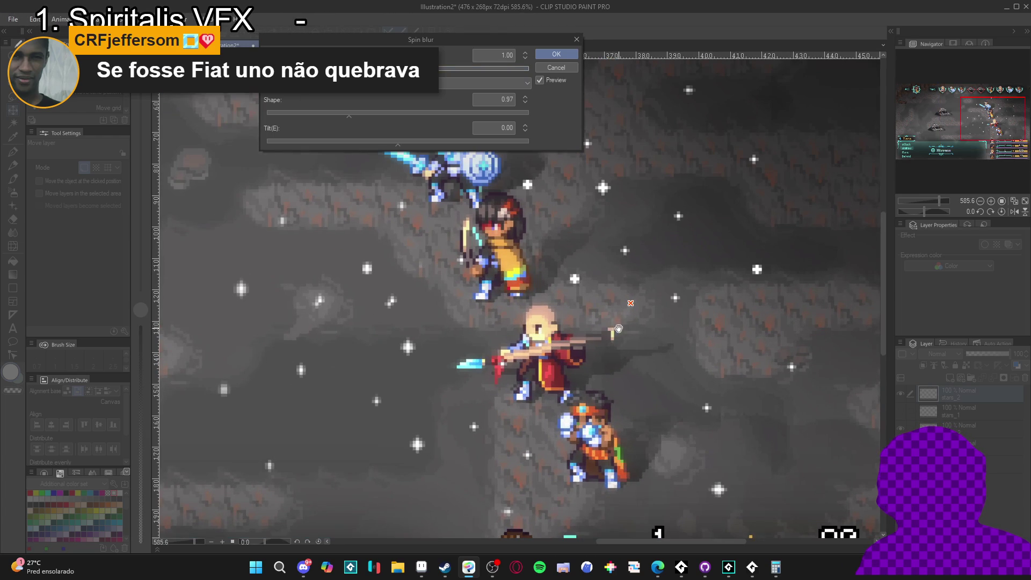
scroll(533, 307, down, 3)
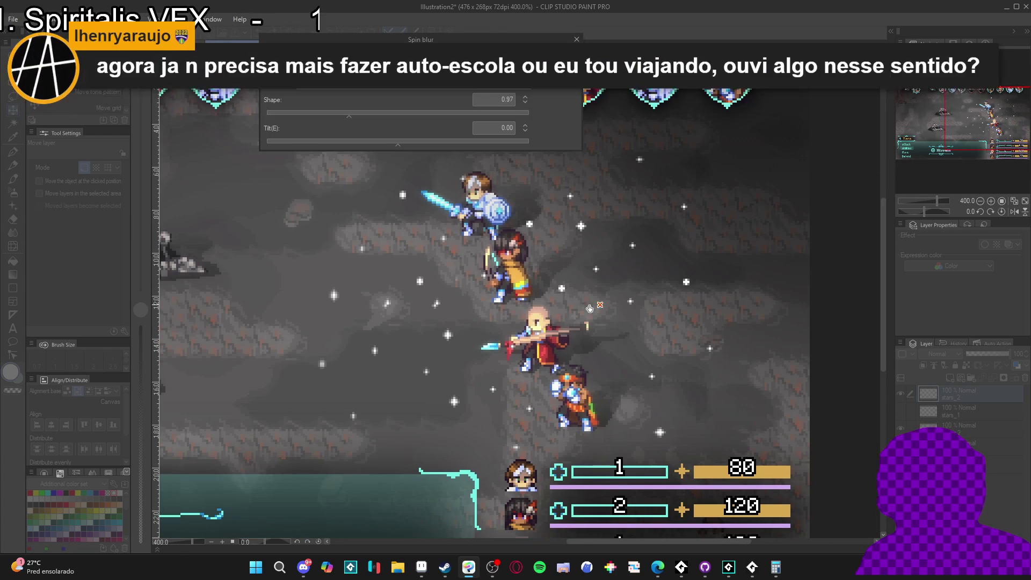
scroll(461, 325, up, 2)
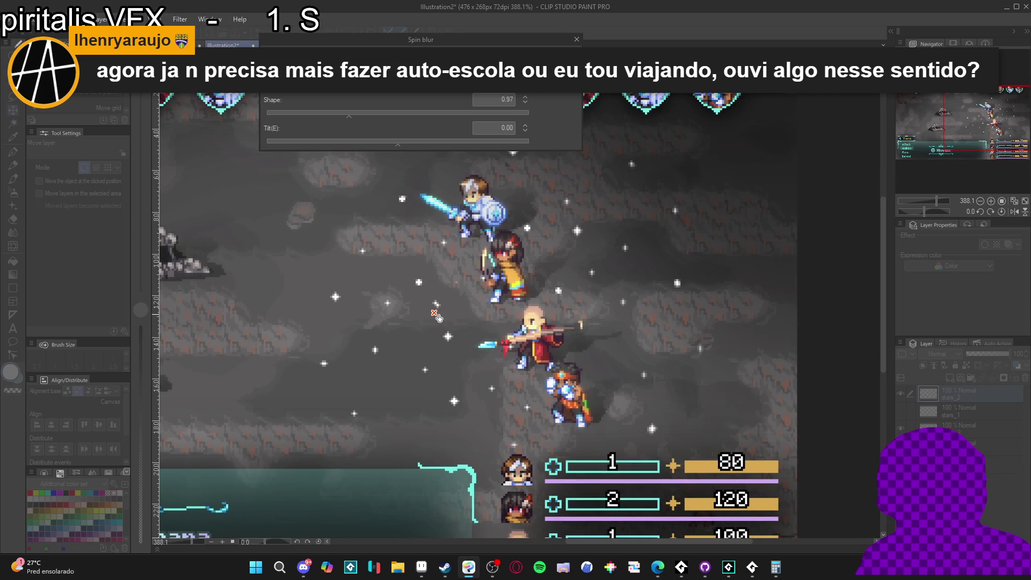
scroll(523, 313, down, 2)
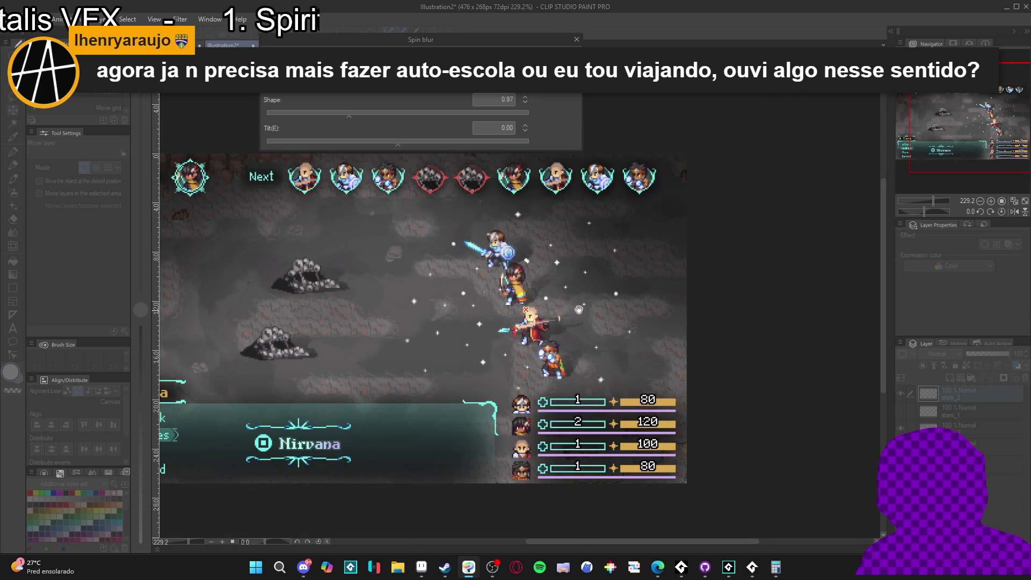
key(Return)
Reopen Spin blur, centre it near the heroes and raise the strength to 3.37.
scroll(523, 309, up, 3)
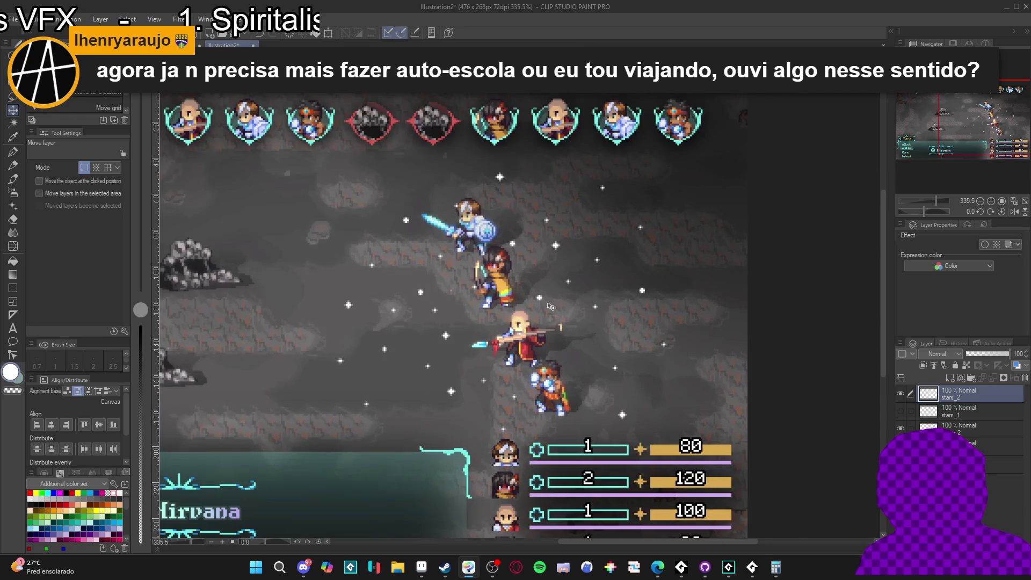
scroll(504, 306, up, 5)
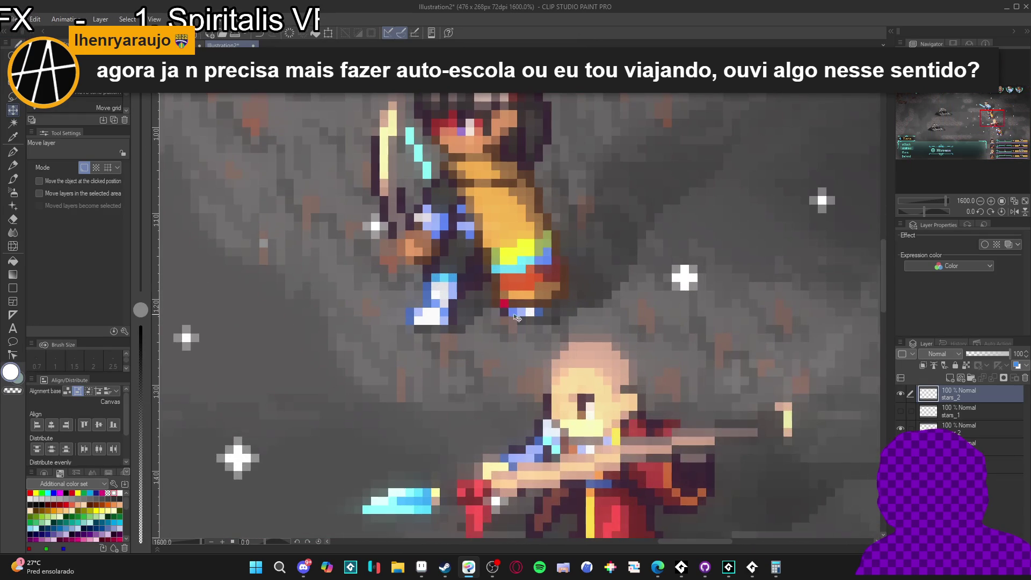
click(177, 19)
mouse_move(214, 88)
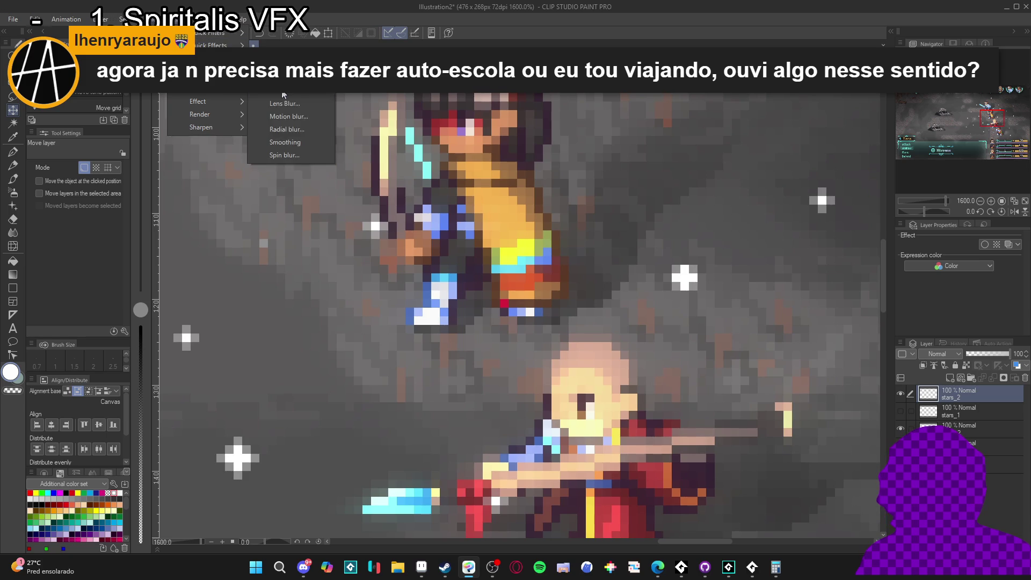
click(299, 156)
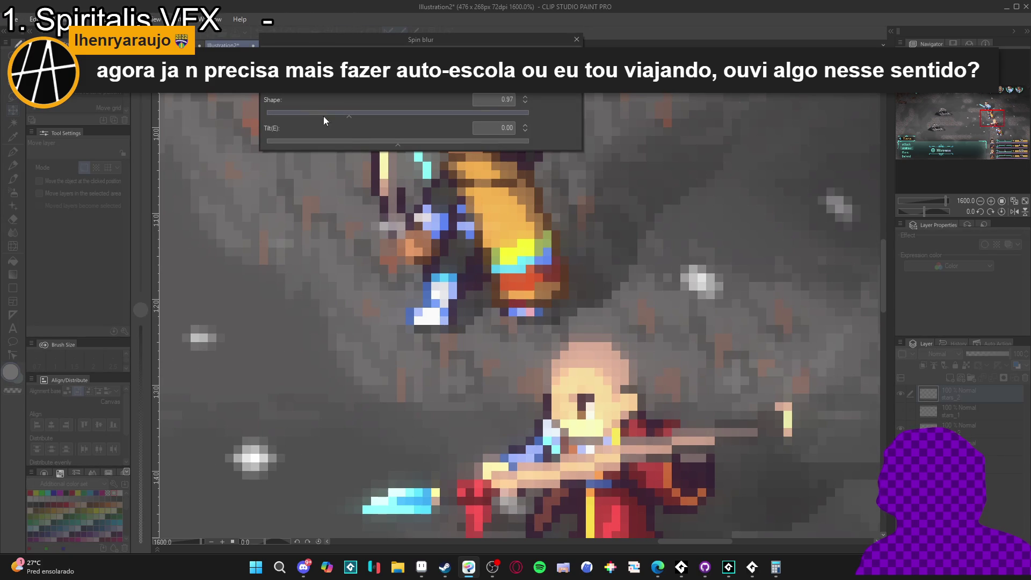
scroll(461, 352, down, 5)
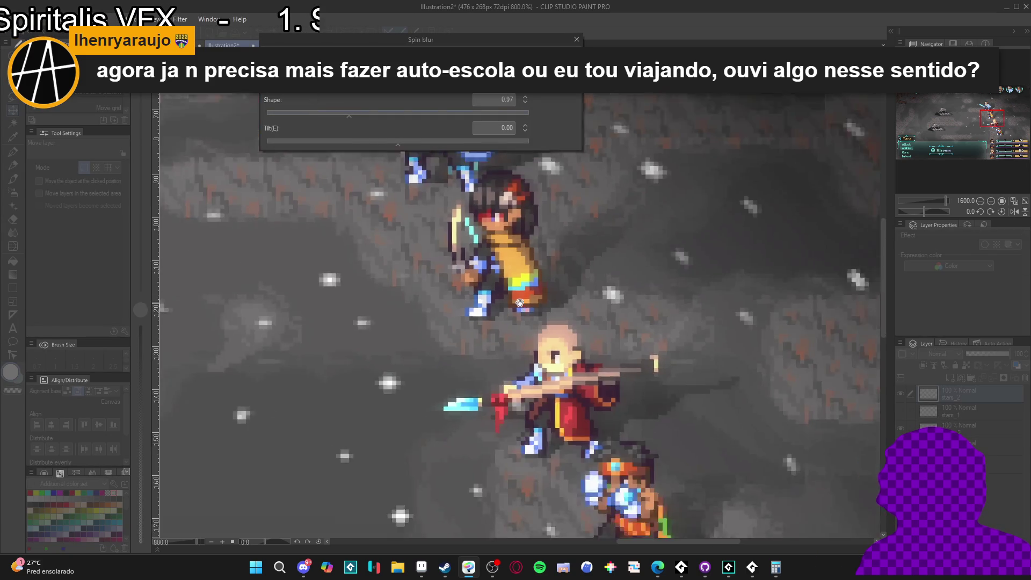
scroll(461, 352, down, 2)
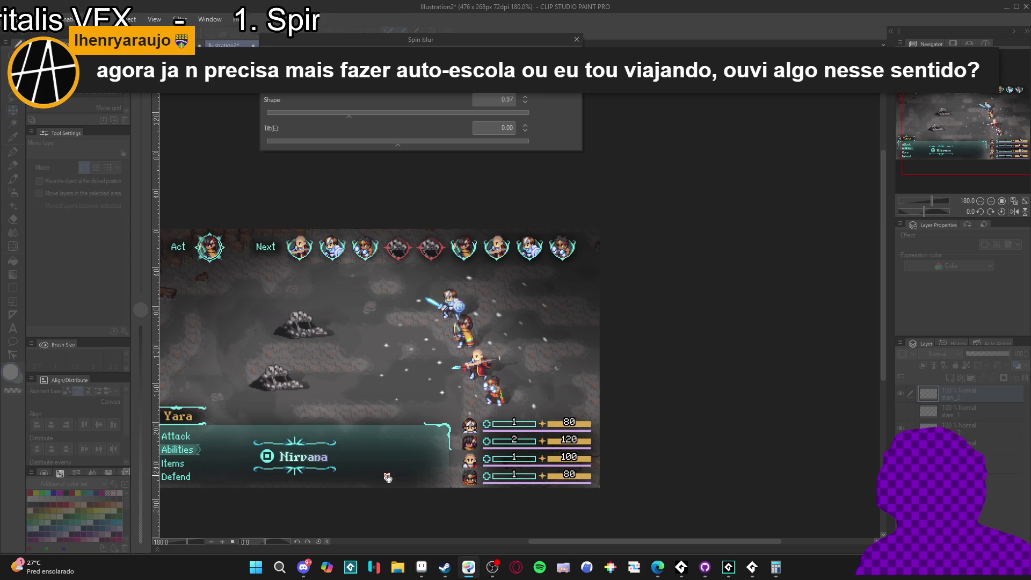
scroll(471, 335, up, 6)
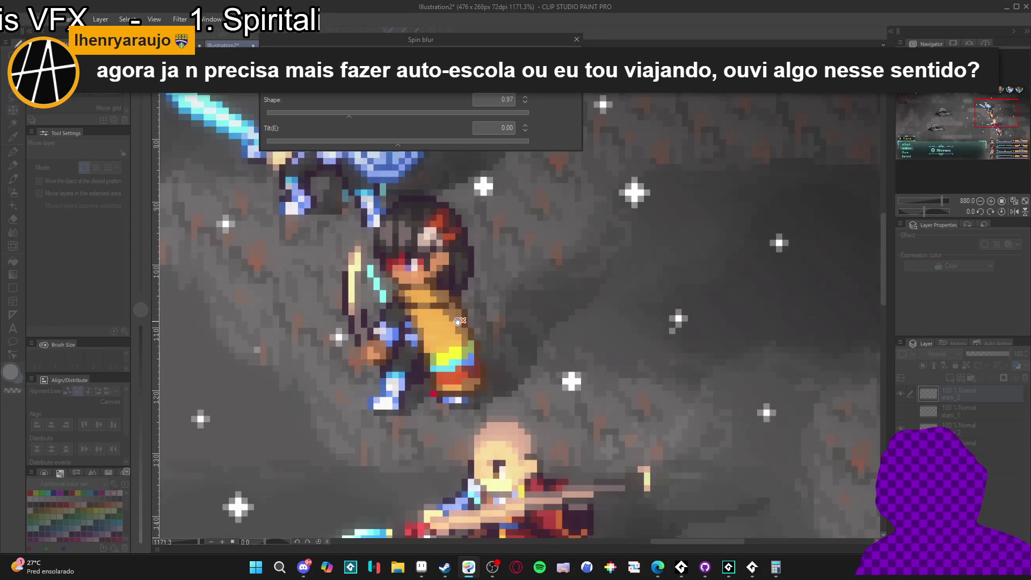
click(436, 396)
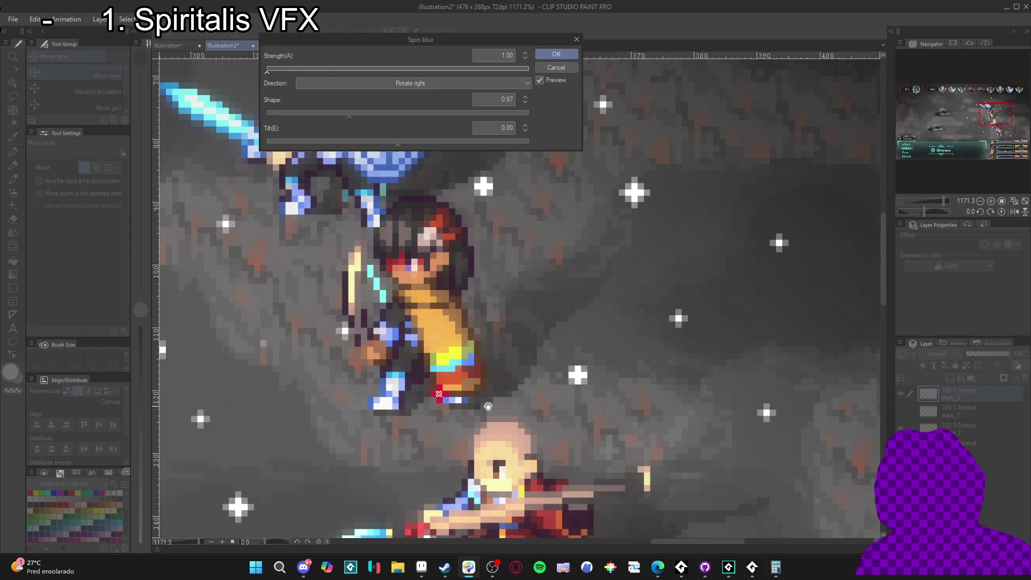
scroll(485, 395, down, 2)
scroll(484, 395, down, 3)
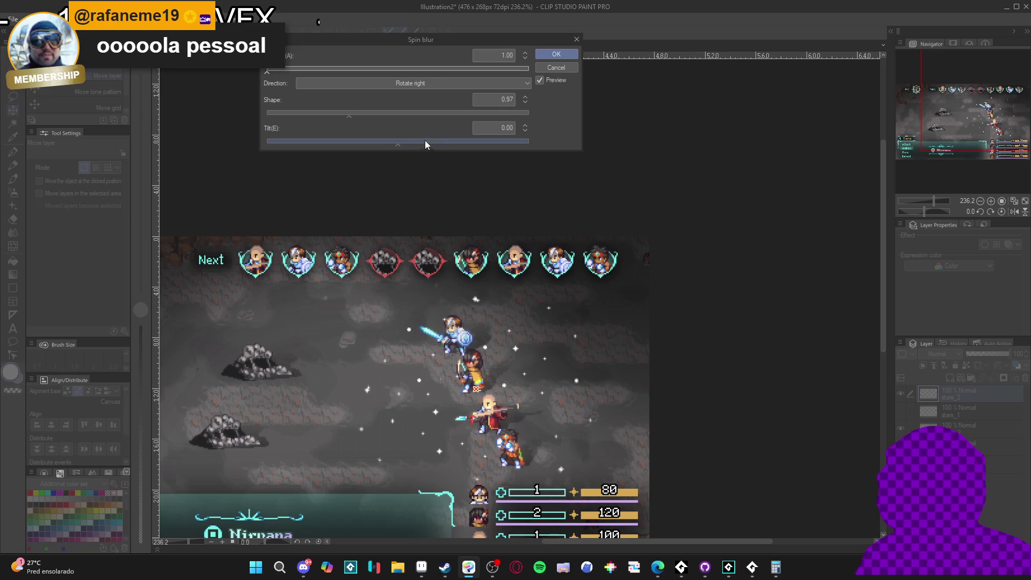
drag(270, 73, 274, 73)
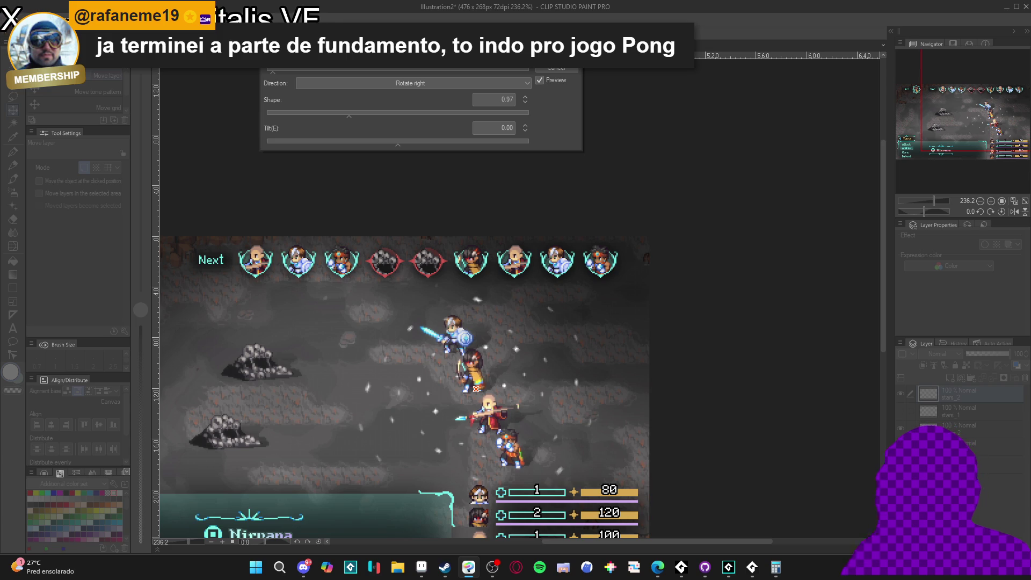
Cancel the spin blur and close the Blur filter menu without choosing a filter.
click(556, 68)
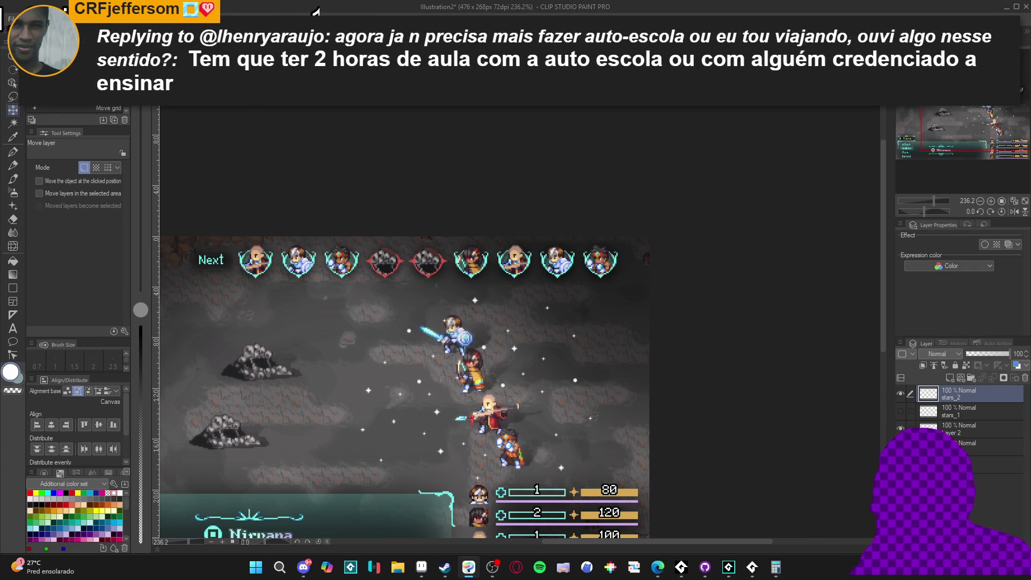
click(177, 18)
mouse_move(199, 102)
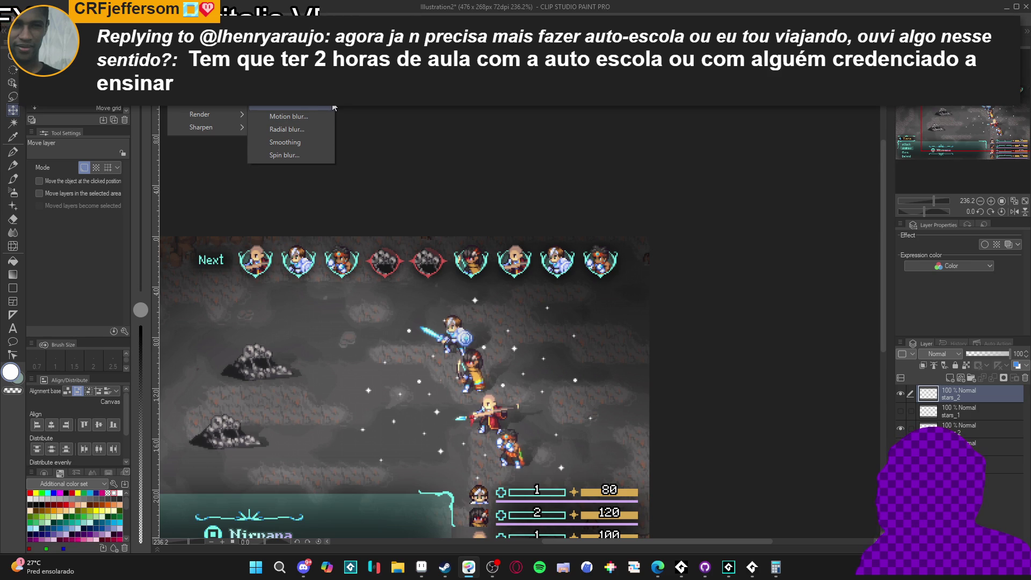
click(642, 5)
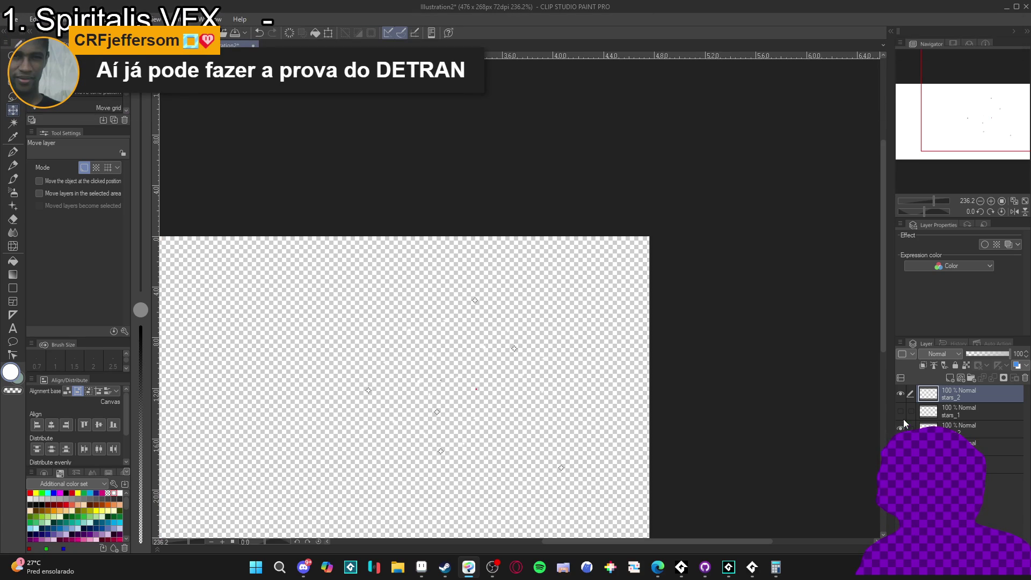
Hide stars_2 and the third layer, show stars_1, and check the Aseprite sprite.
click(902, 425)
click(901, 393)
click(901, 410)
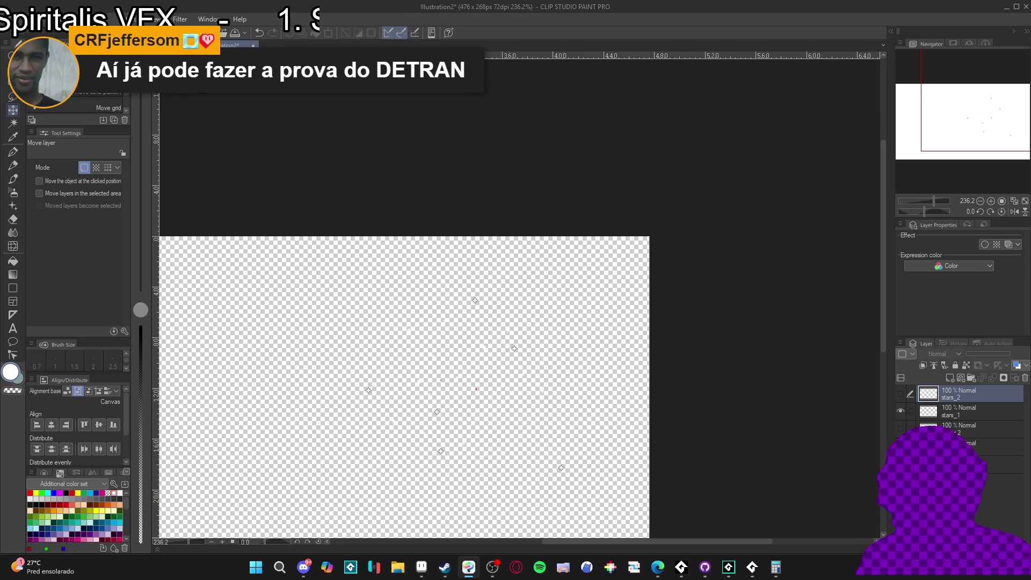
click(11, 19)
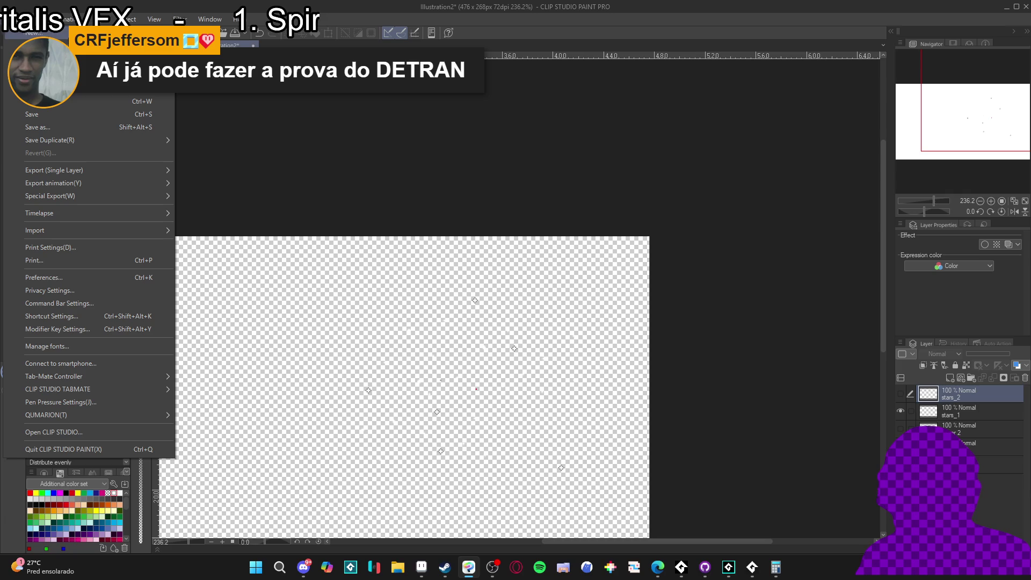
click(421, 567)
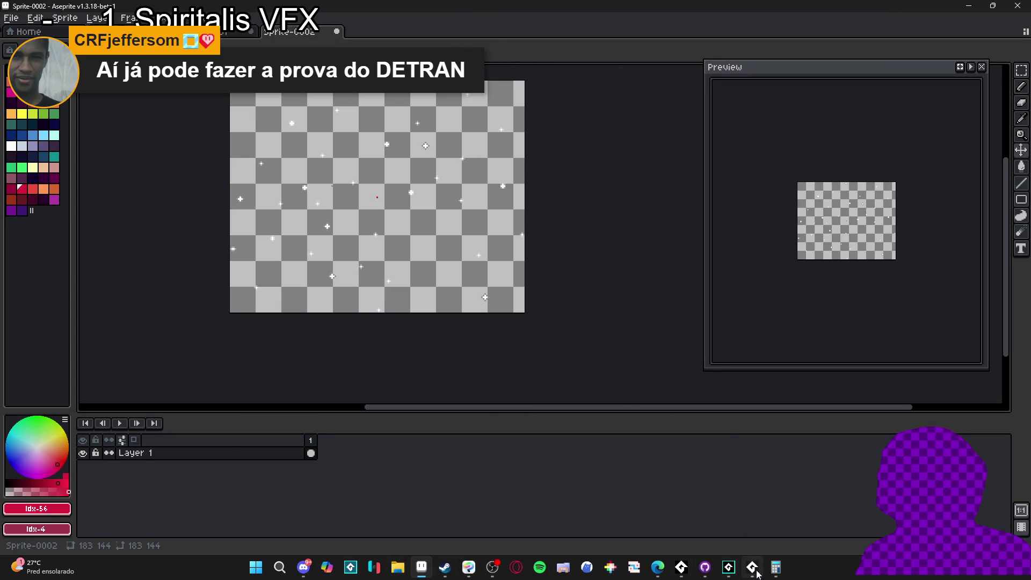
click(469, 567)
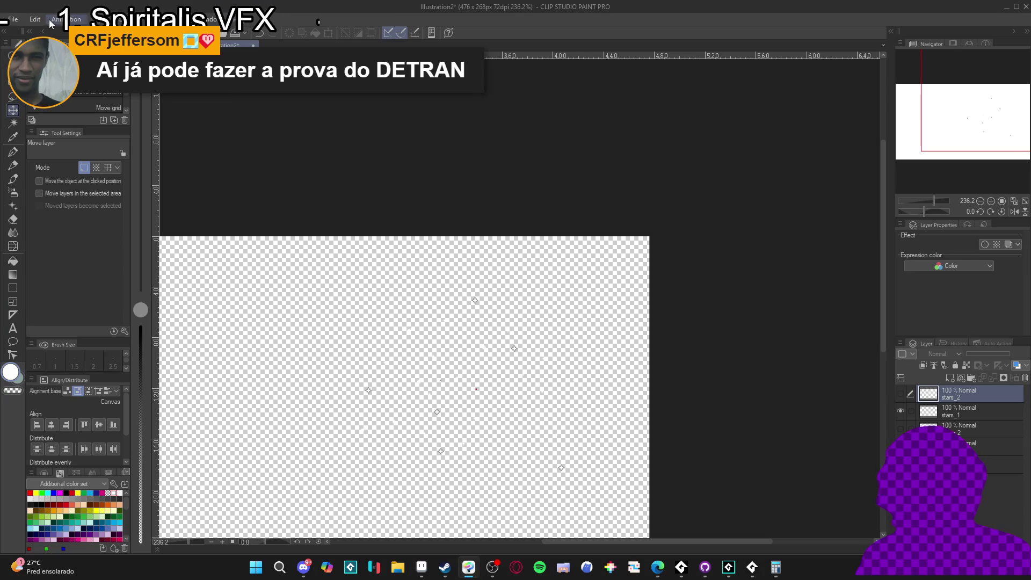
Create a new 183x144 document with the Paper layer hidden for transparency.
click(17, 20)
click(32, 45)
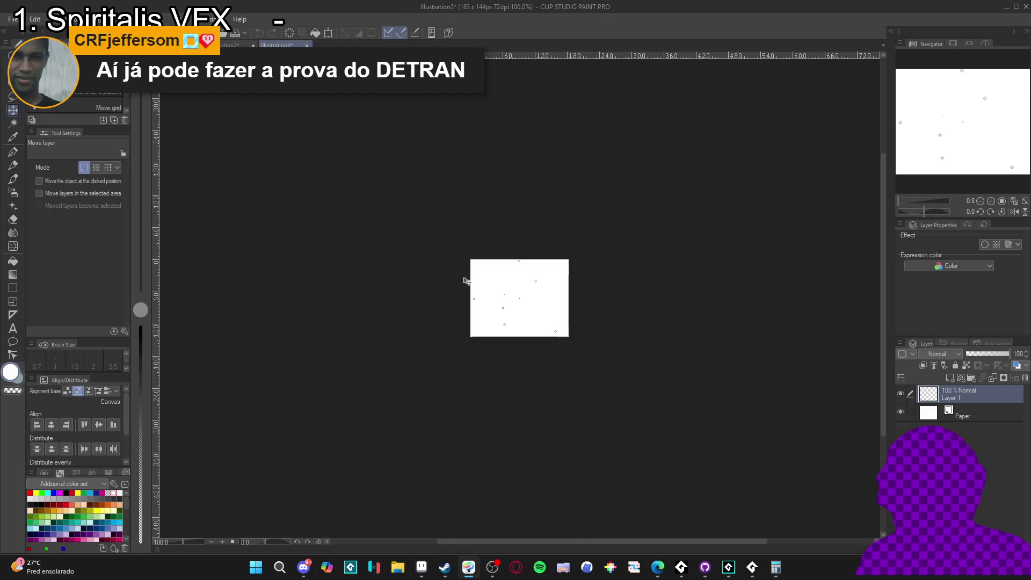
click(900, 412)
scroll(526, 284, up, 5)
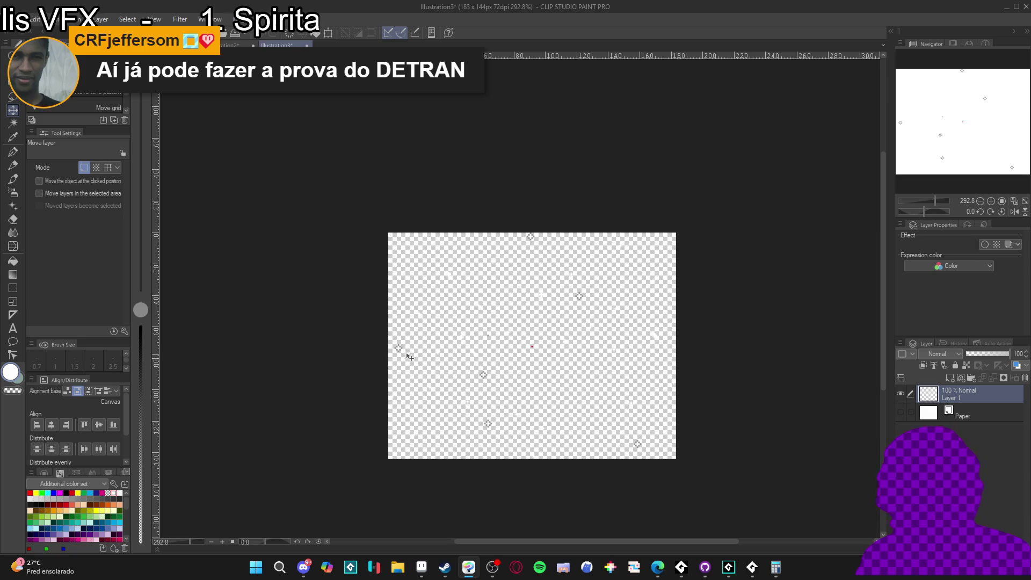
Change the new canvas height to 183 px, then return to Illustration2.
click(34, 20)
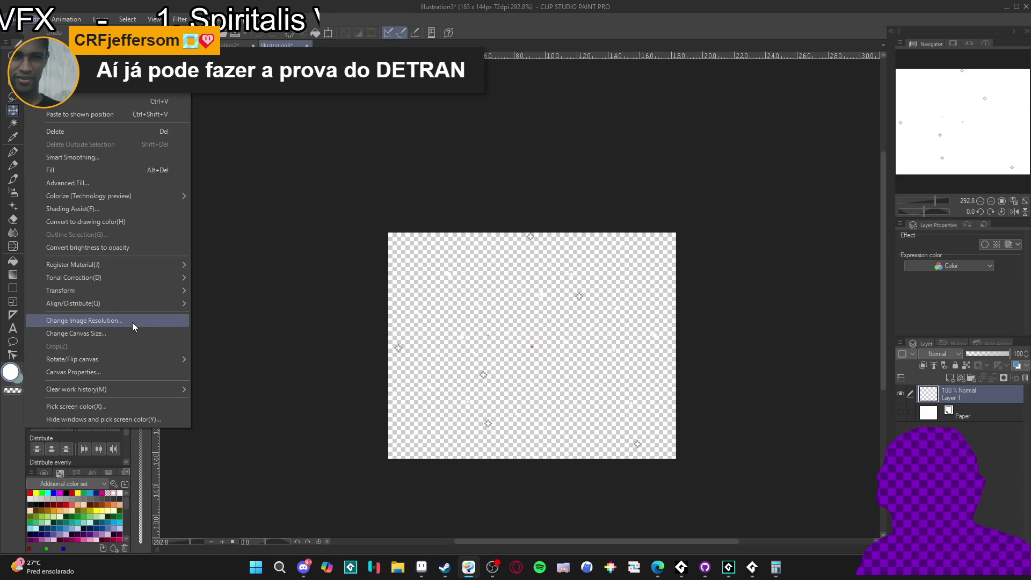
click(146, 333)
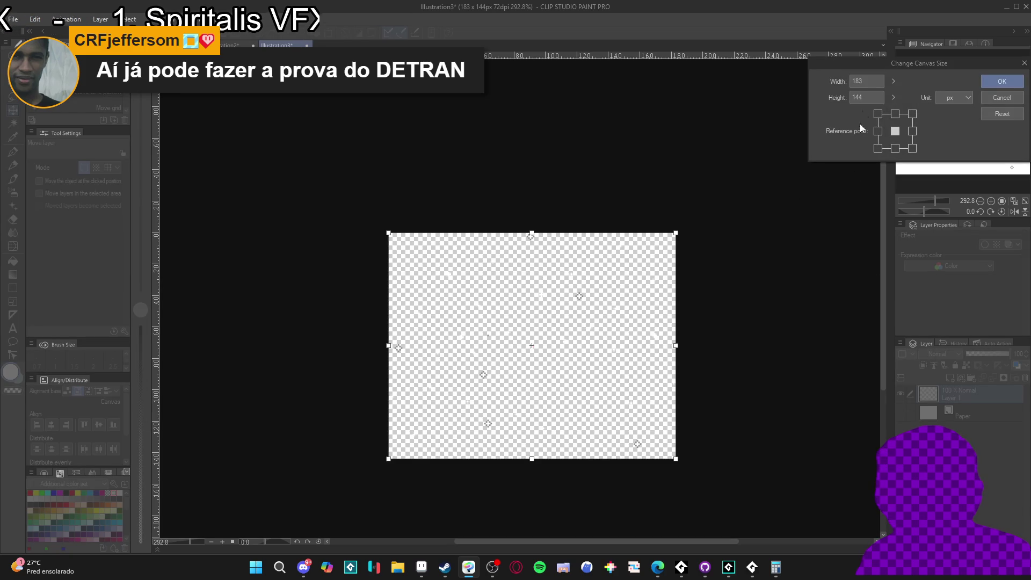
text(183)
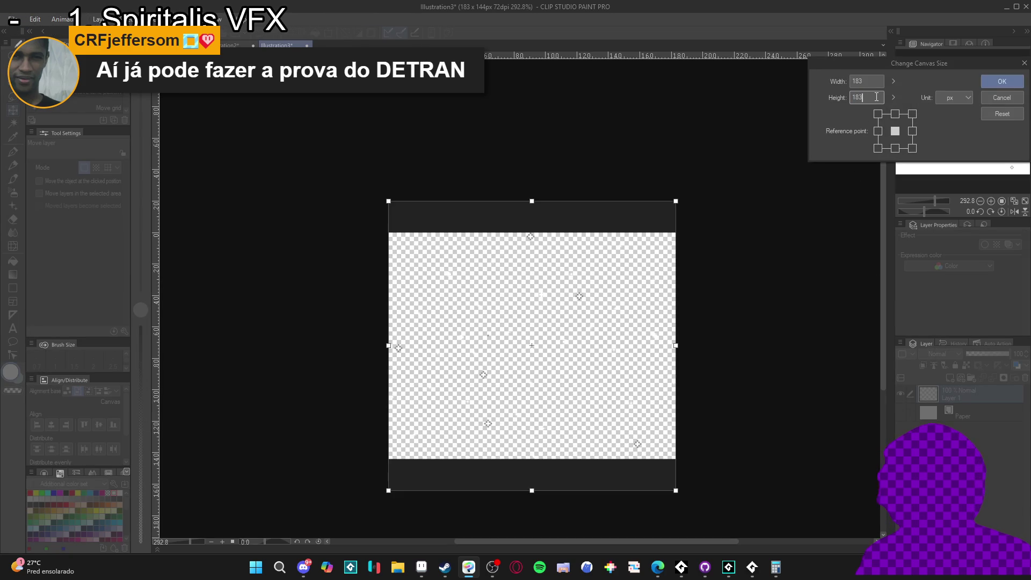
key(Return)
scroll(579, 290, down, 1)
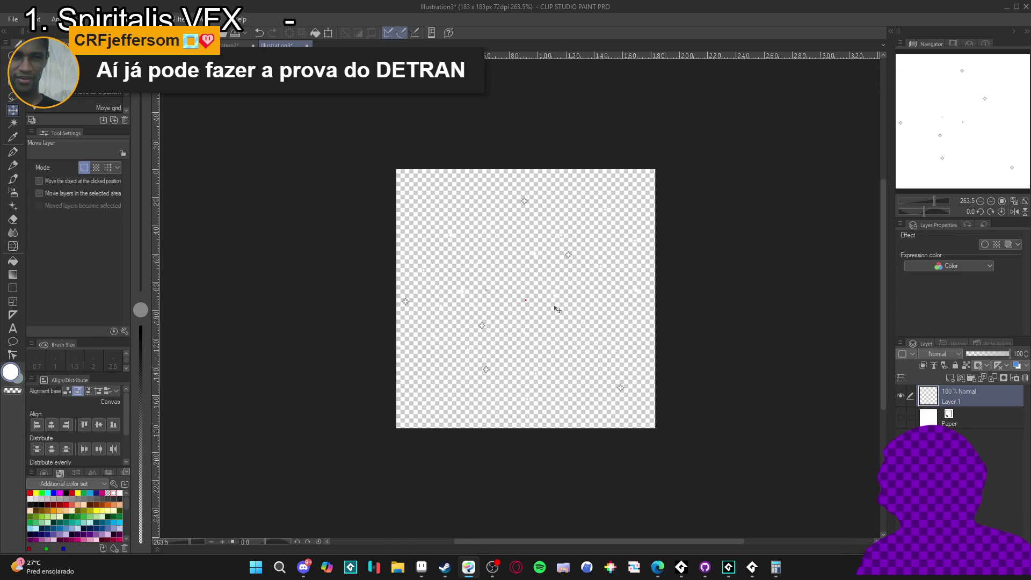
click(225, 45)
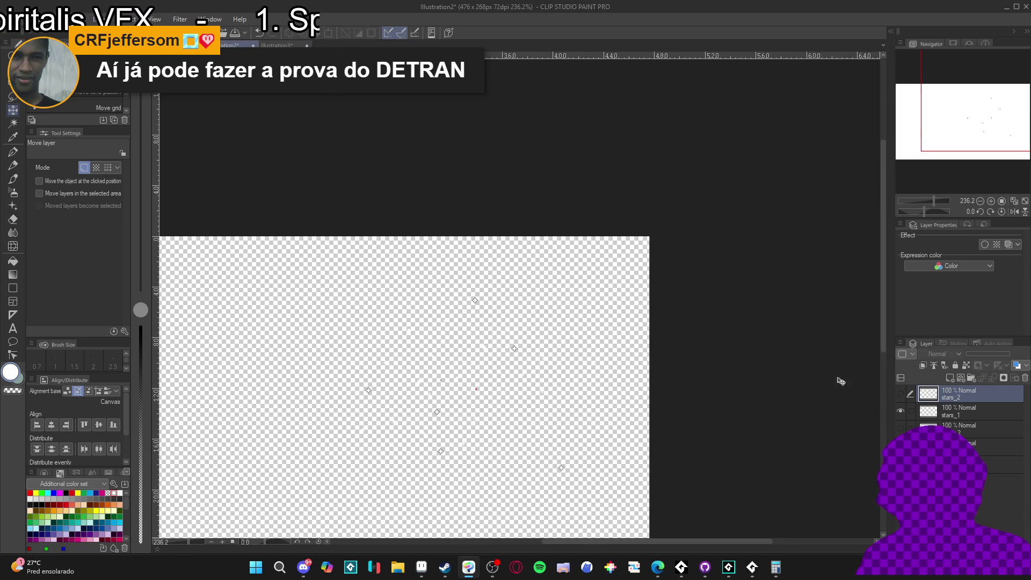
Copy the battle screenshot layer into Illustration3 and shift it up-left to frame the four characters.
click(993, 445)
click(900, 445)
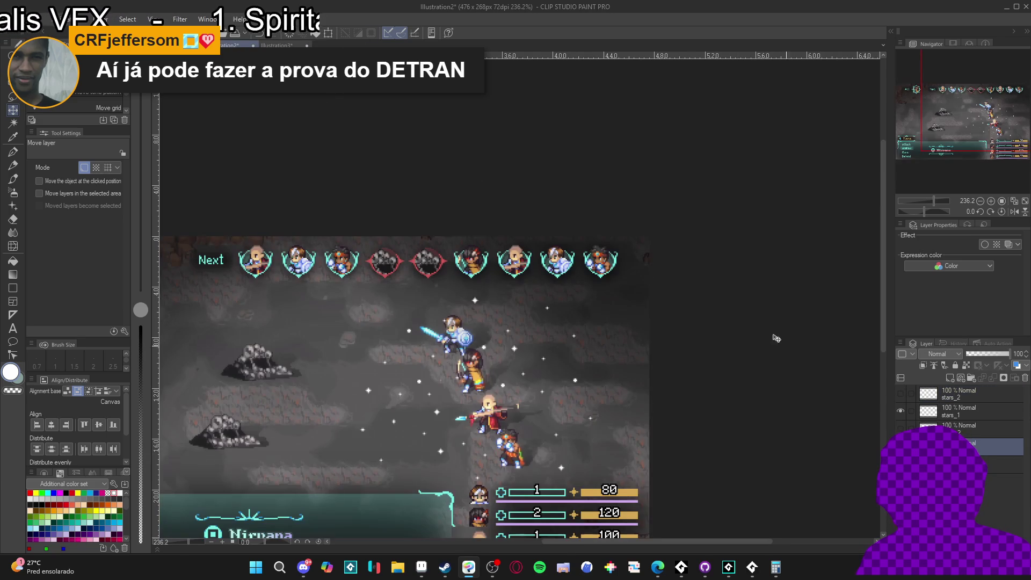
key(ctrl+d)
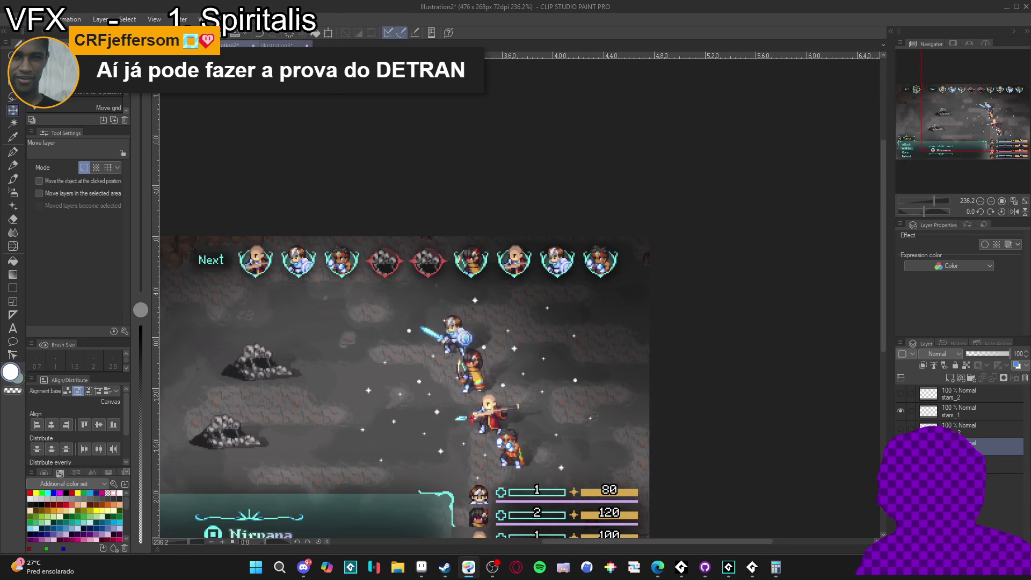
key(ctrl+Tab)
key(ctrl+v)
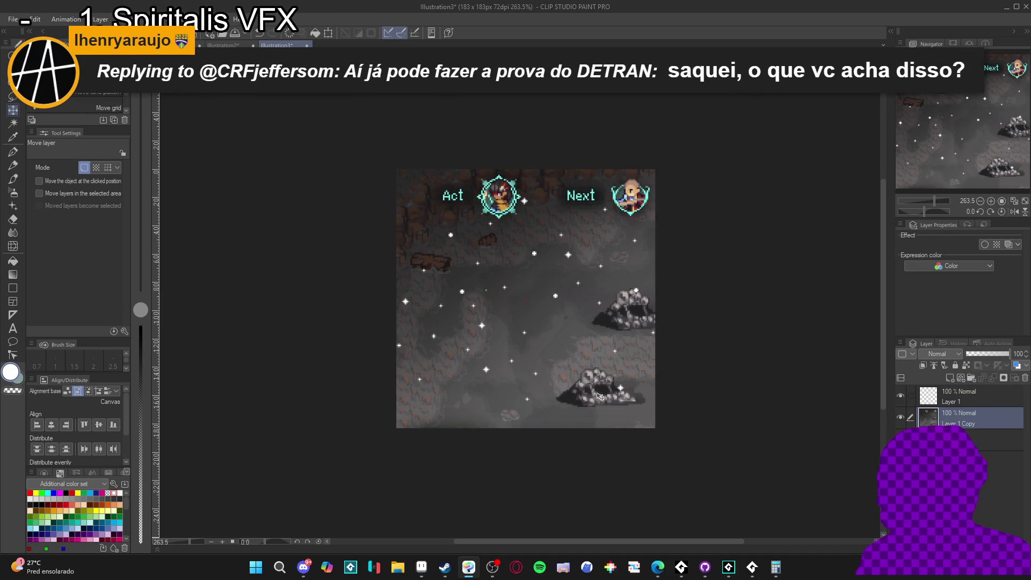
mouse_move(621, 416)
mouse_down()
mouse_move(587, 370)
mouse_move(512, 357)
mouse_move(505, 380)
mouse_move(523, 400)
mouse_up()
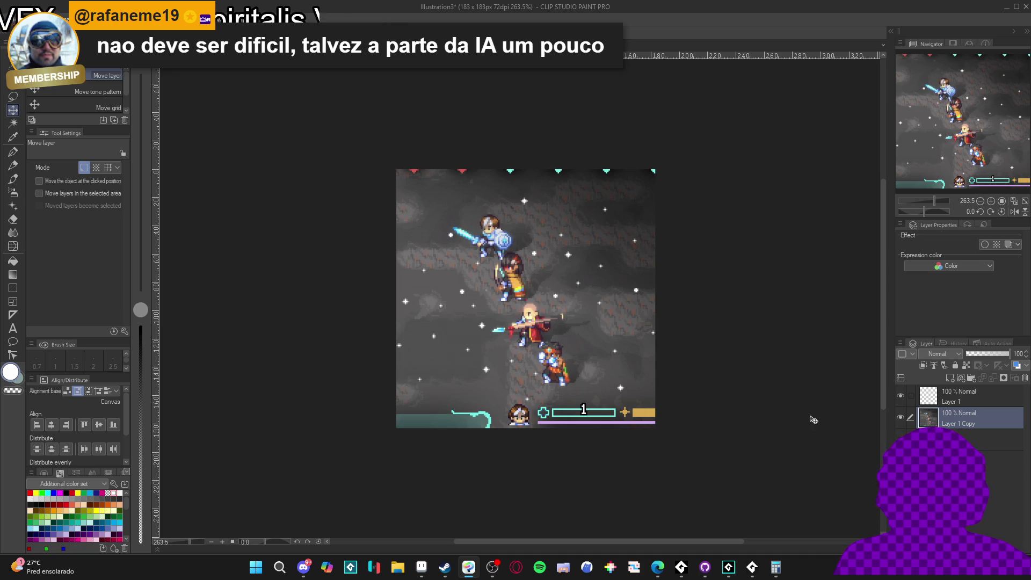
click(900, 417)
click(900, 417)
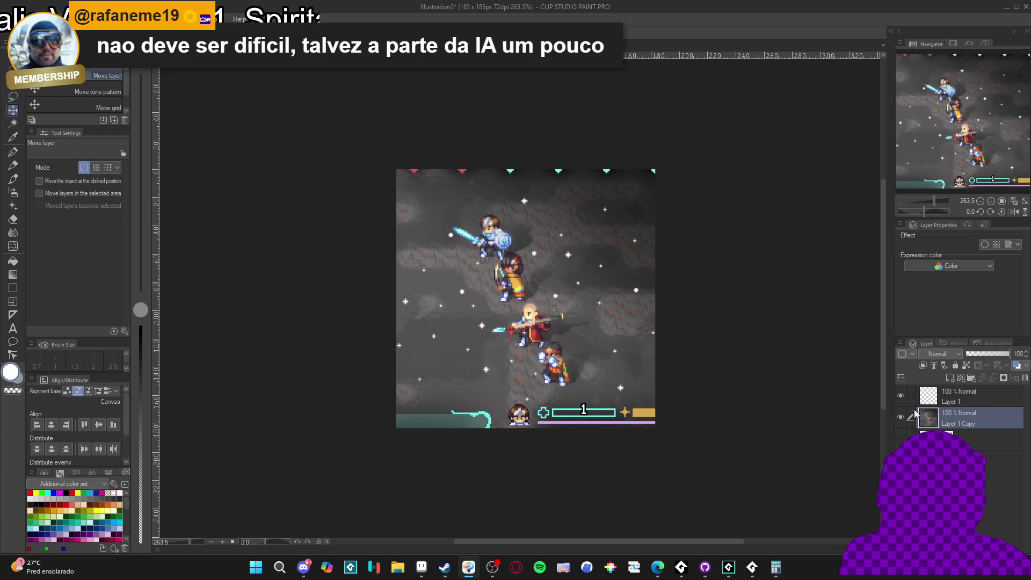
click(907, 400)
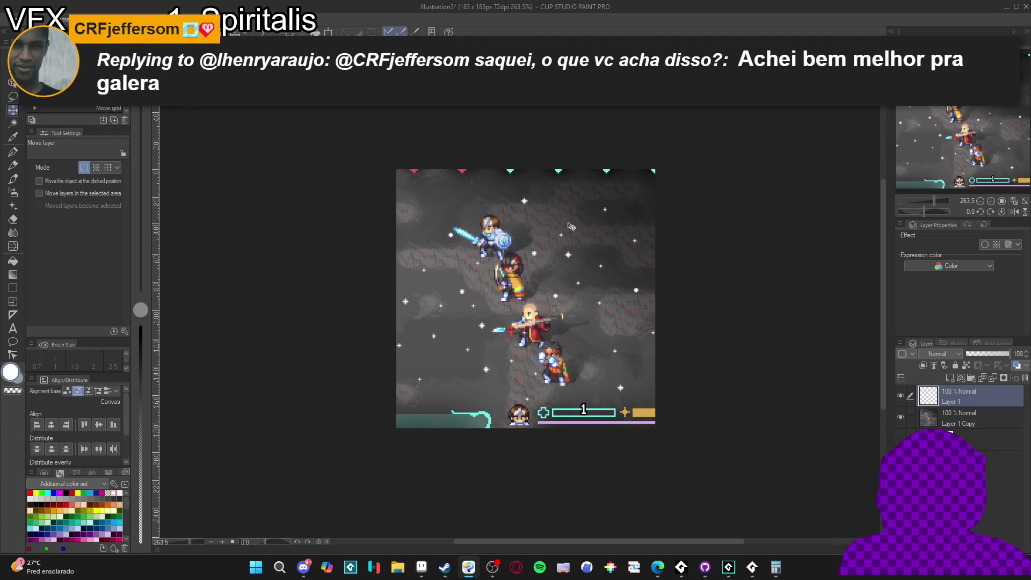
click(180, 19)
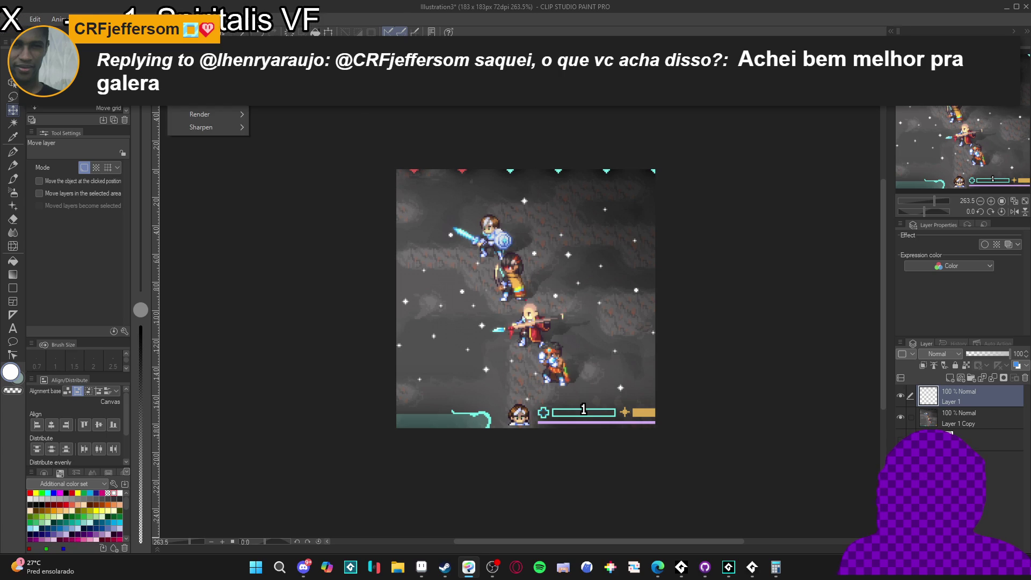
click(812, 12)
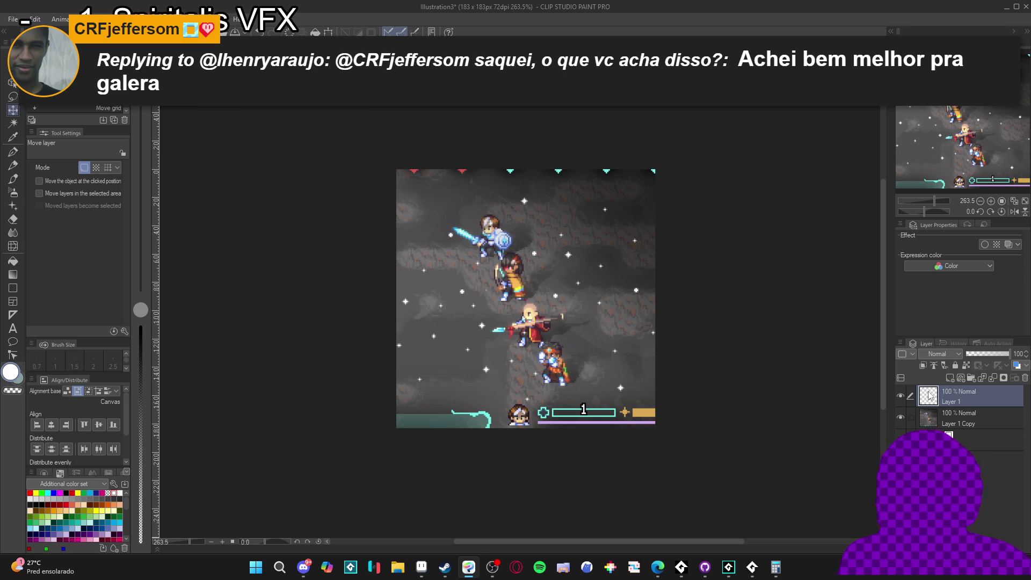
key(ctrl+c)
key(ctrl+v)
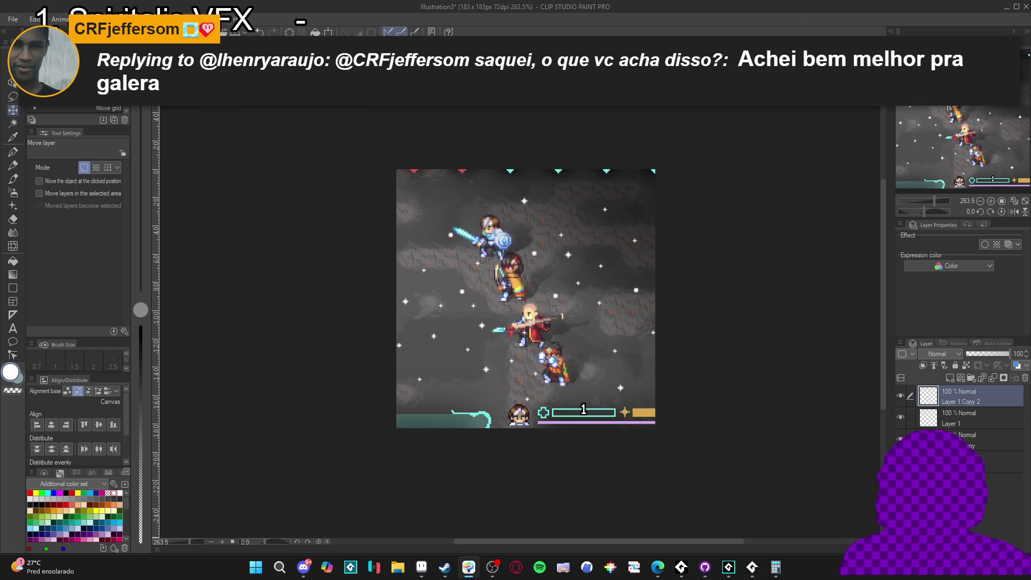
click(180, 19)
mouse_move(204, 63)
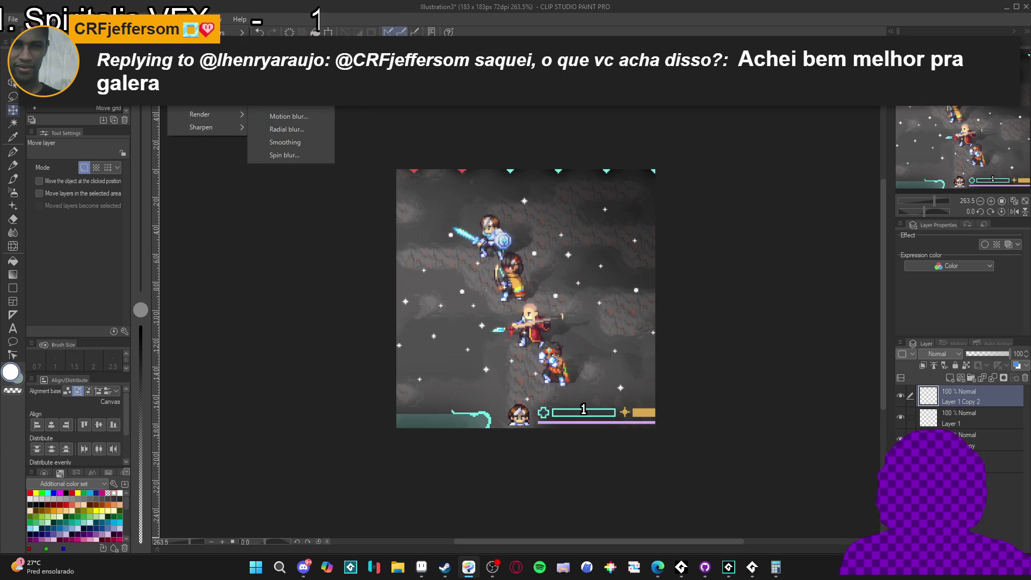
click(307, 141)
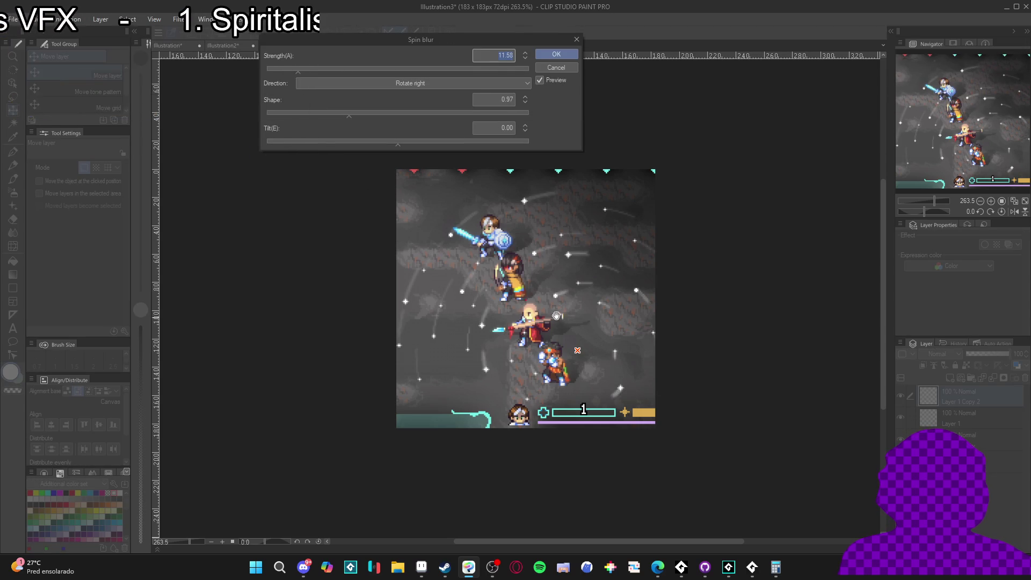
click(565, 68)
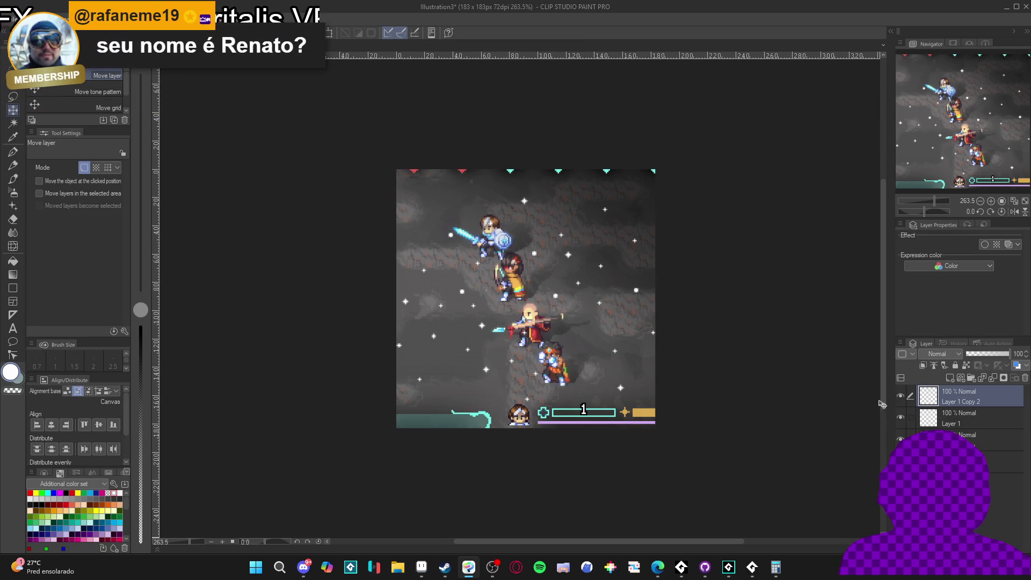
click(900, 418)
key(ctrl+t)
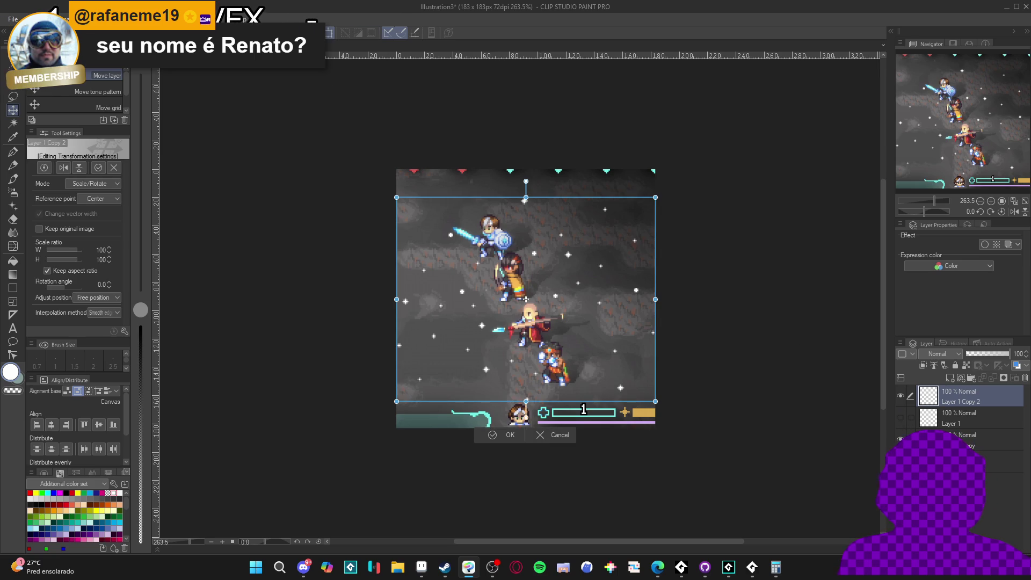
click(180, 19)
mouse_move(223, 69)
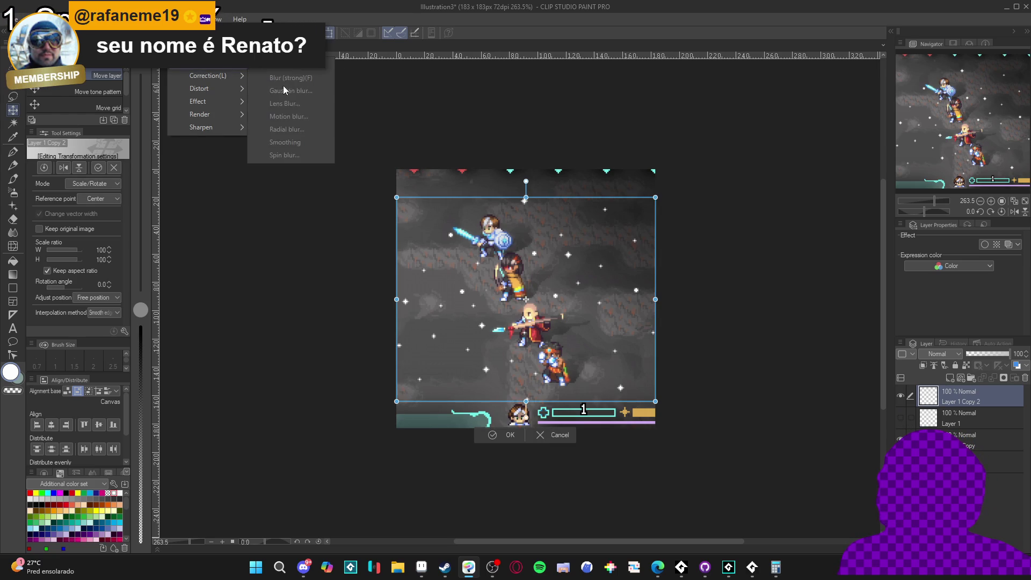
click(494, 436)
click(494, 436)
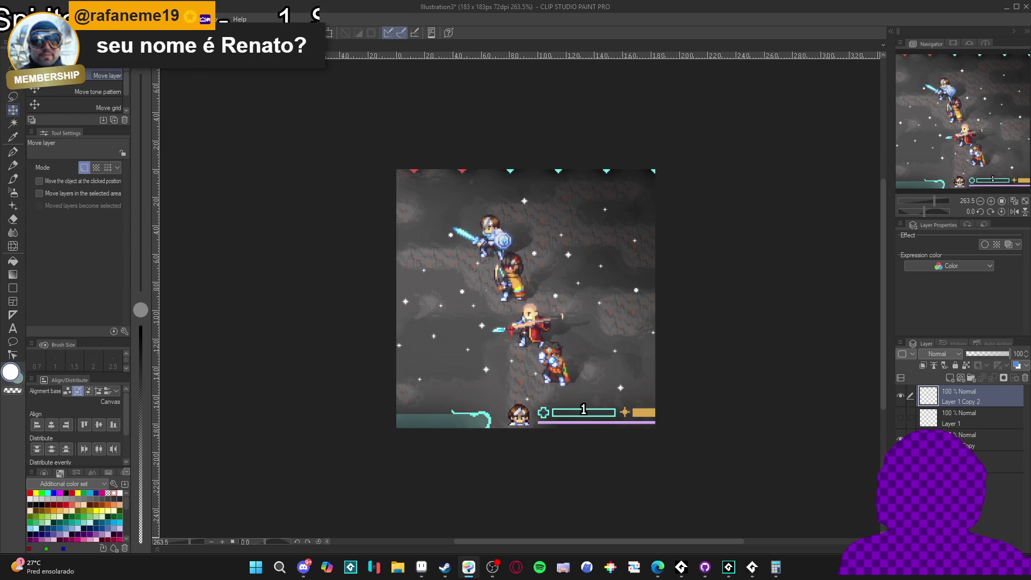
click(180, 19)
mouse_move(214, 95)
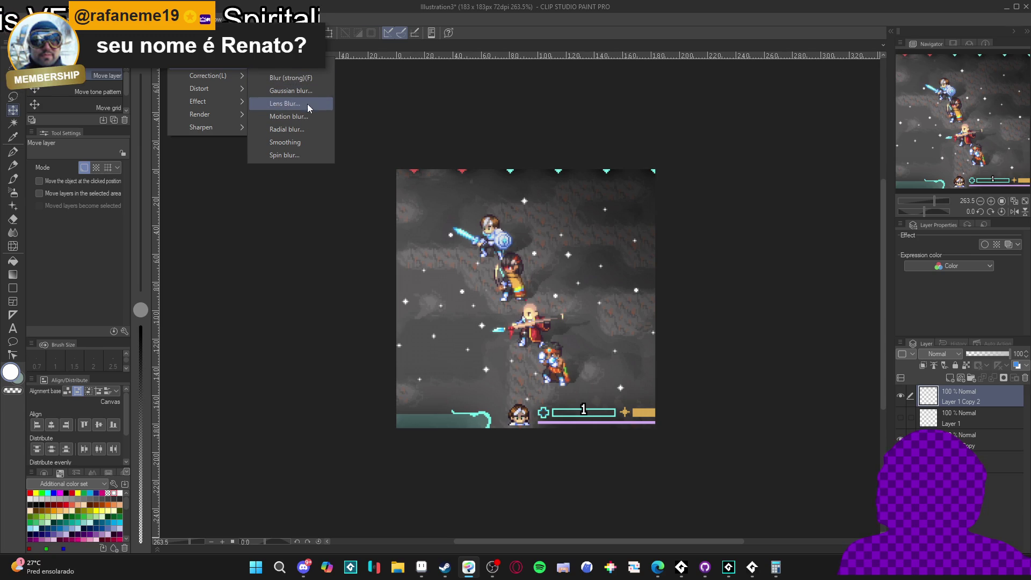
click(296, 143)
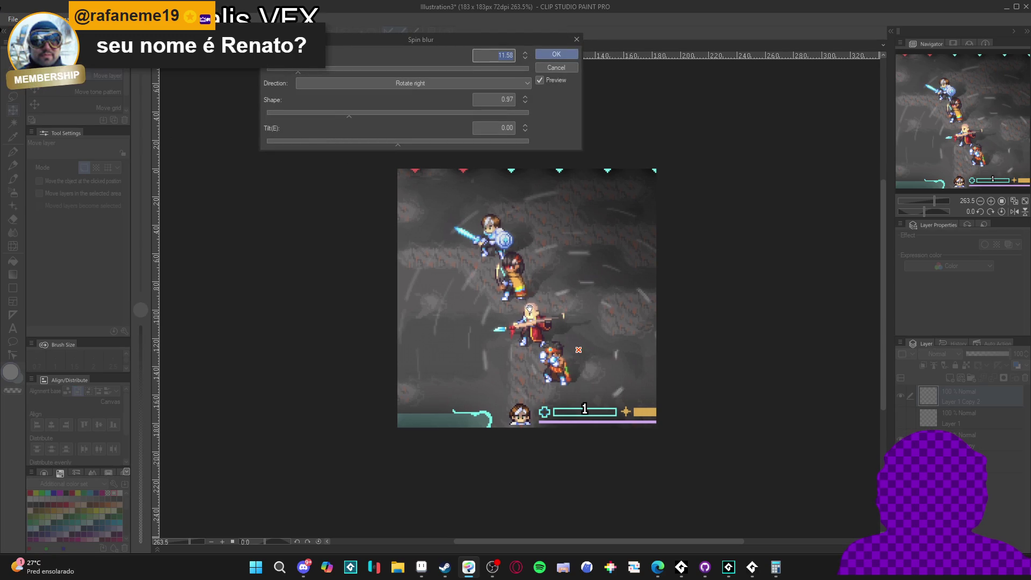
drag(577, 352, 528, 300)
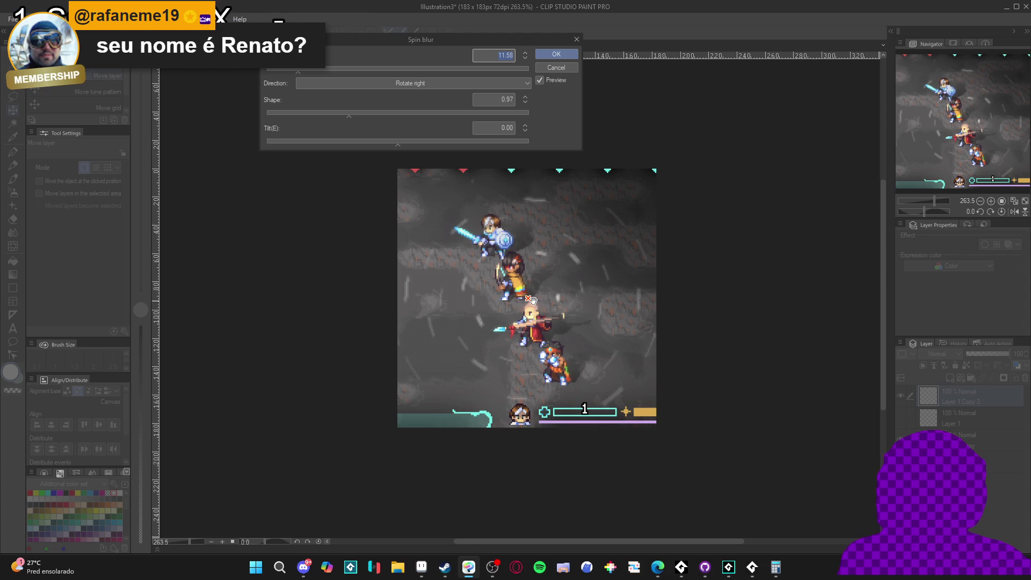
scroll(532, 300, up, 8)
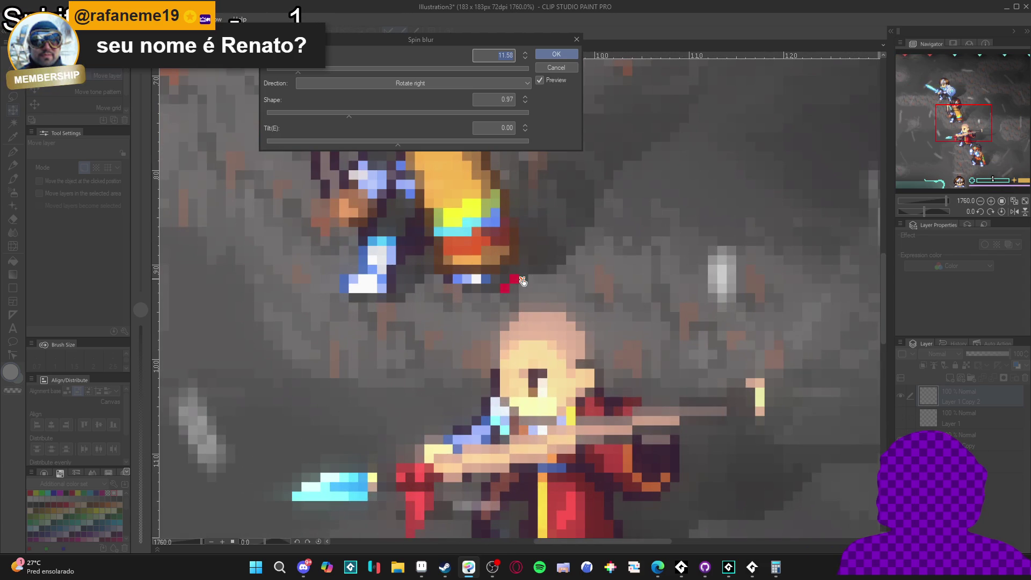
mouse_move(502, 293)
mouse_down()
mouse_move(417, 267)
mouse_move(518, 306)
mouse_move(516, 283)
mouse_up()
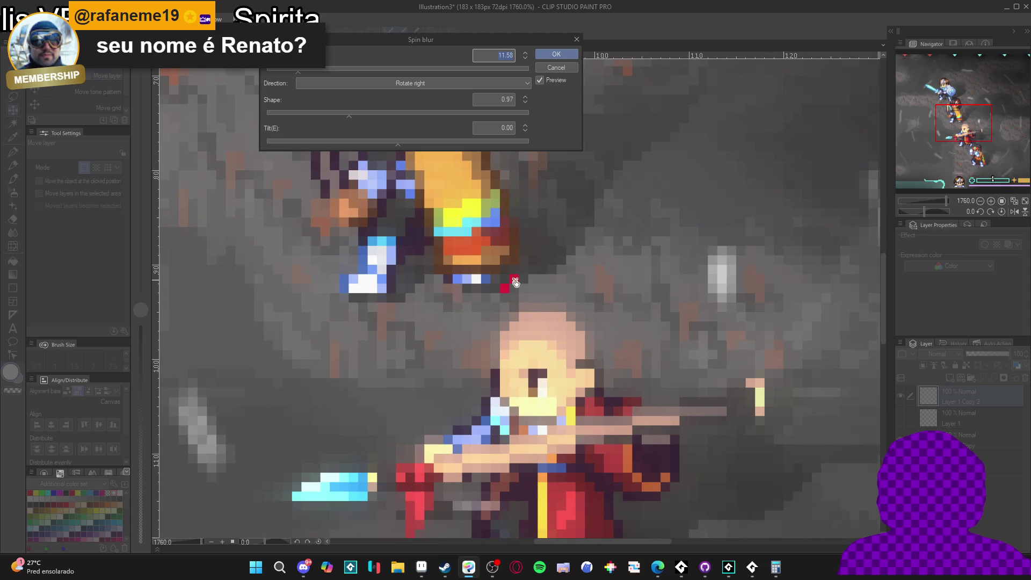
click(515, 294)
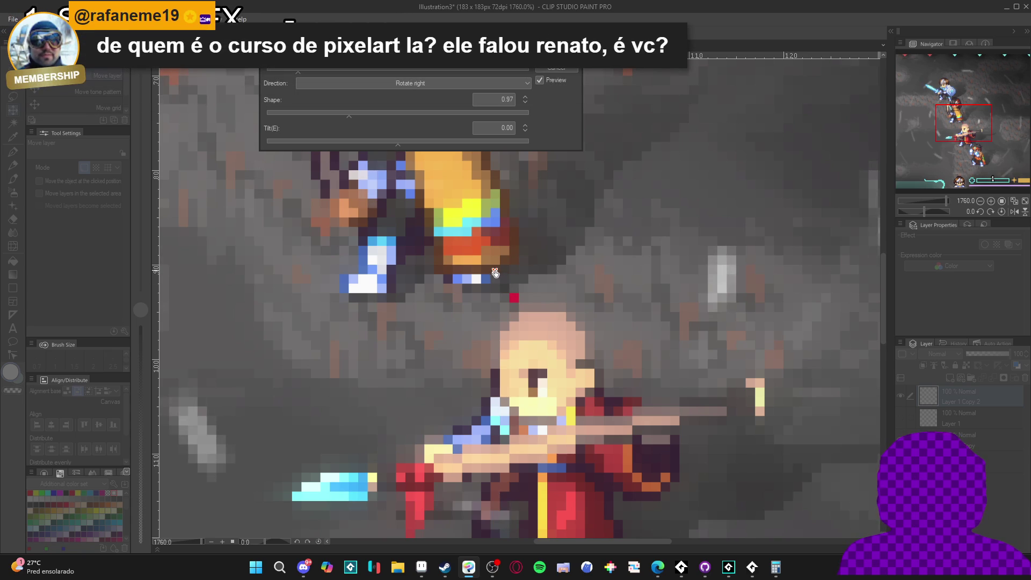
scroll(514, 294, down, 3)
scroll(515, 294, down, 3)
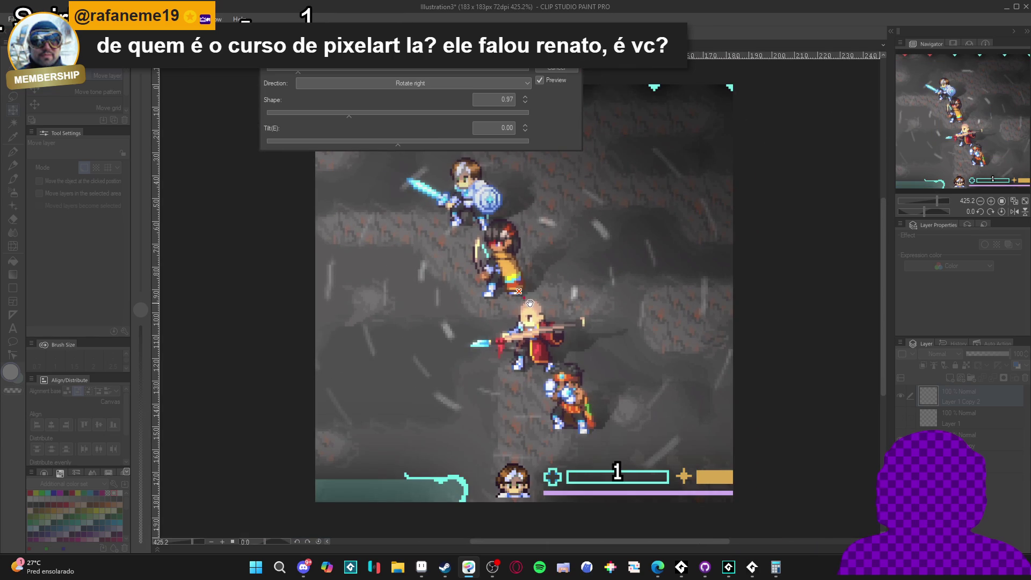
click(572, 72)
scroll(531, 316, up, 6)
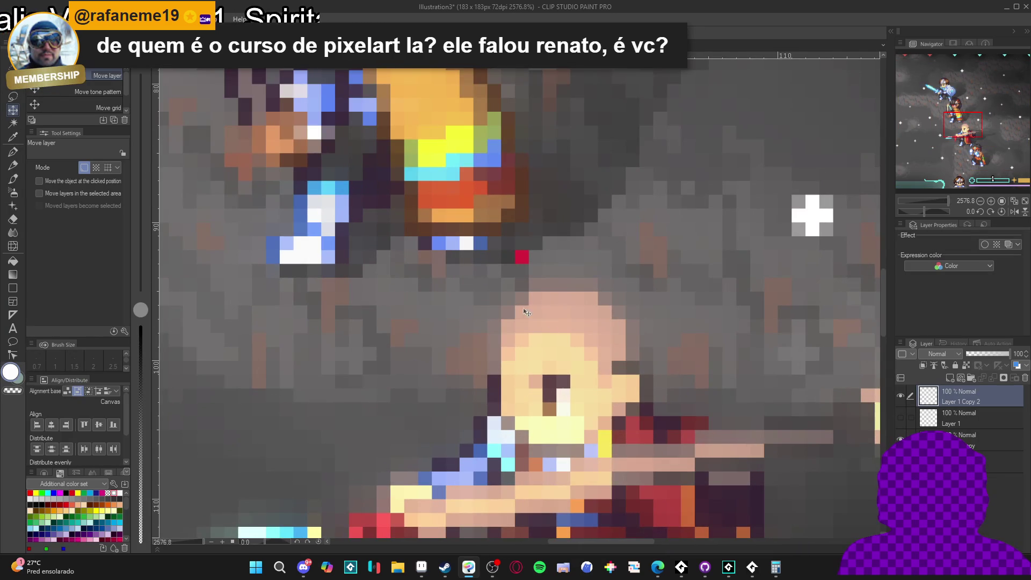
scroll(525, 243, down, 4)
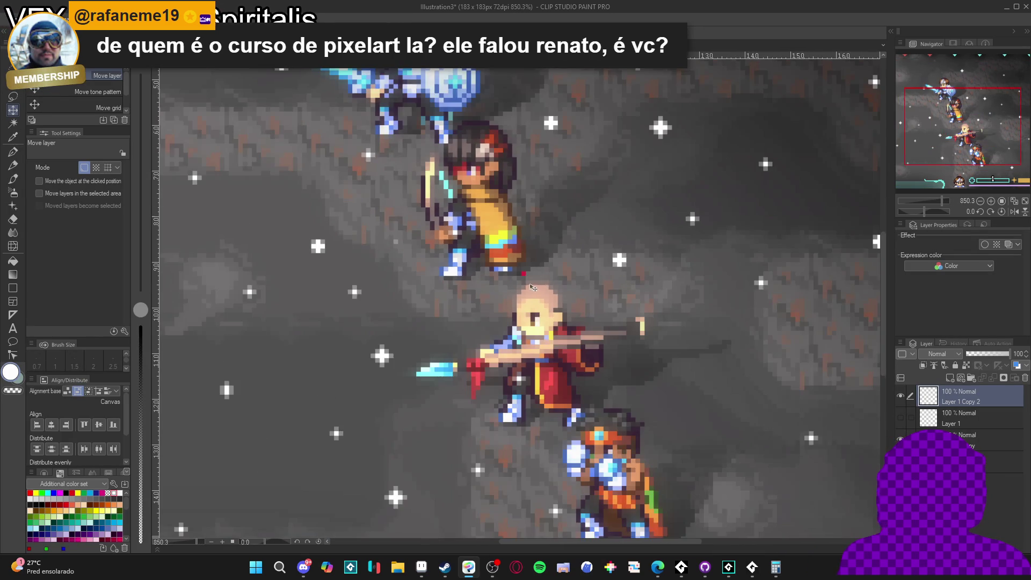
scroll(526, 243, down, 1)
click(178, 19)
mouse_move(227, 90)
mouse_move(226, 62)
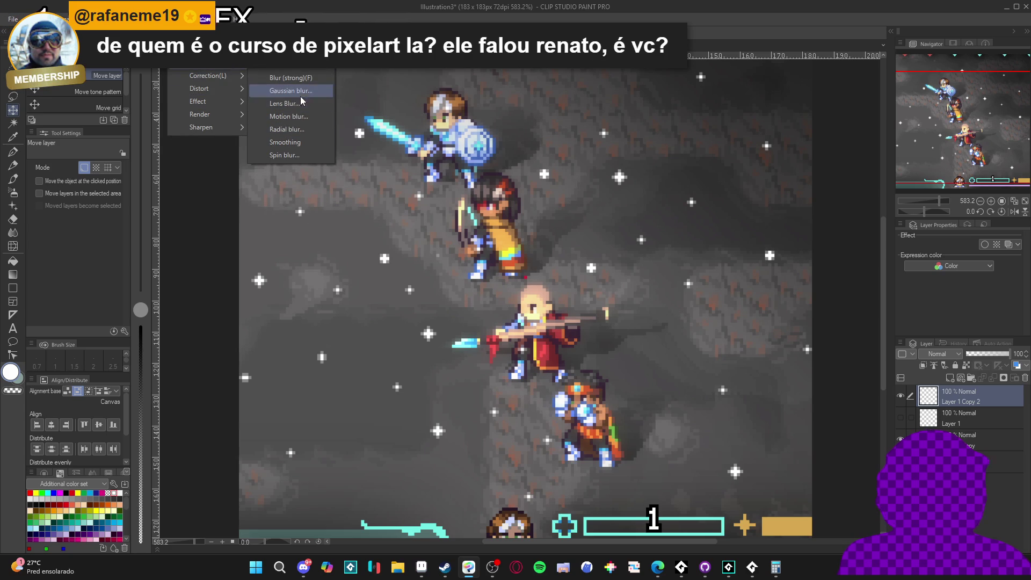
click(294, 156)
scroll(757, 416, up, 3)
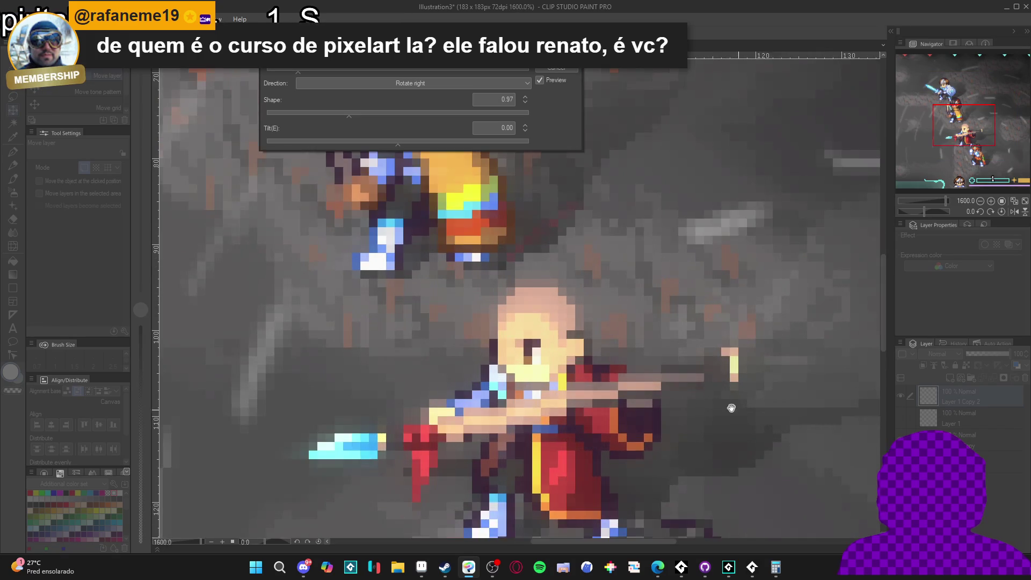
scroll(757, 417, down, 3)
scroll(599, 340, up, 4)
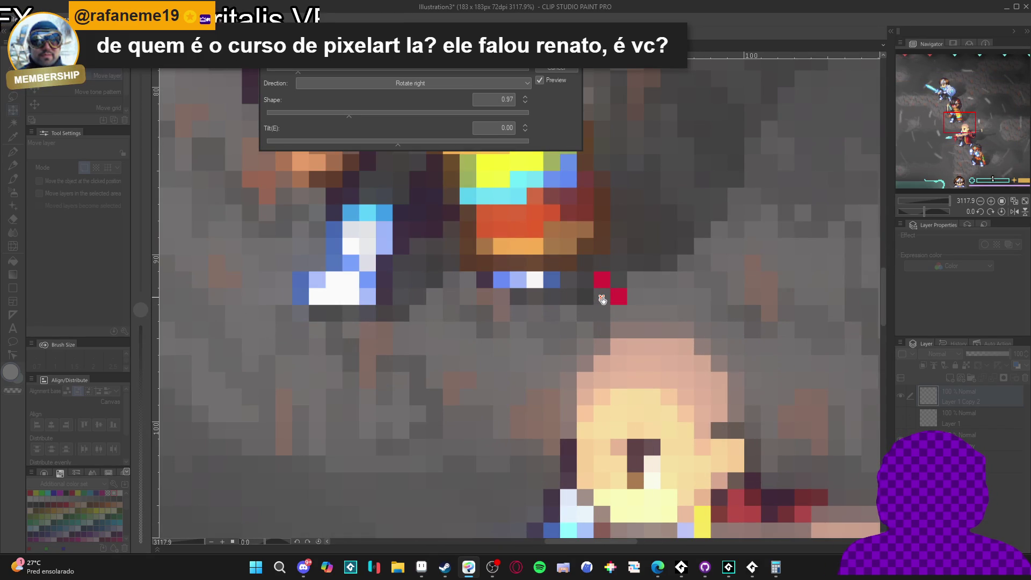
scroll(598, 301, down, 8)
scroll(602, 301, down, 3)
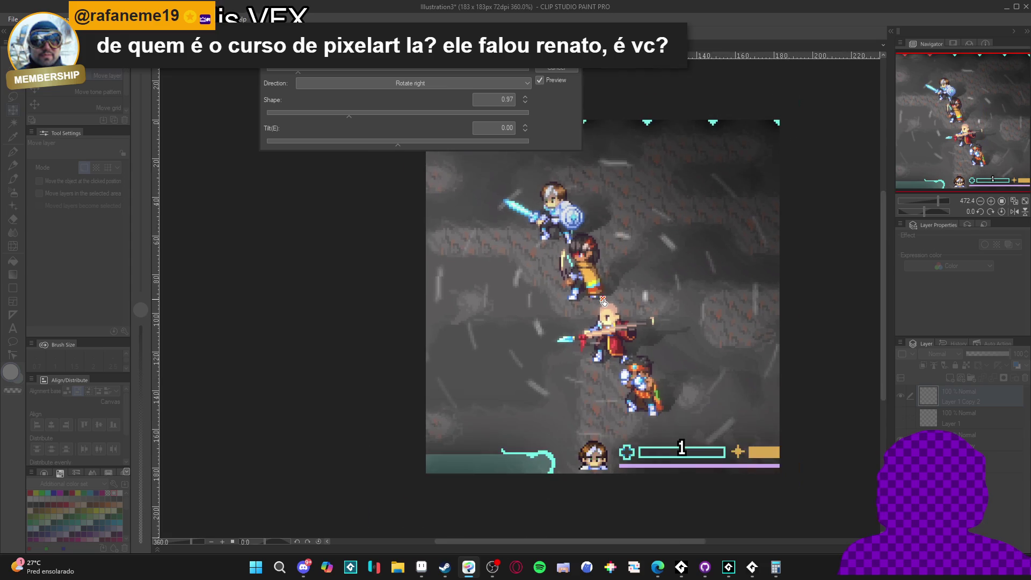
key(Return)
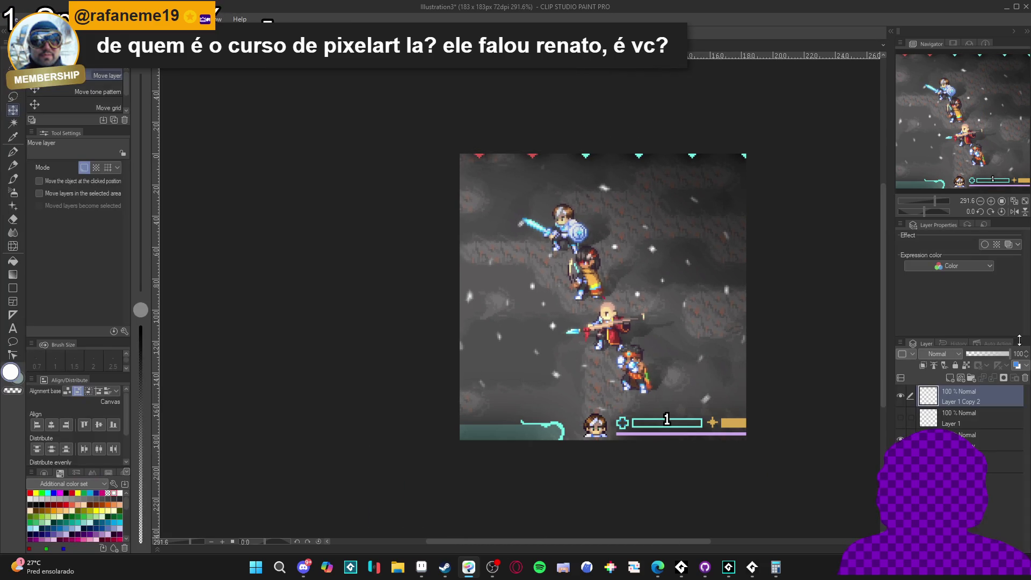
right_click(922, 422)
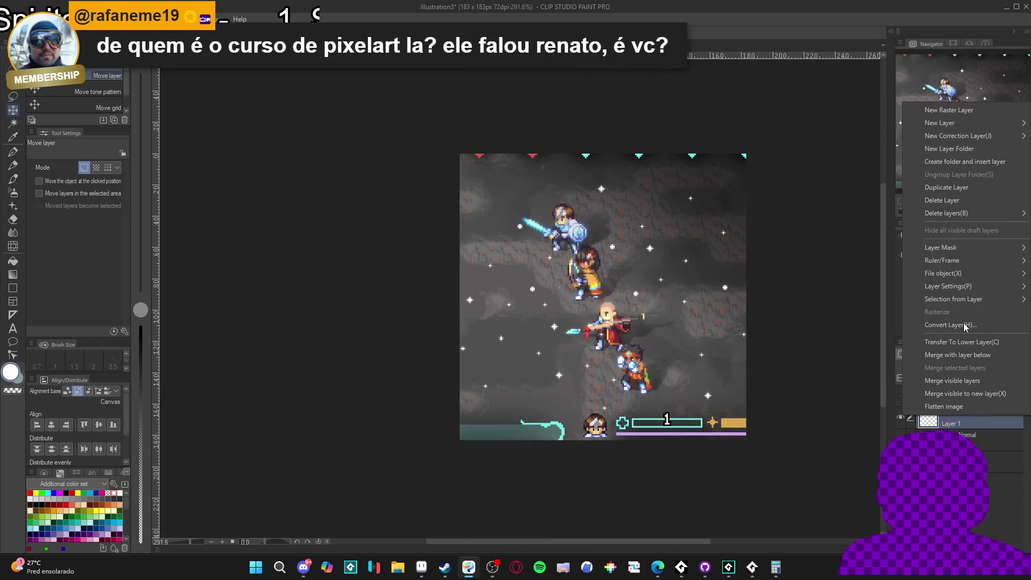
Duplicate the star layer, move the copy to the top and name it layer3.
click(958, 191)
mouse_move(968, 423)
mouse_down()
mouse_move(965, 392)
mouse_move(914, 402)
mouse_up()
double_click(964, 402)
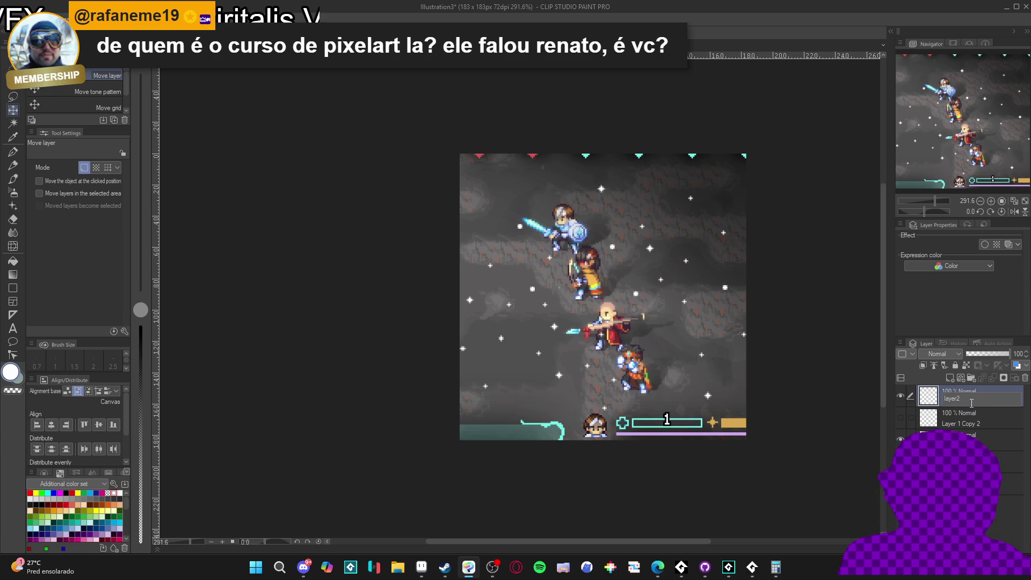
text(3)
key(Return)
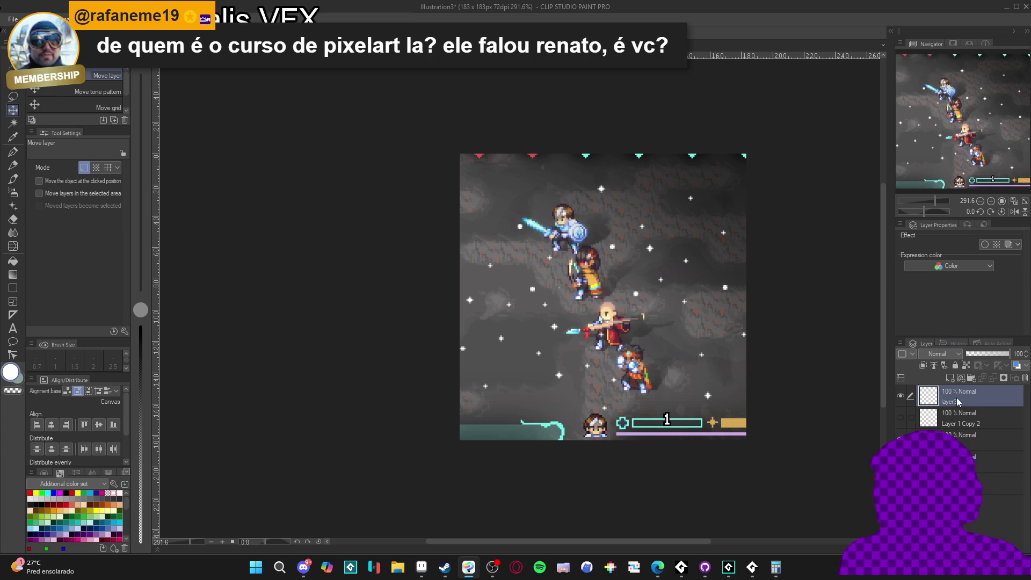
Apply a rotate-right spin blur at strength 9 to layer3, then hide it.
click(179, 19)
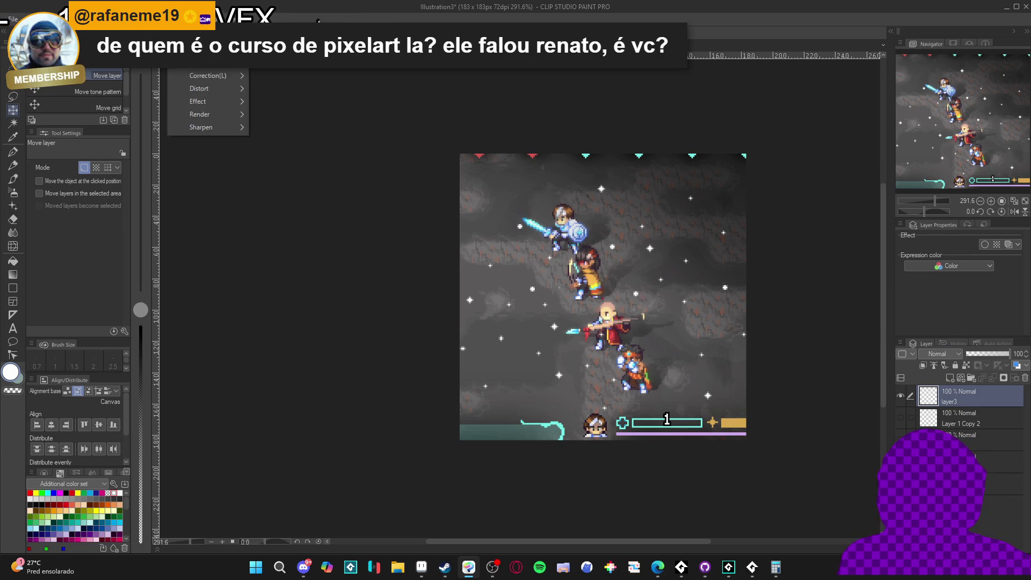
mouse_move(209, 63)
click(301, 155)
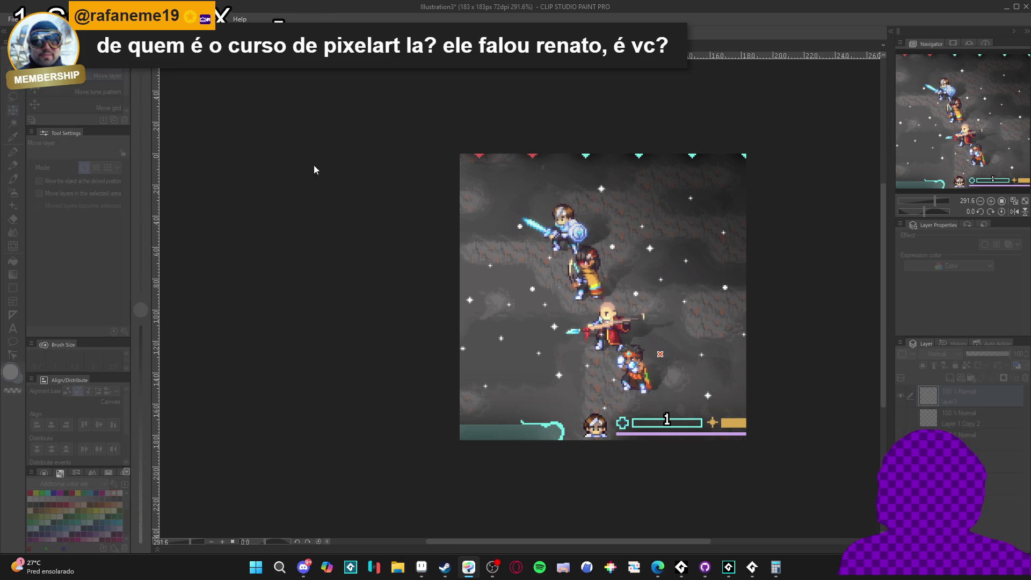
scroll(697, 379, up, 3)
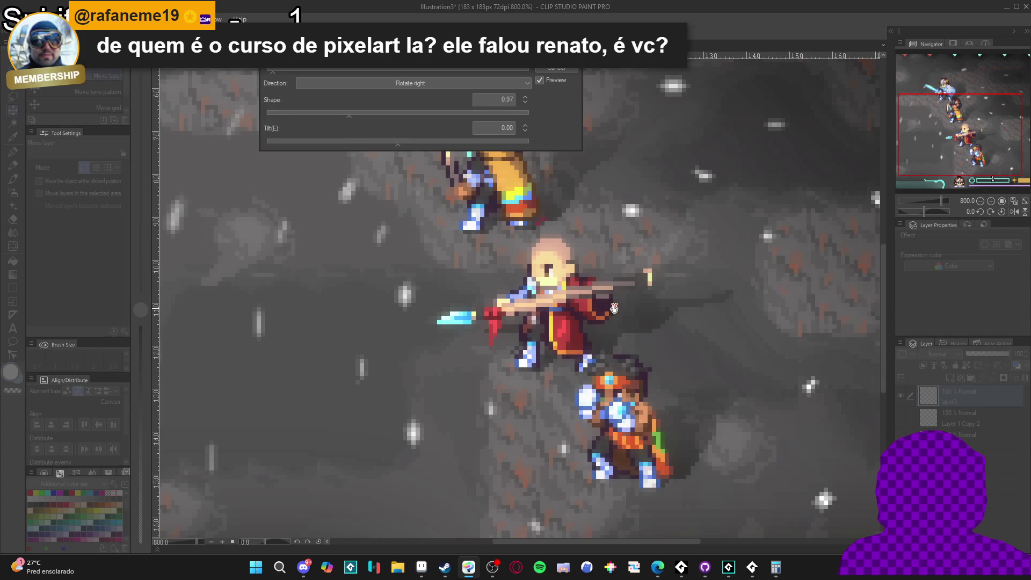
scroll(531, 238, up, 3)
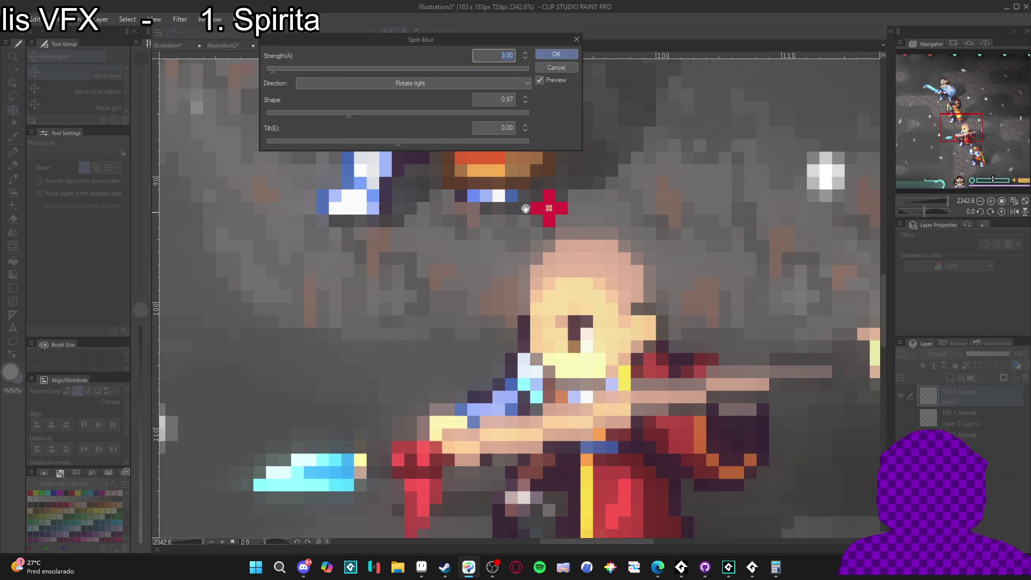
scroll(542, 223, down, 5)
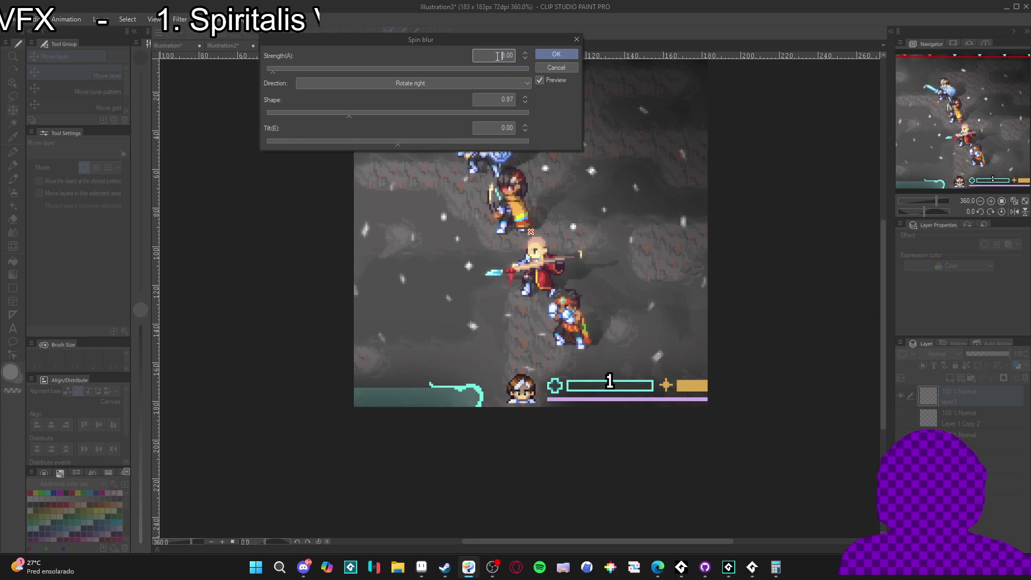
text(9)
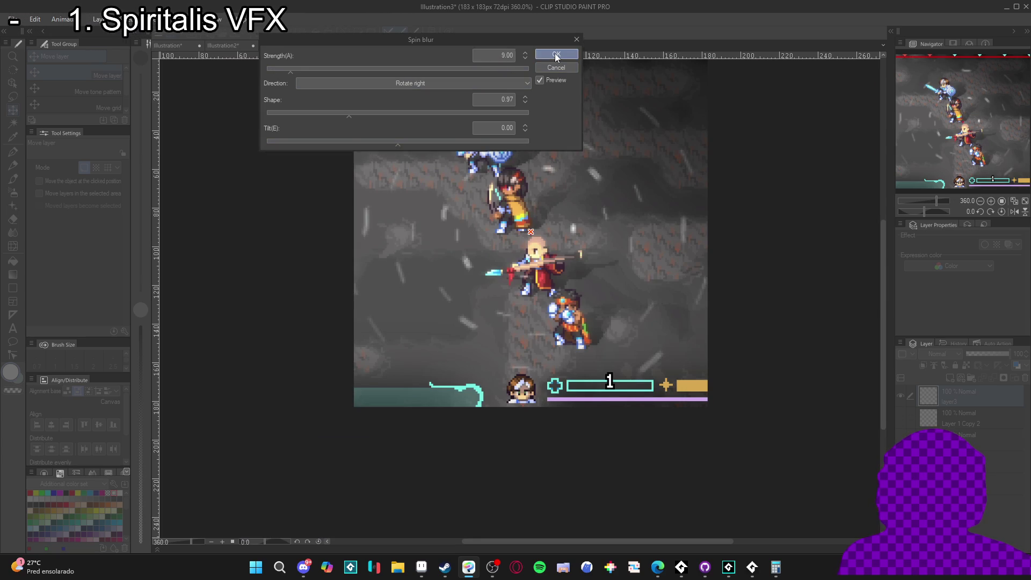
click(556, 55)
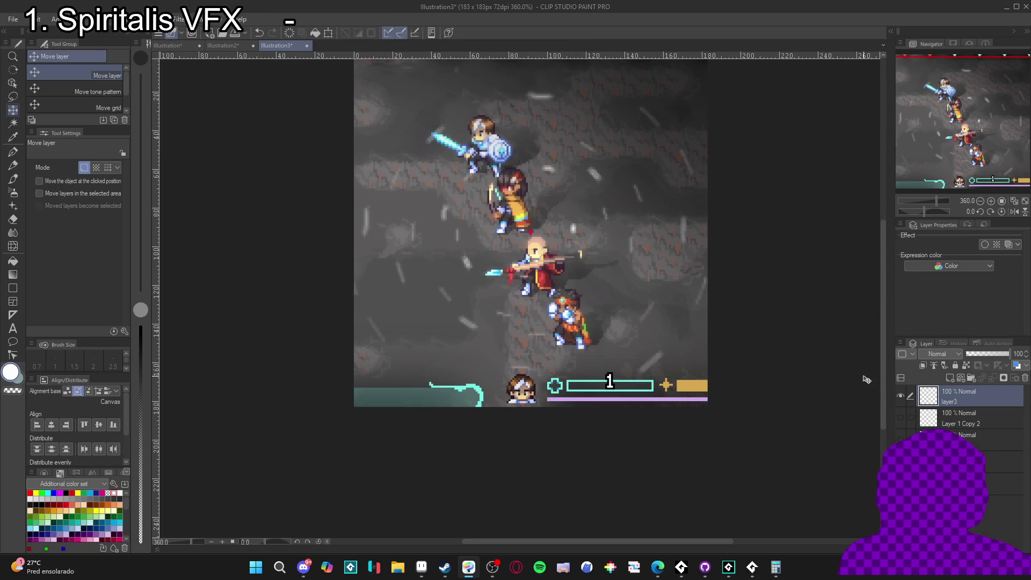
scroll(827, 376, down, 3)
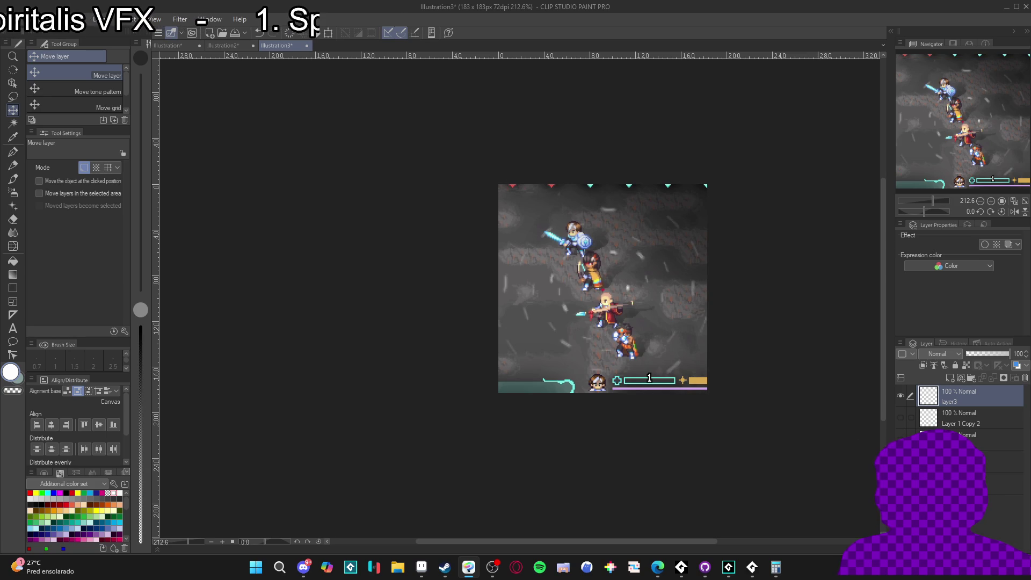
click(904, 400)
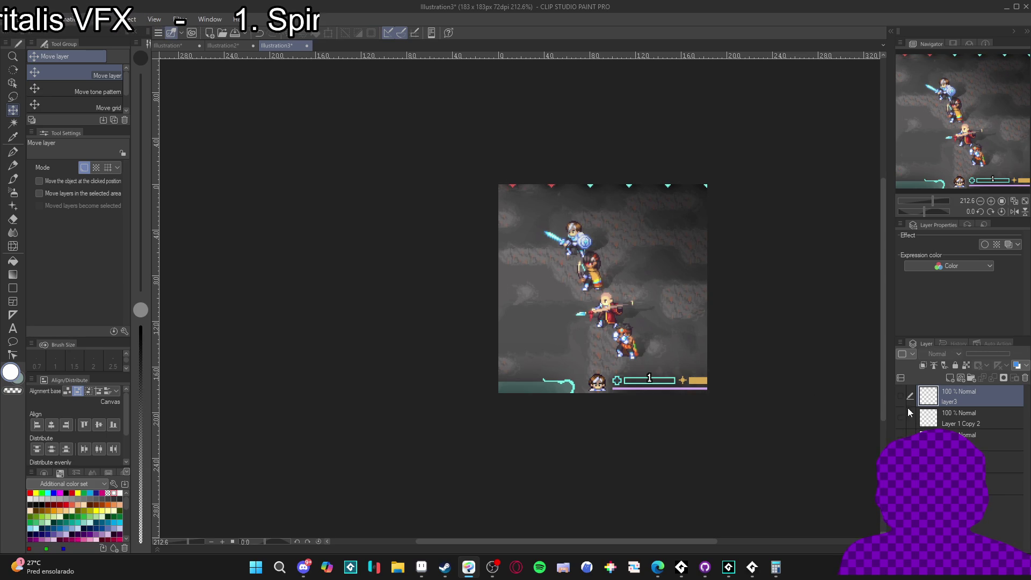
Duplicate the star layer again, move it to the top, name it layer4 and show it.
right_click(985, 443)
click(971, 219)
drag(961, 440, 974, 395)
double_click(958, 402)
text(layer4)
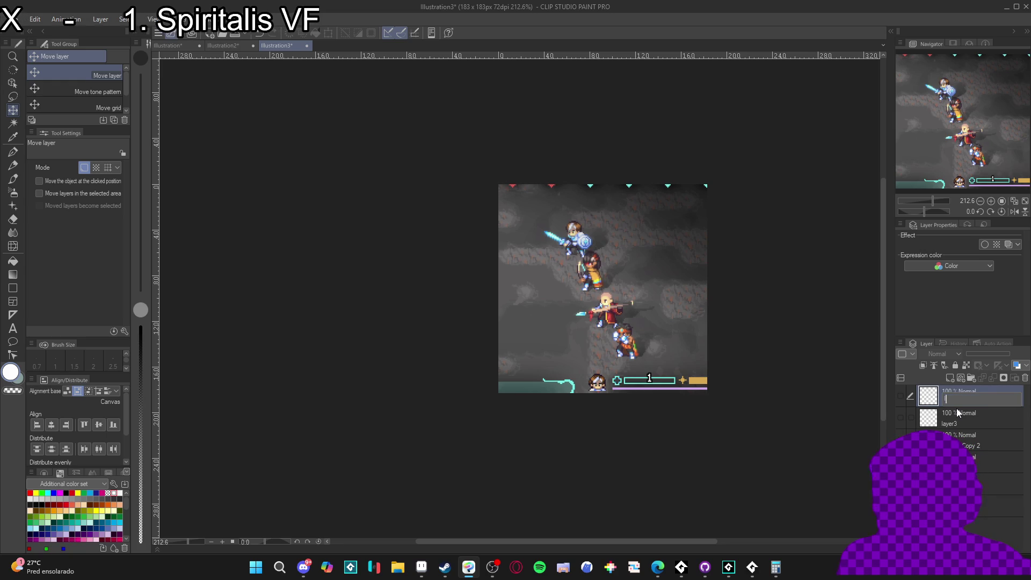
key(Return)
click(899, 395)
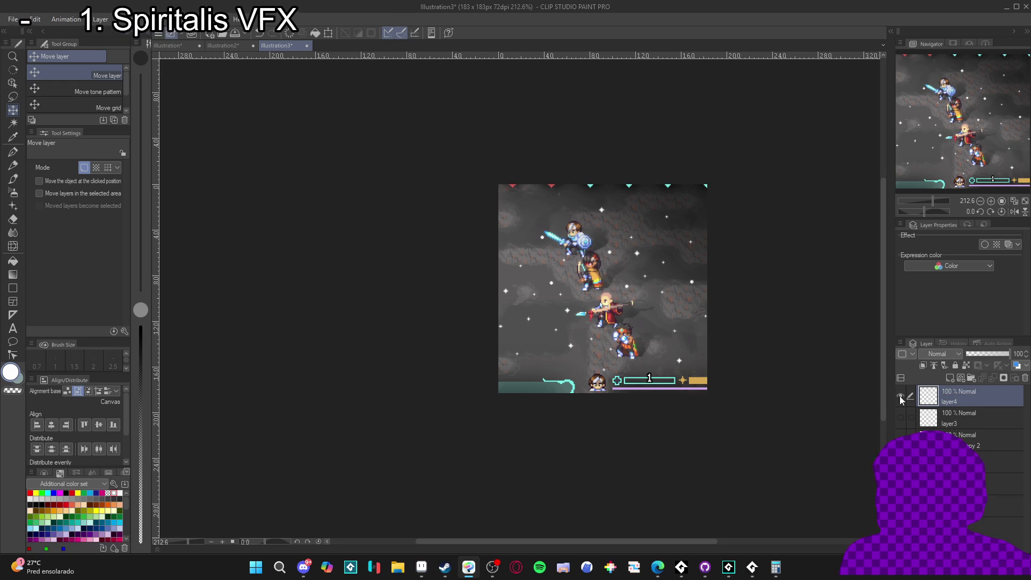
Apply a spin blur at strength 18 to layer4.
click(180, 19)
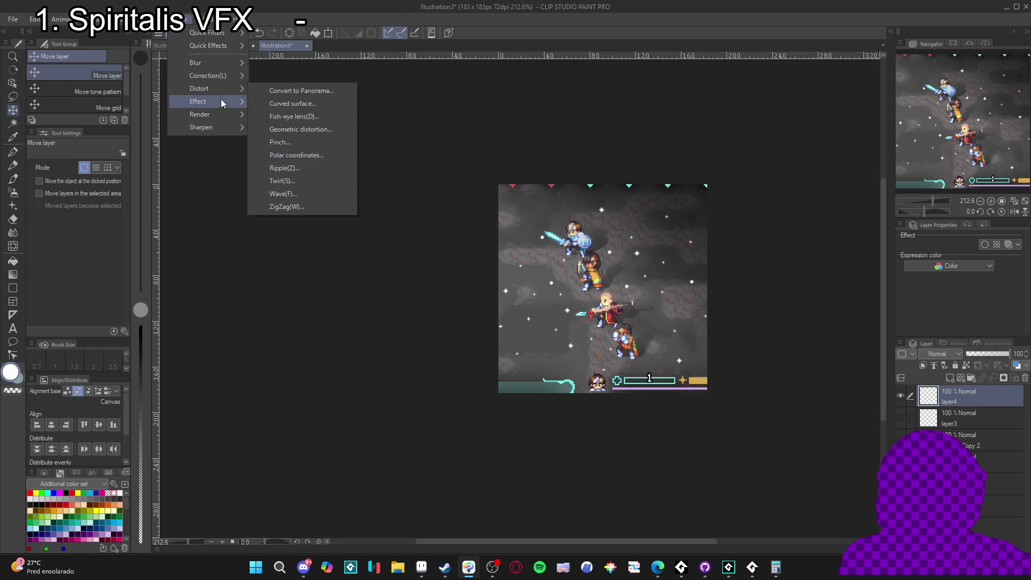
mouse_move(214, 64)
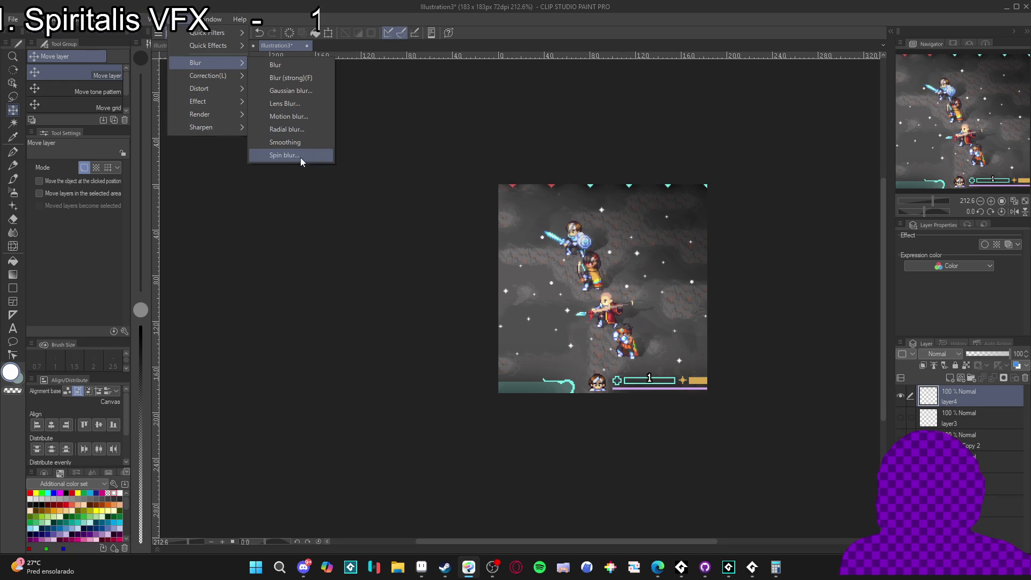
click(300, 155)
scroll(561, 262, up, 5)
scroll(561, 262, up, 1)
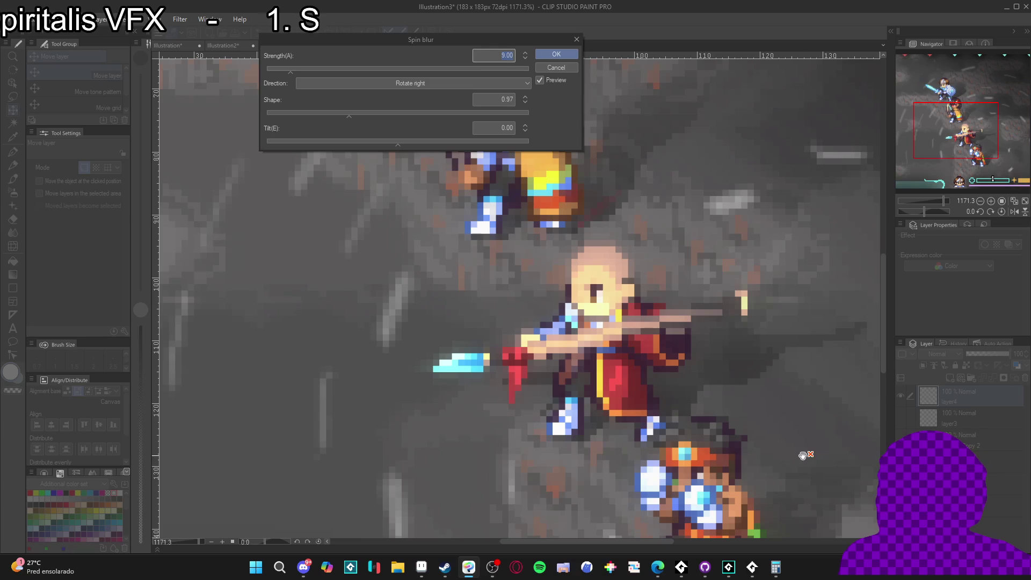
scroll(575, 246, up, 3)
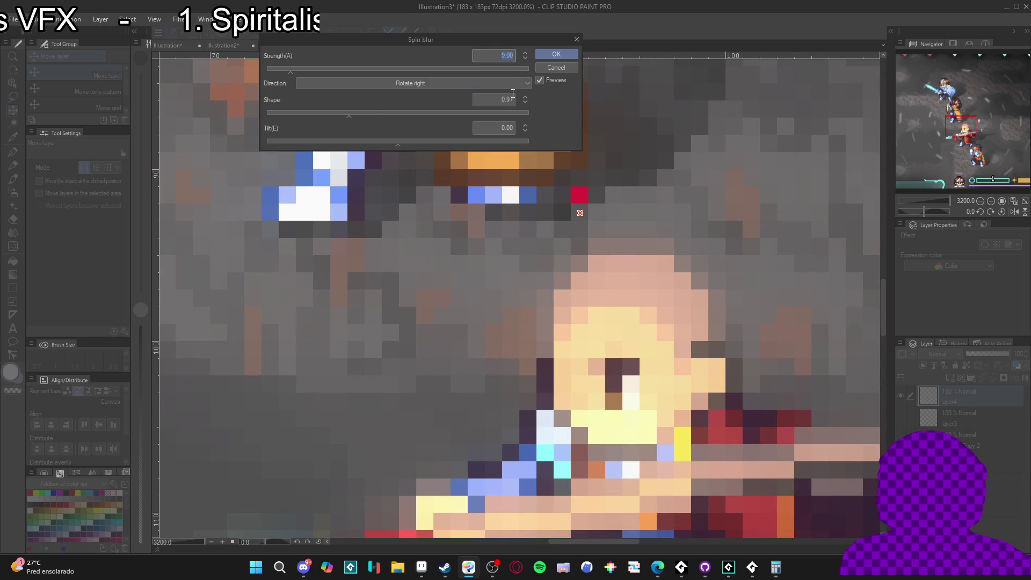
text(18)
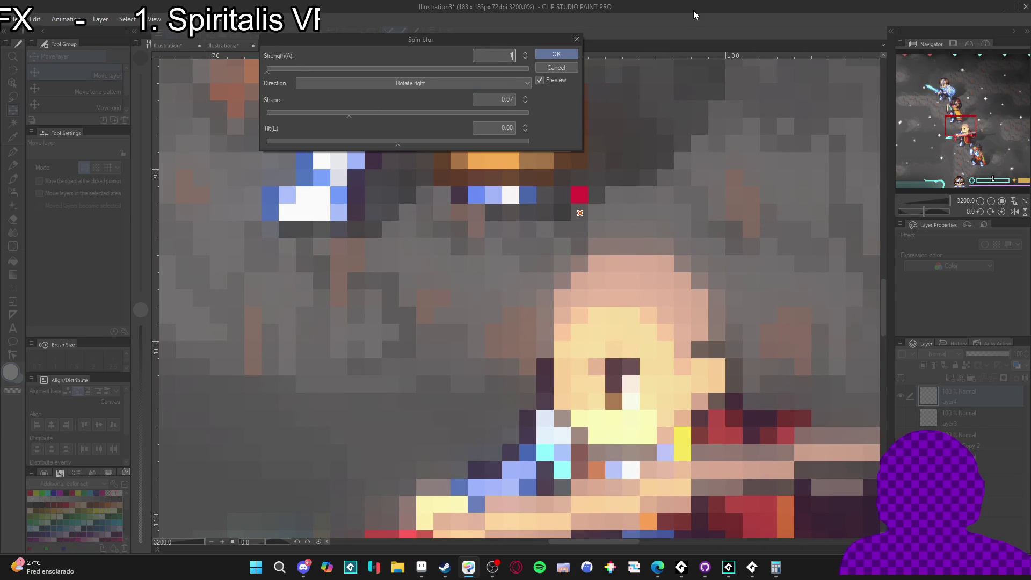
key(Return)
scroll(586, 242, down, 8)
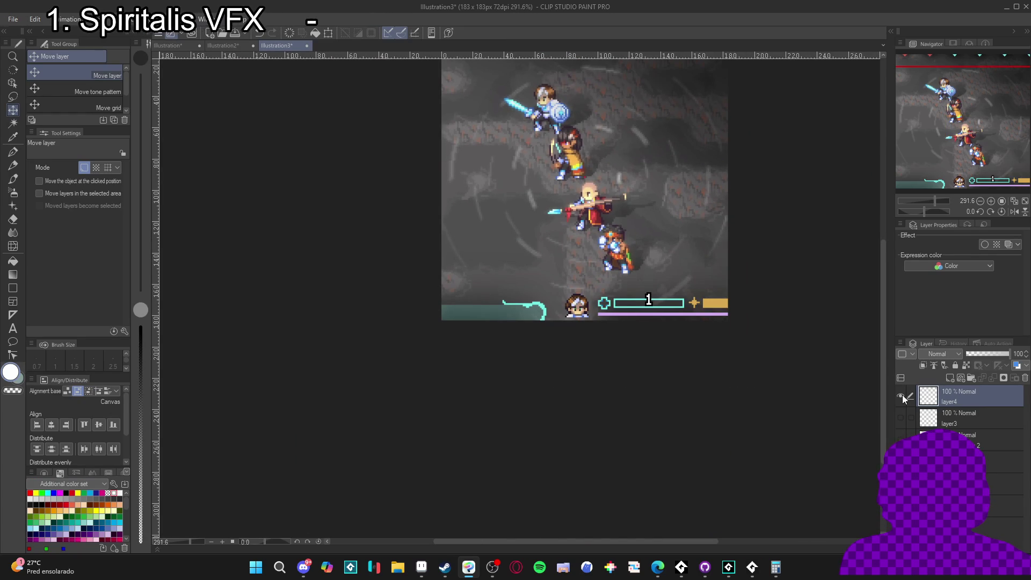
scroll(805, 368, down, 1)
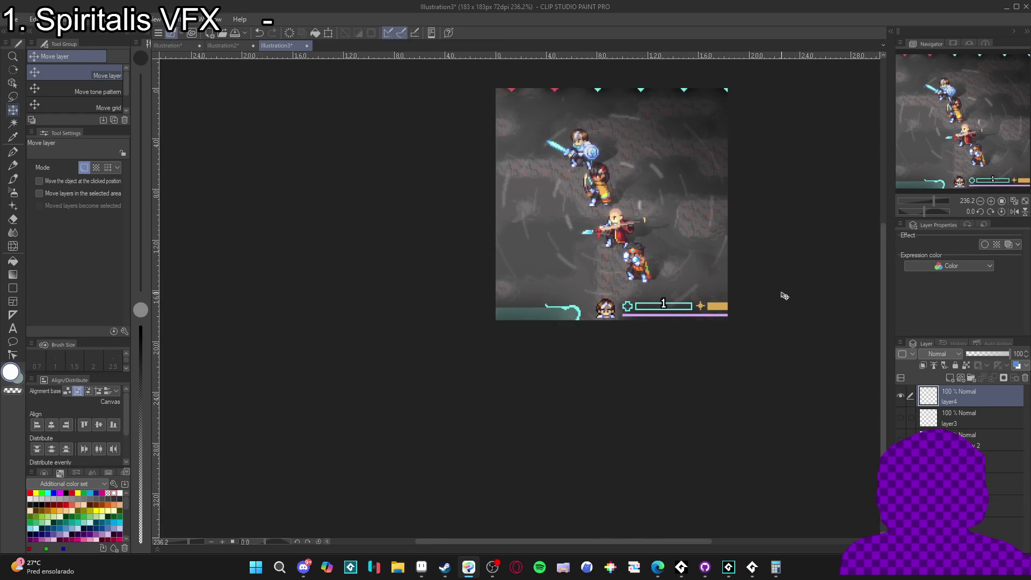
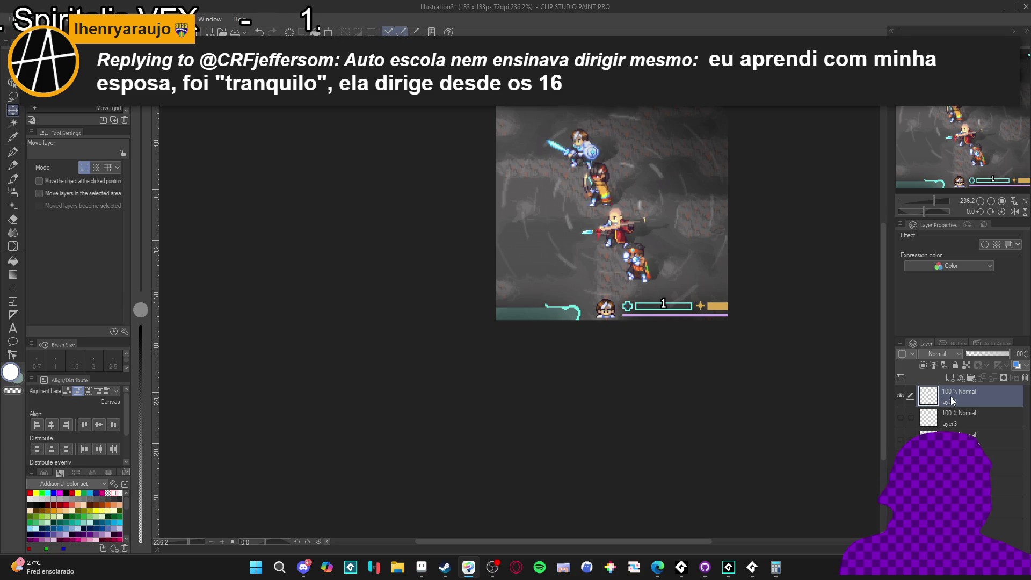
Flick layer4's visibility on and off to compare, leaving it hidden.
click(900, 401)
click(900, 401)
click(897, 398)
click(897, 399)
click(897, 398)
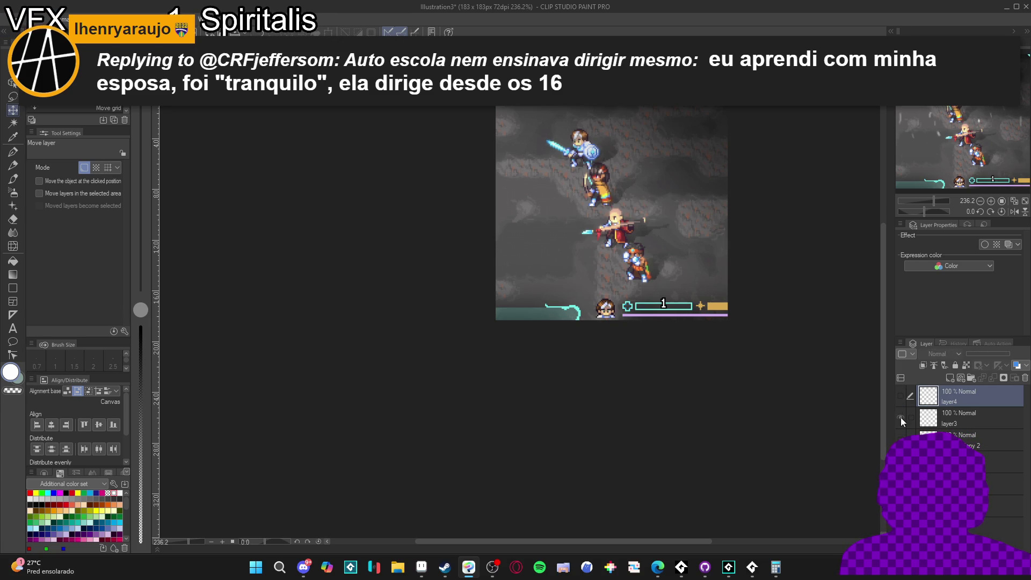
click(898, 399)
click(898, 399)
click(899, 399)
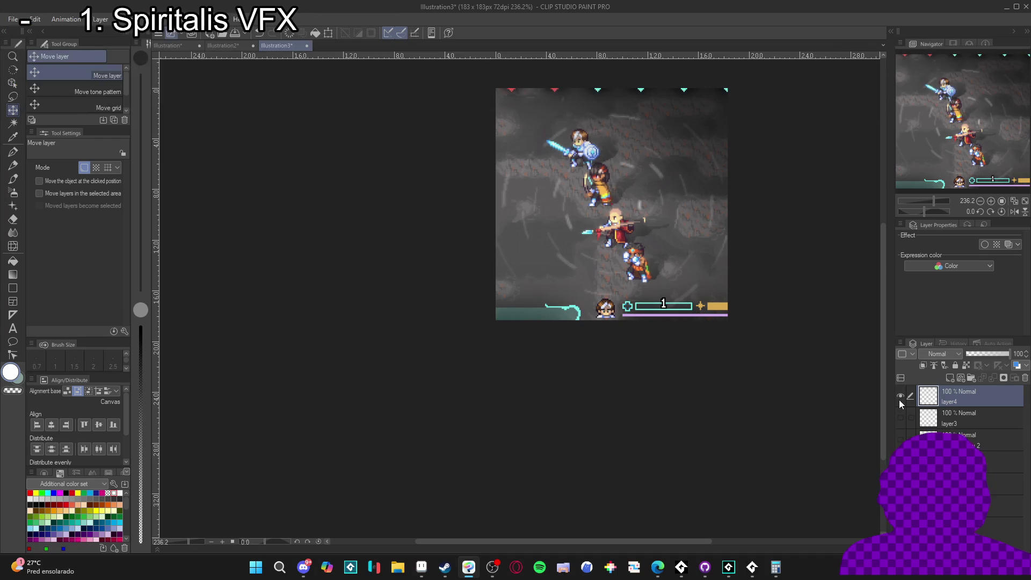
click(899, 400)
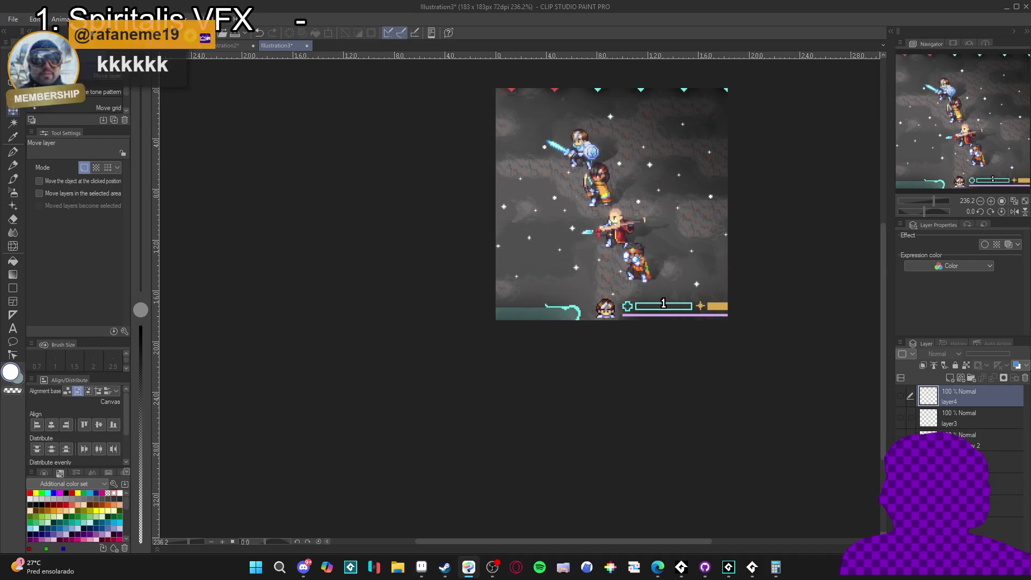
Move Layer 1 Copy 3 to the top of the stack and rename it layer5.
click(999, 461)
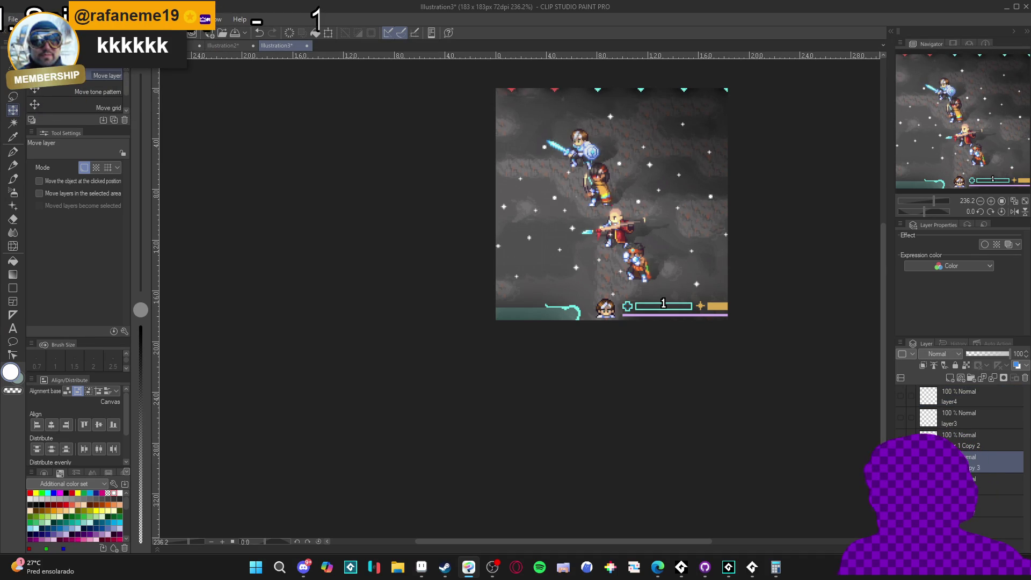
drag(964, 429, 969, 394)
double_click(956, 400)
text(layer5)
key(Return)
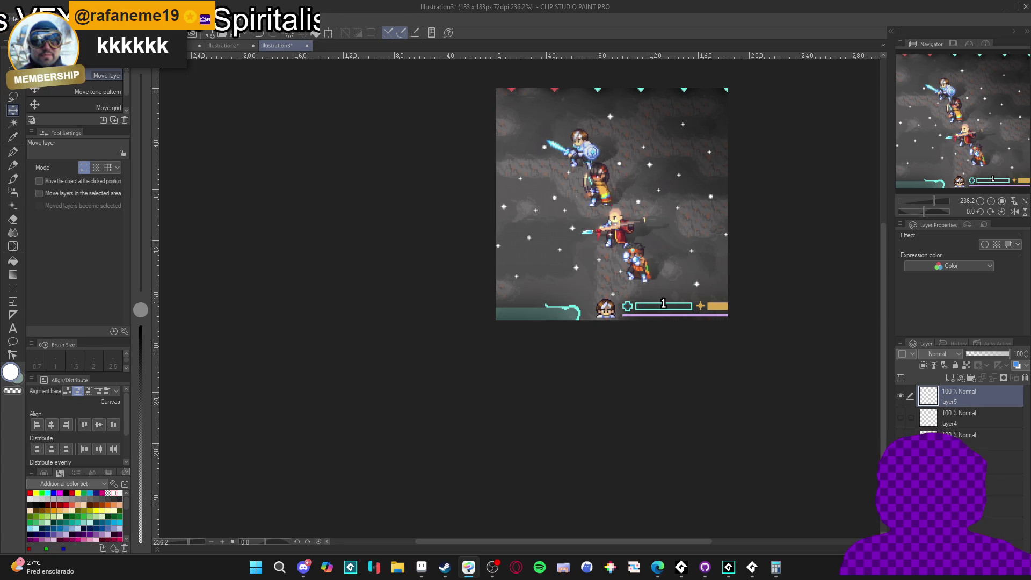
Spin-blur layer5's star sparkles at strength 36, then hide layer5.
click(183, 18)
mouse_move(215, 62)
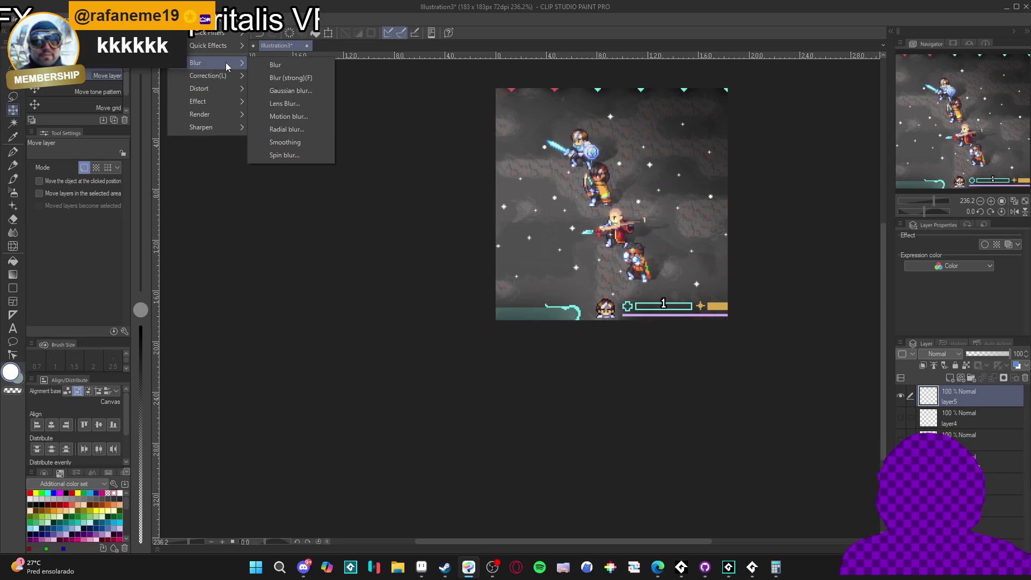
click(301, 155)
scroll(618, 219, up, 5)
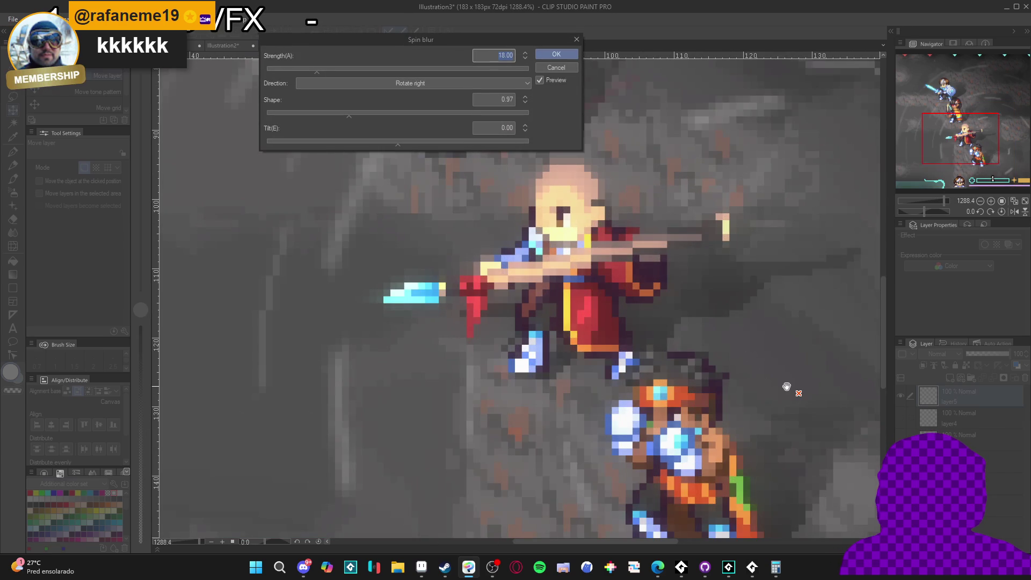
drag(578, 176, 614, 321)
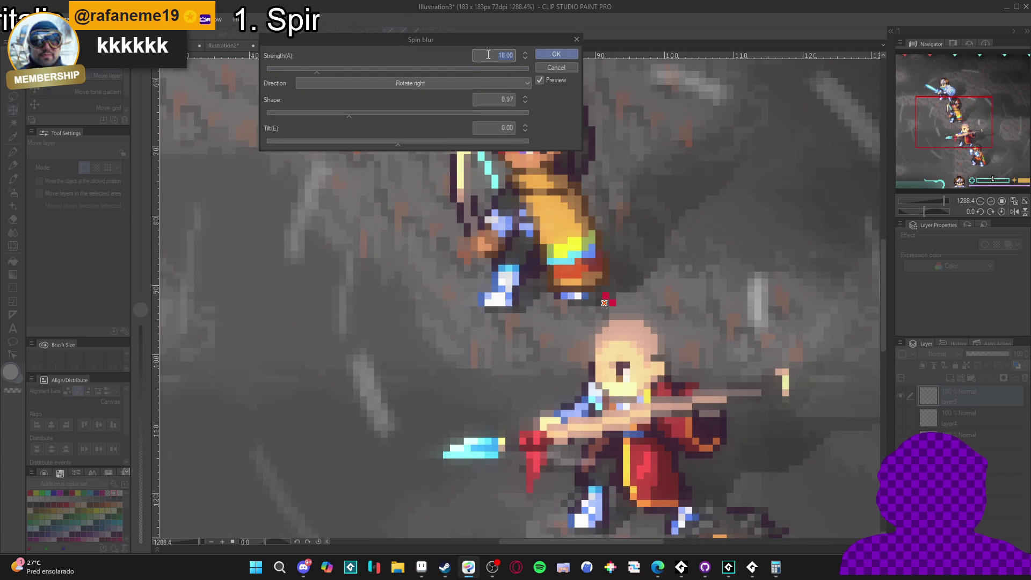
text(36)
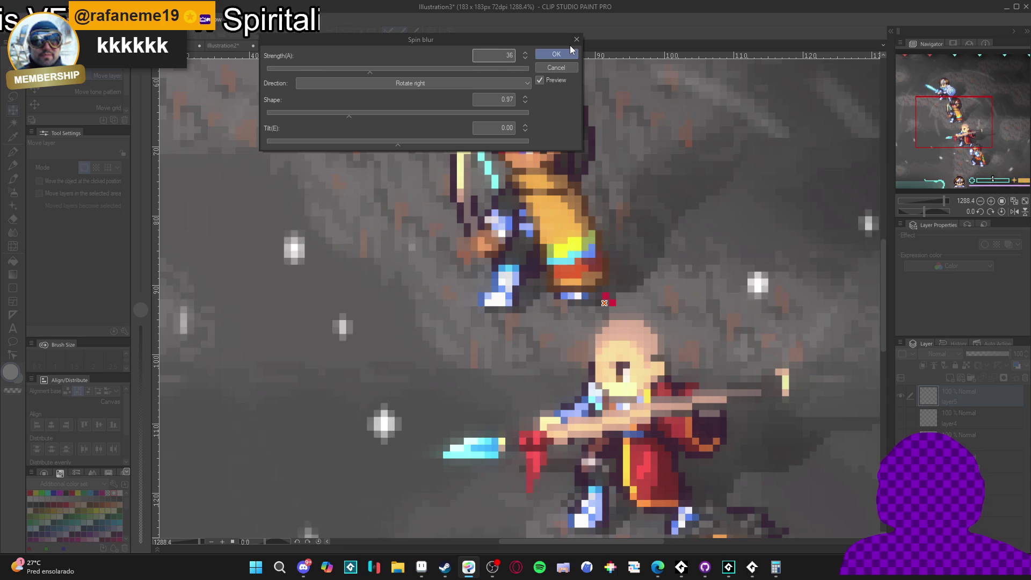
click(556, 53)
scroll(613, 257, down, 5)
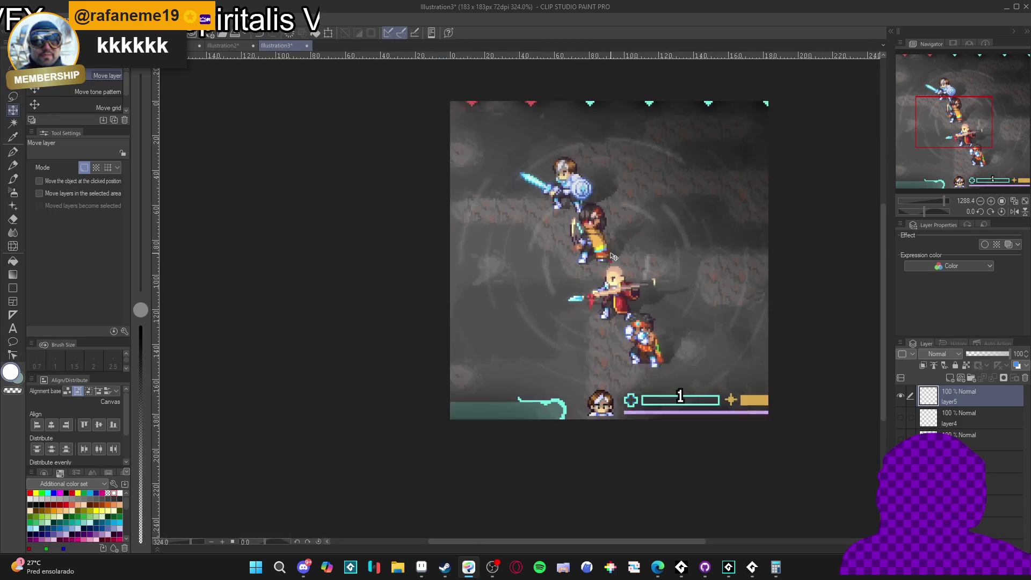
click(900, 396)
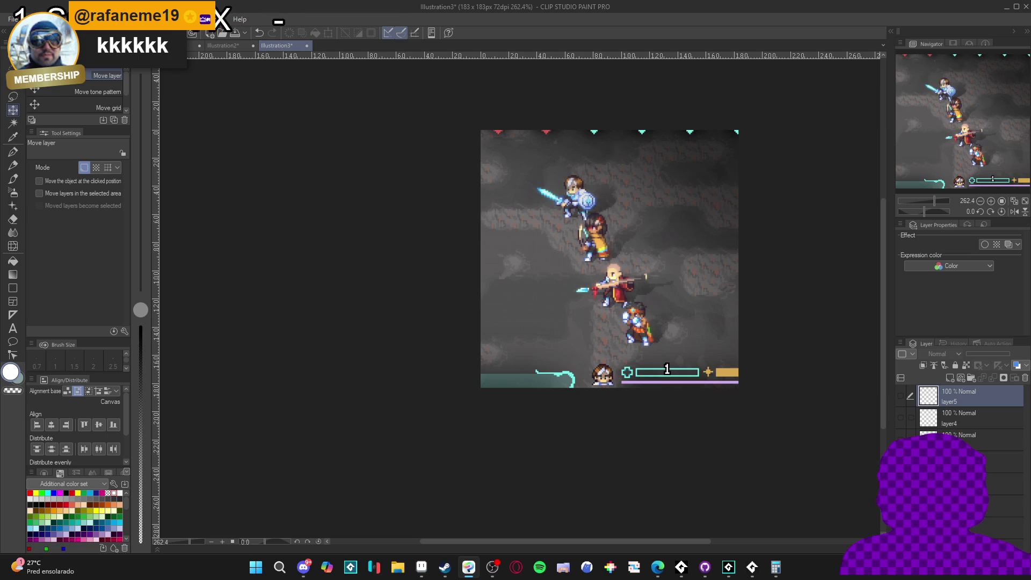
Duplicate the star layer and check that the copy's particles are visible.
right_click(945, 396)
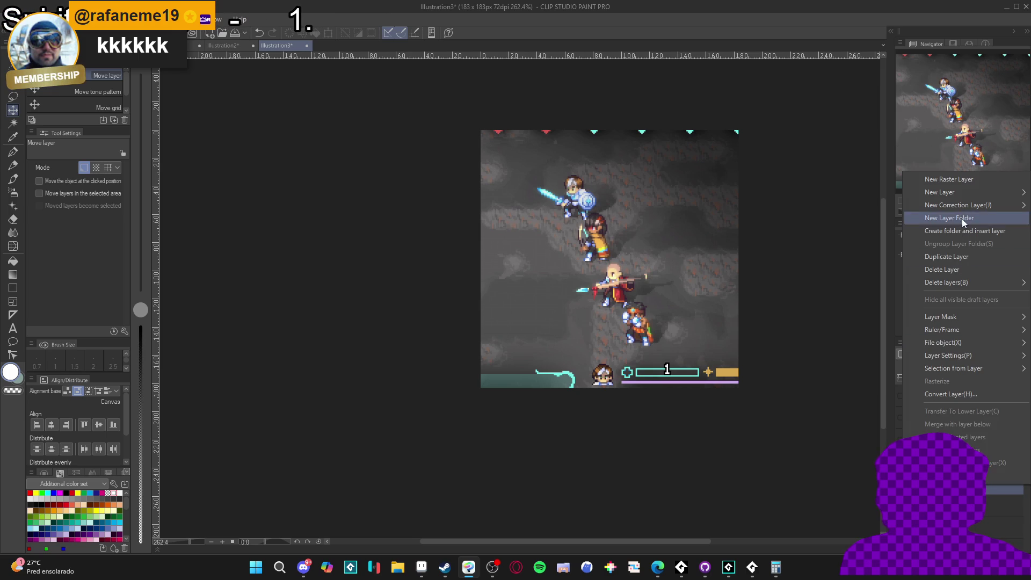
click(969, 257)
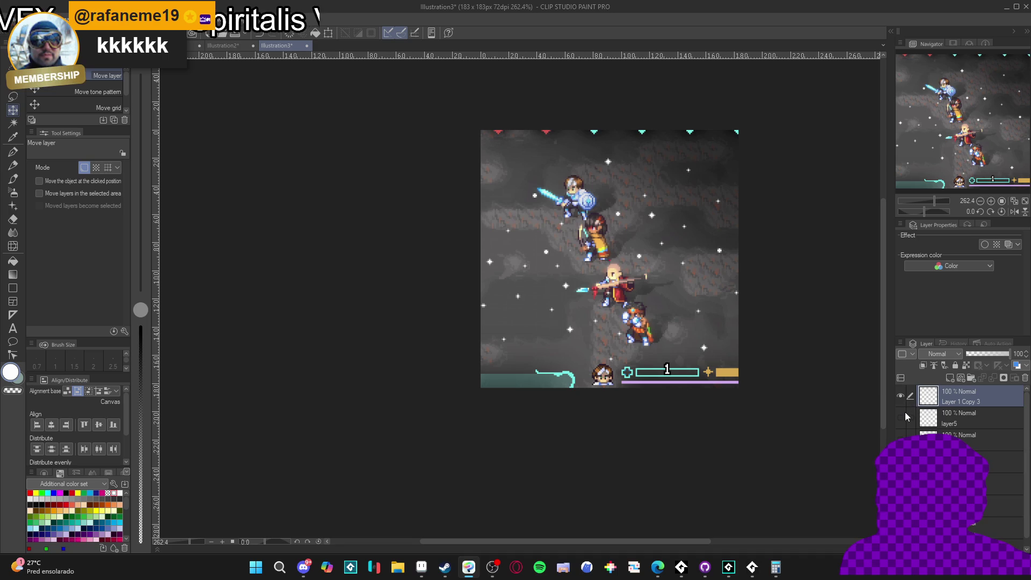
click(901, 397)
click(901, 398)
Apply a strength 72 Spin blur centred on the red pixel above the central character.
scroll(531, 155, up, 5)
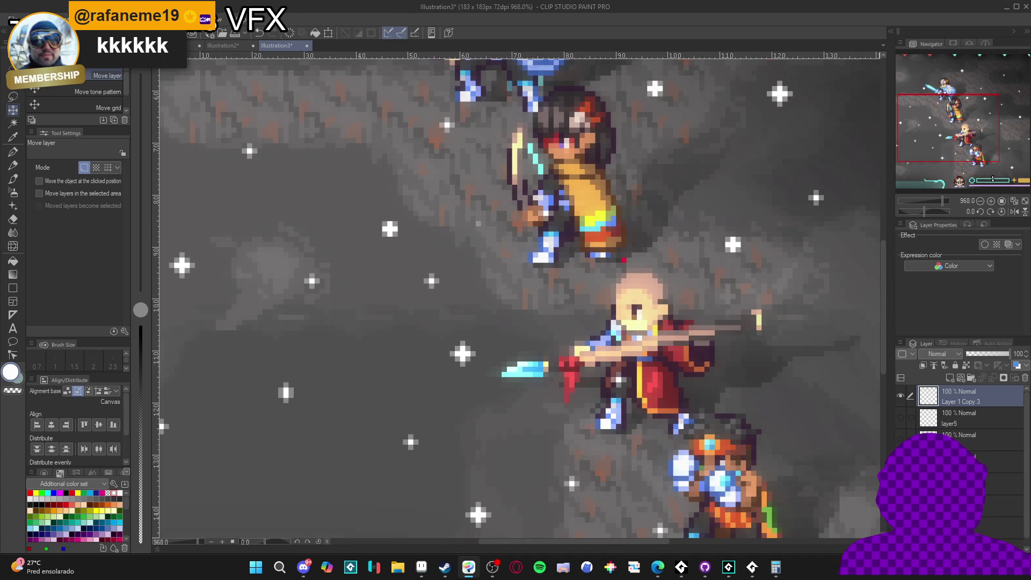
click(180, 19)
mouse_move(218, 64)
click(311, 156)
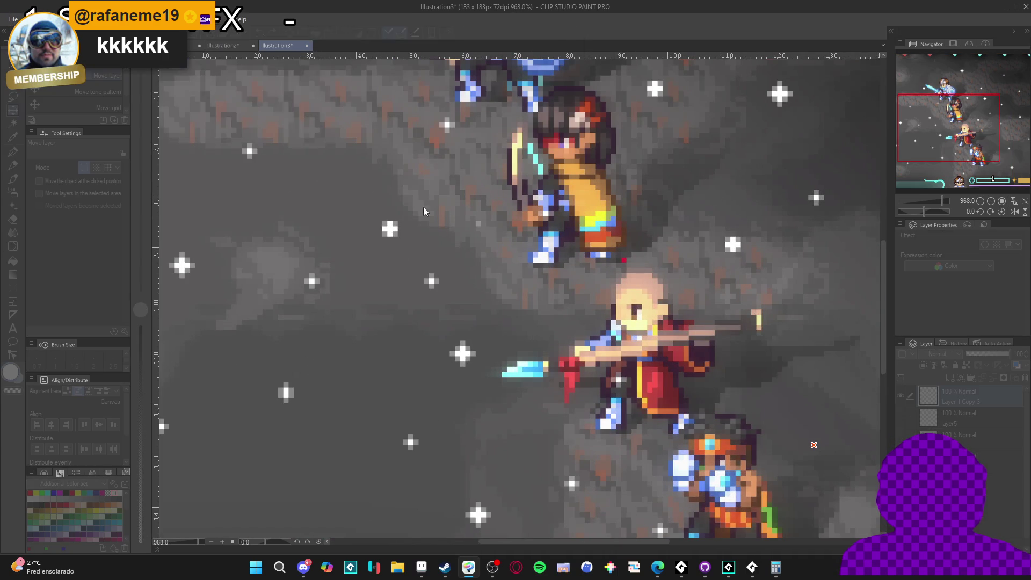
scroll(818, 447, up, 1)
scroll(593, 262, up, 3)
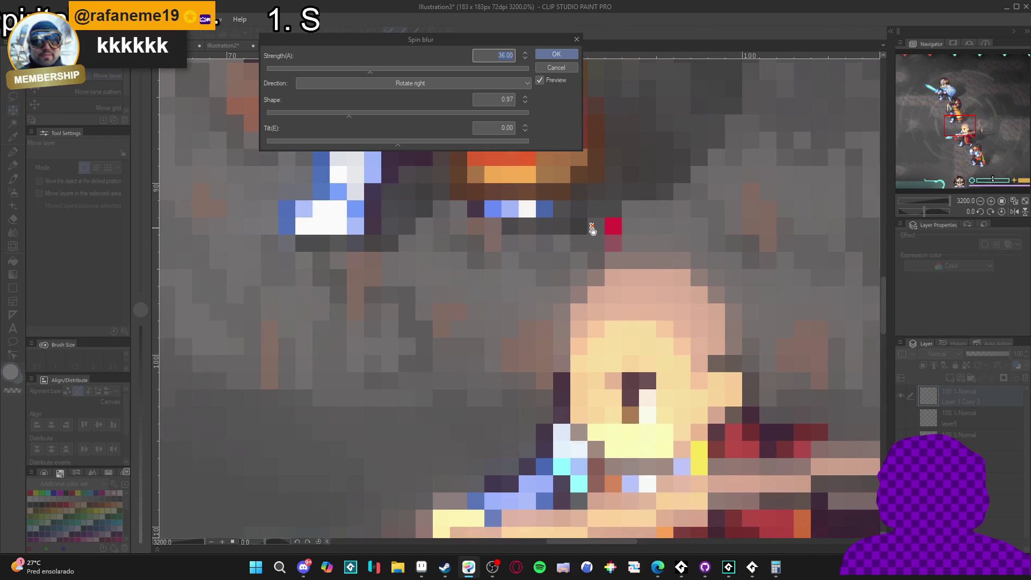
click(594, 226)
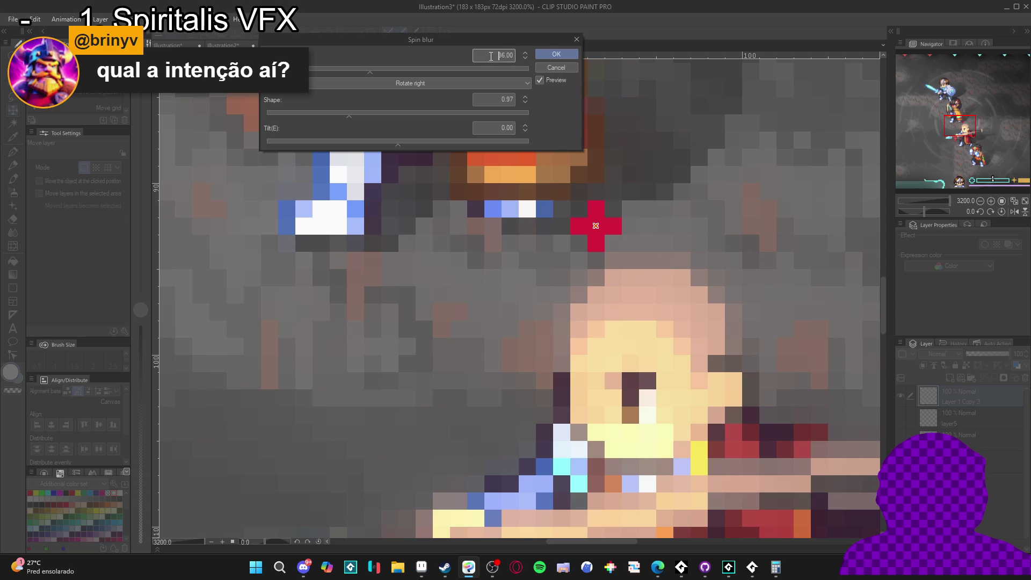
text(72)
click(547, 54)
scroll(623, 294, down, 8)
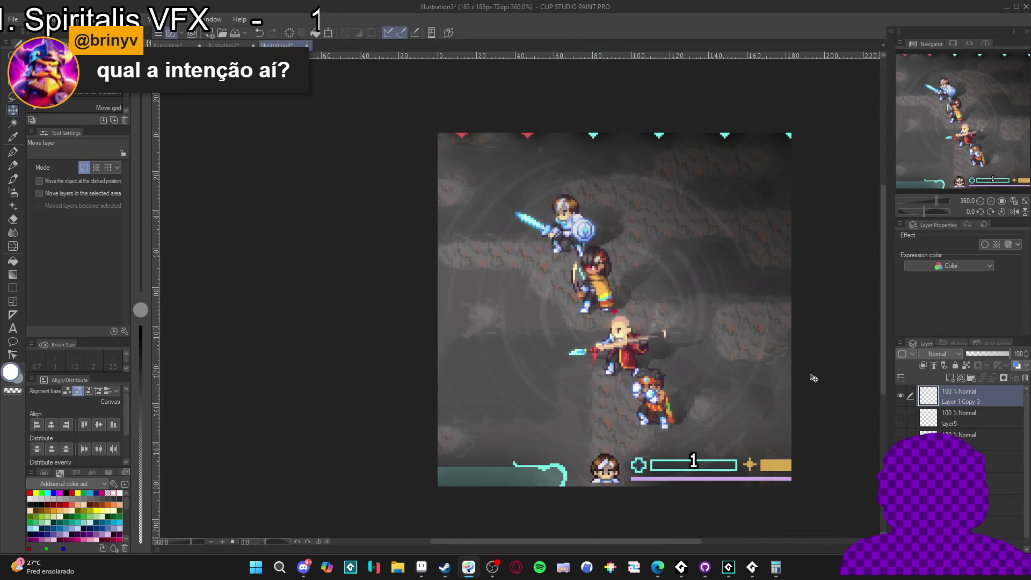
scroll(653, 333, down, 2)
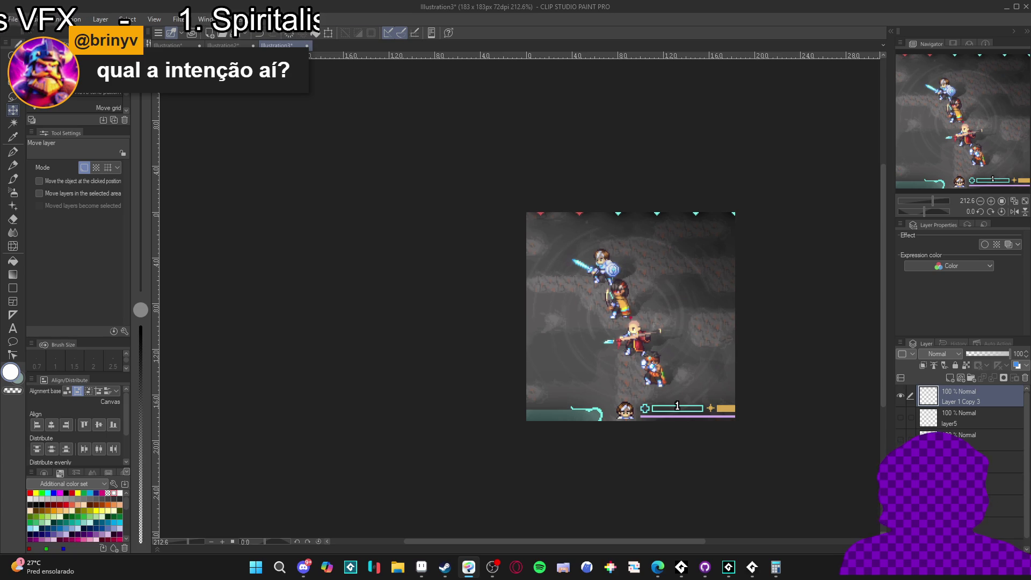
click(901, 395)
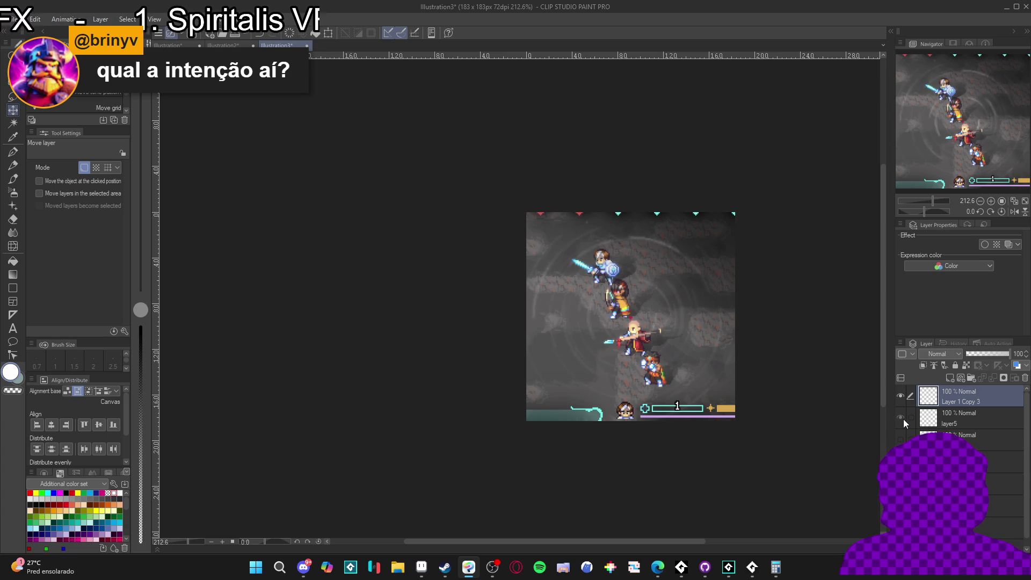
click(901, 418)
click(900, 440)
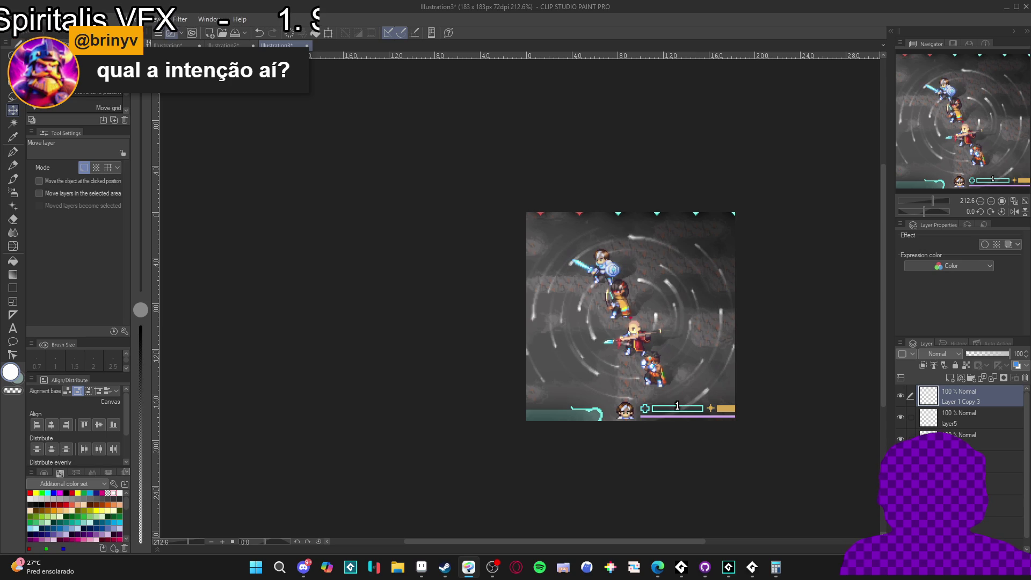
mouse_move(899, 397)
mouse_down()
mouse_move(900, 439)
mouse_move(899, 405)
mouse_up()
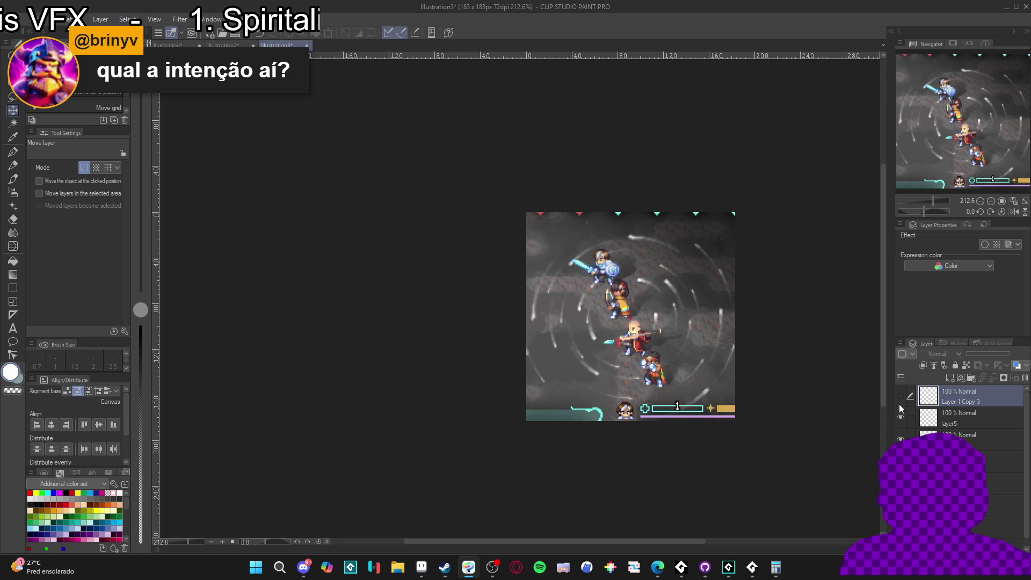
click(900, 401)
click(907, 420)
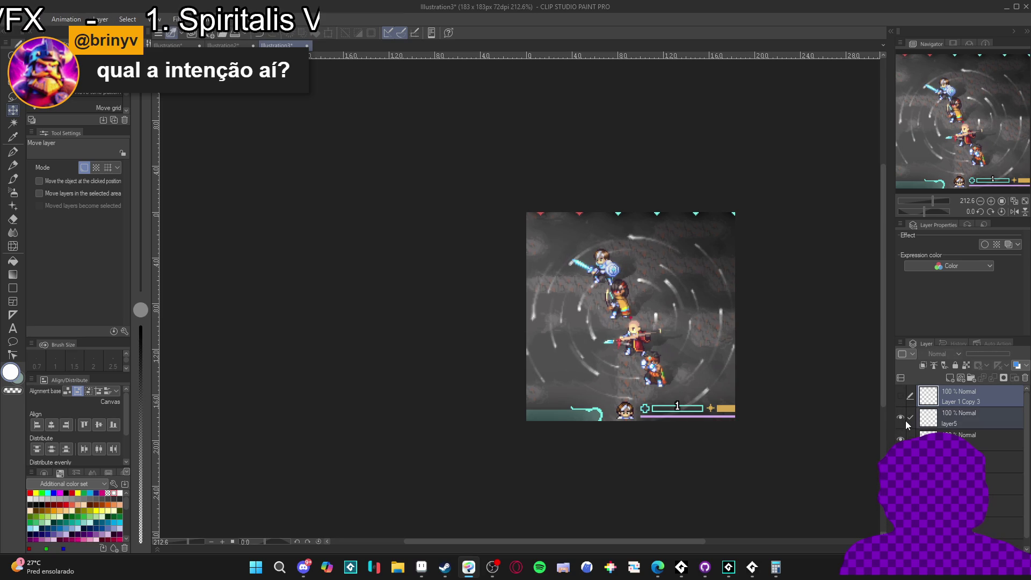
click(906, 419)
click(899, 415)
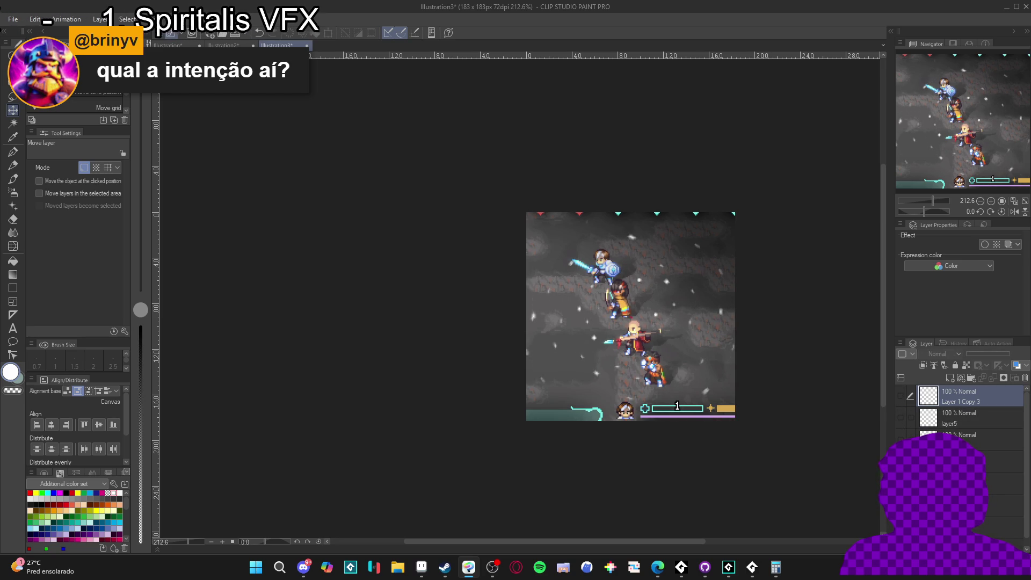
click(900, 438)
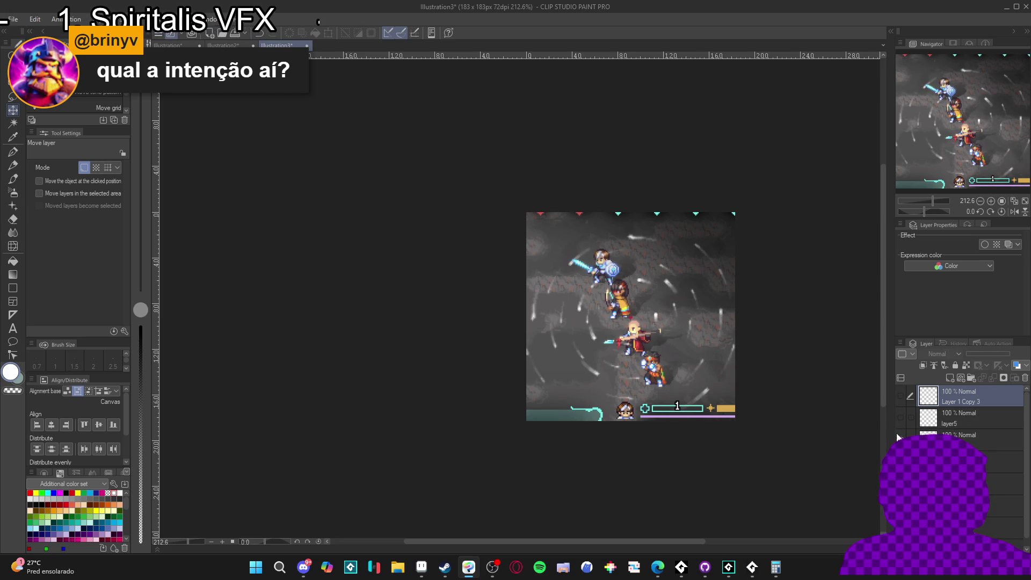
click(900, 417)
click(900, 400)
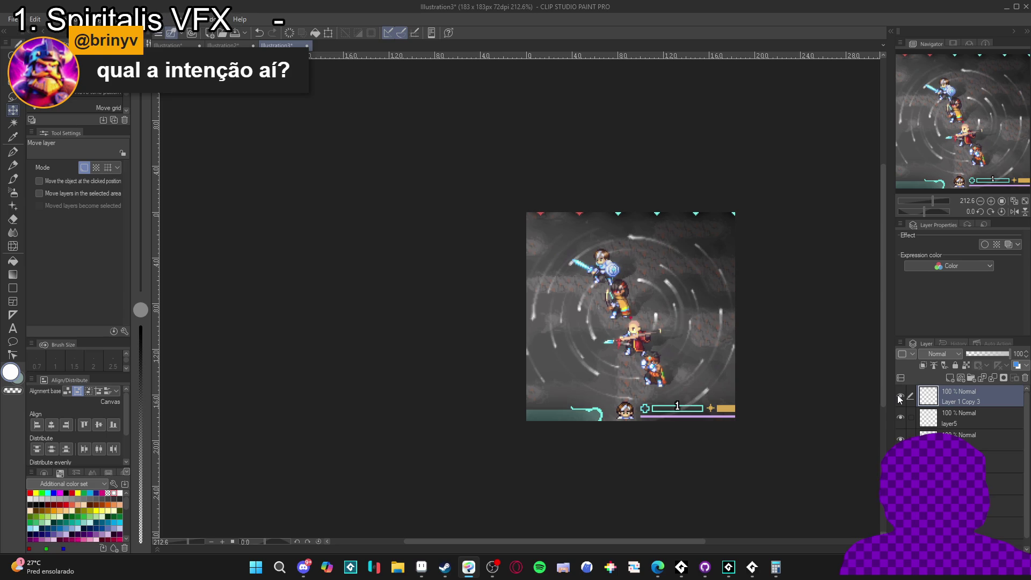
click(900, 400)
click(900, 417)
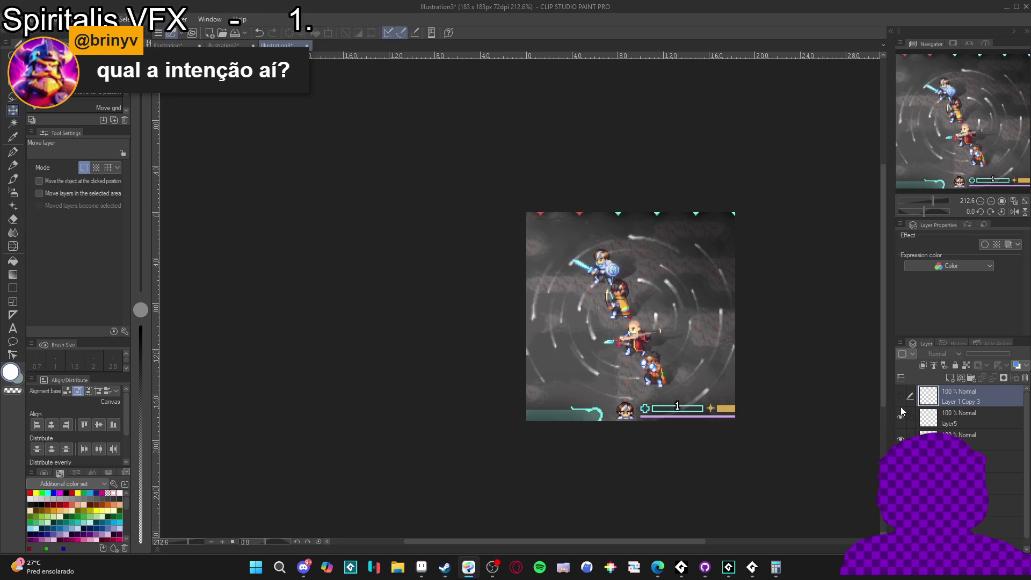
click(900, 439)
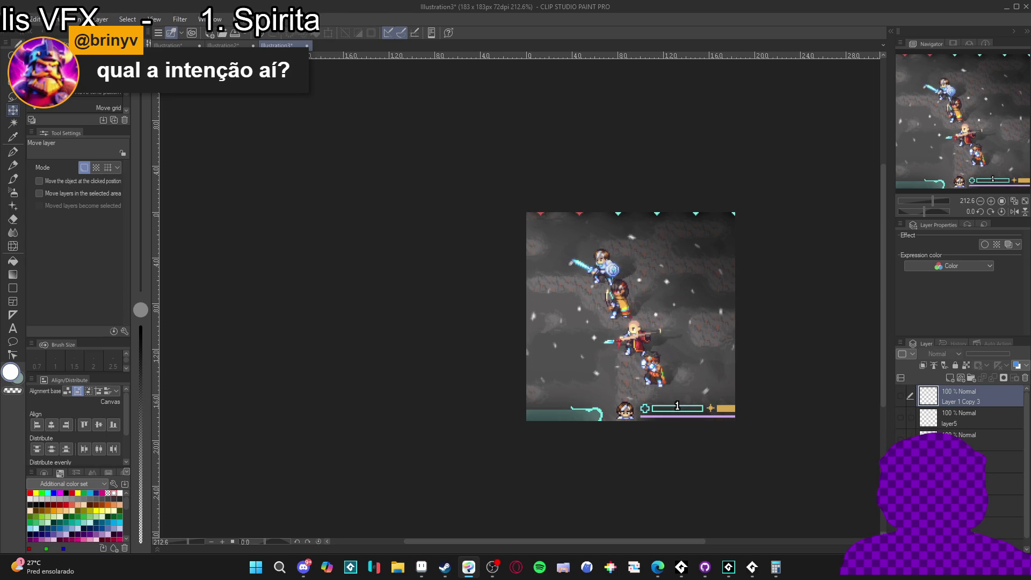
click(900, 439)
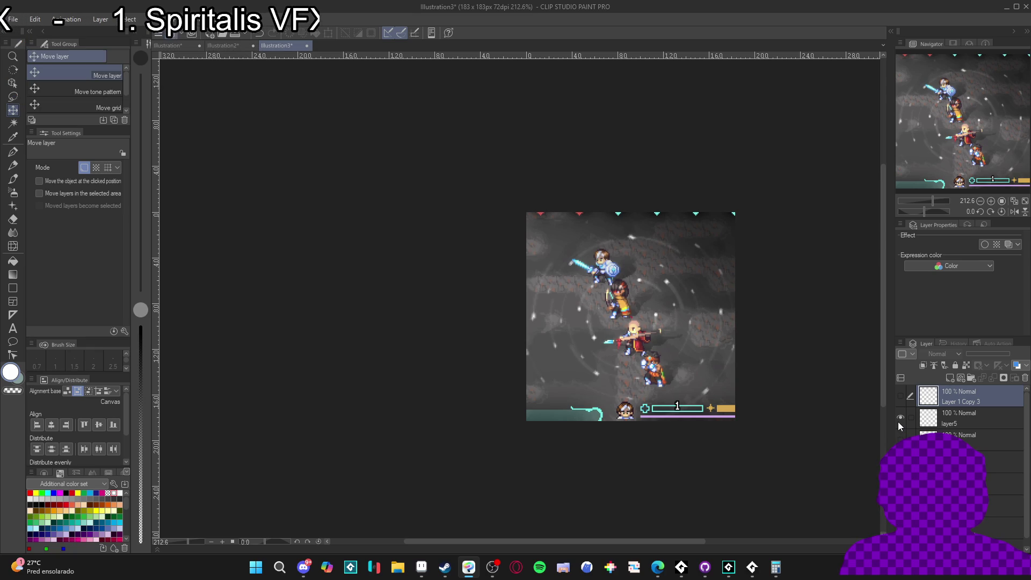
click(898, 421)
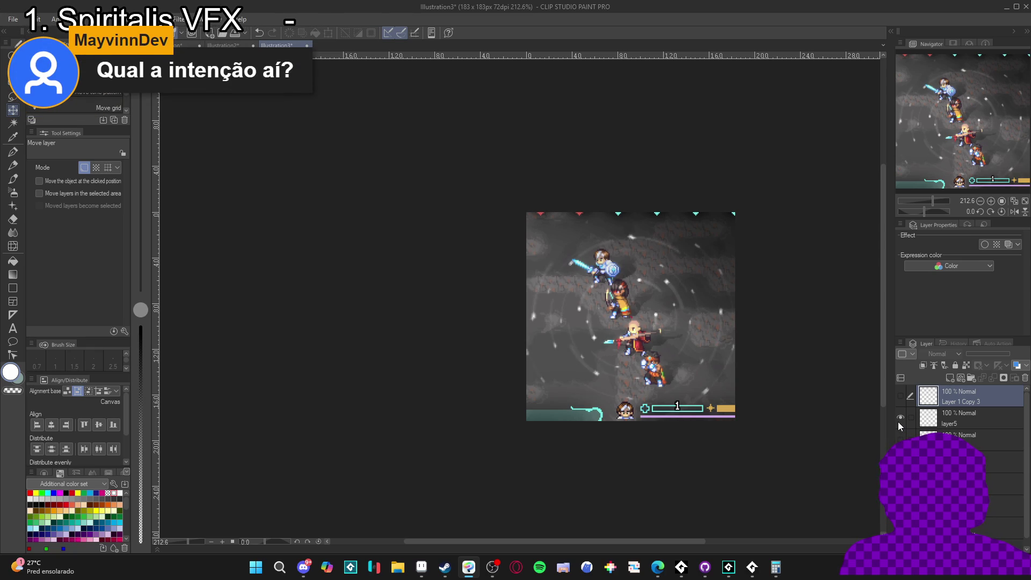
click(898, 421)
click(899, 398)
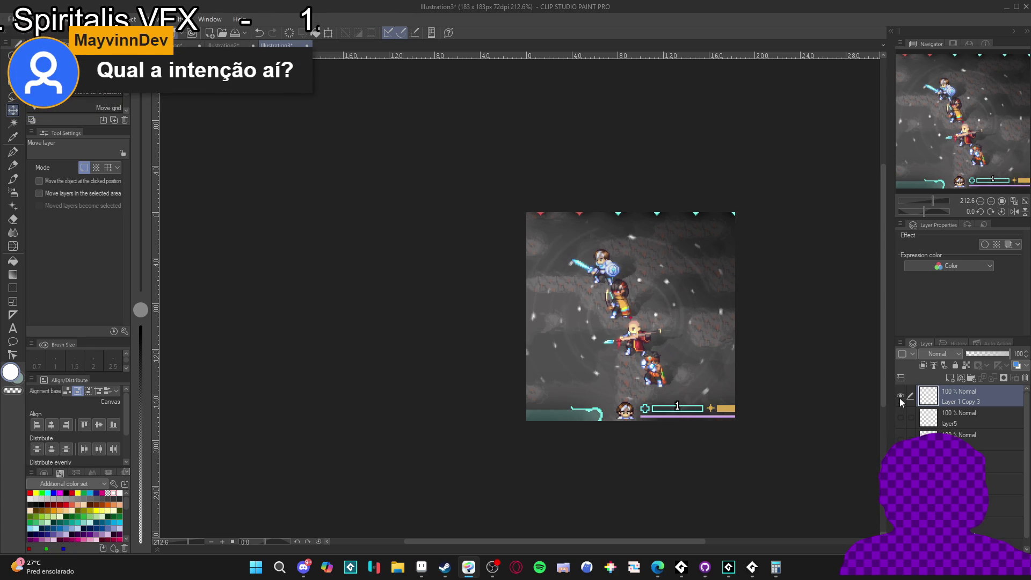
click(900, 398)
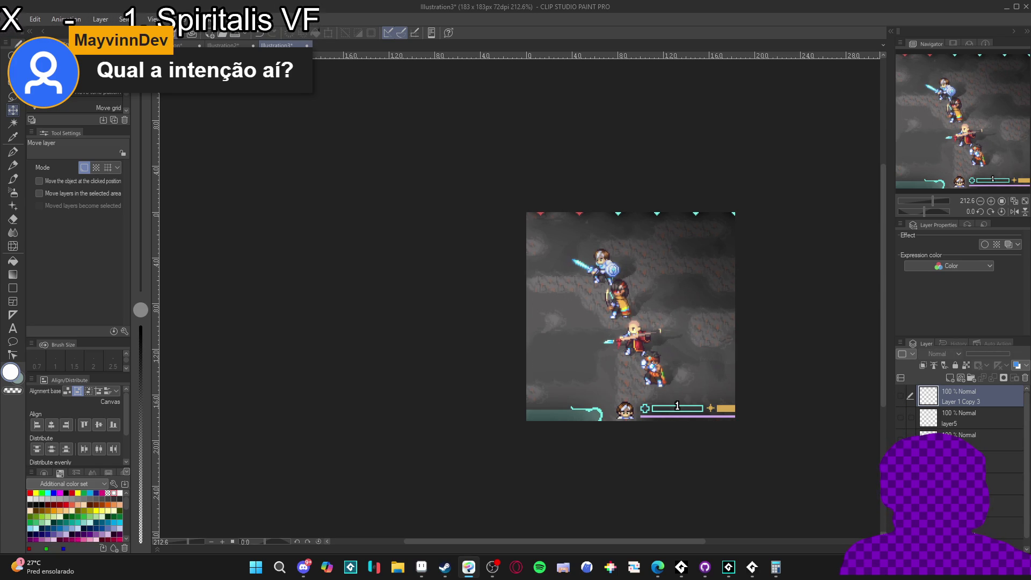
click(901, 414)
click(900, 395)
click(901, 395)
click(902, 415)
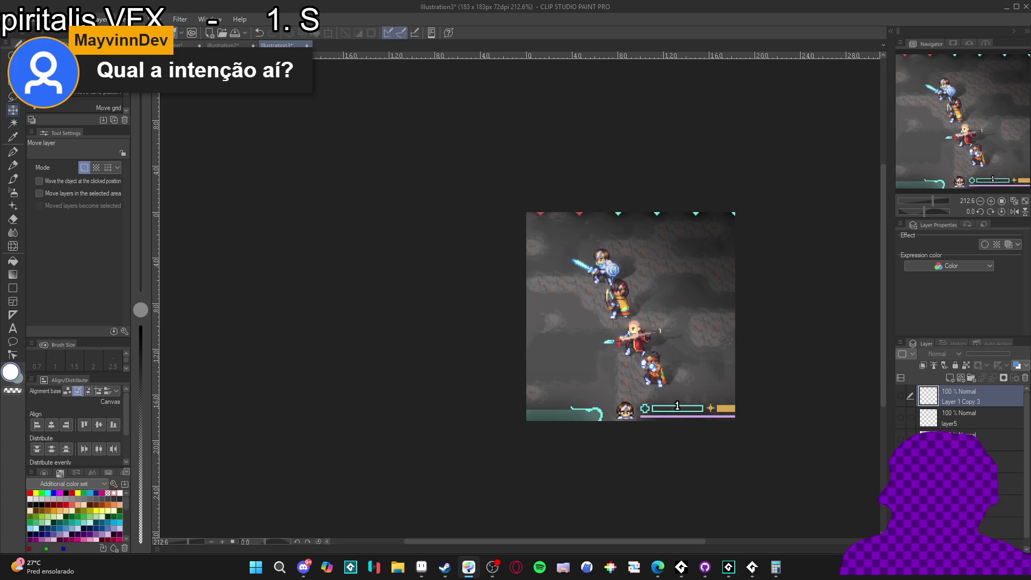
key(alt+Tab)
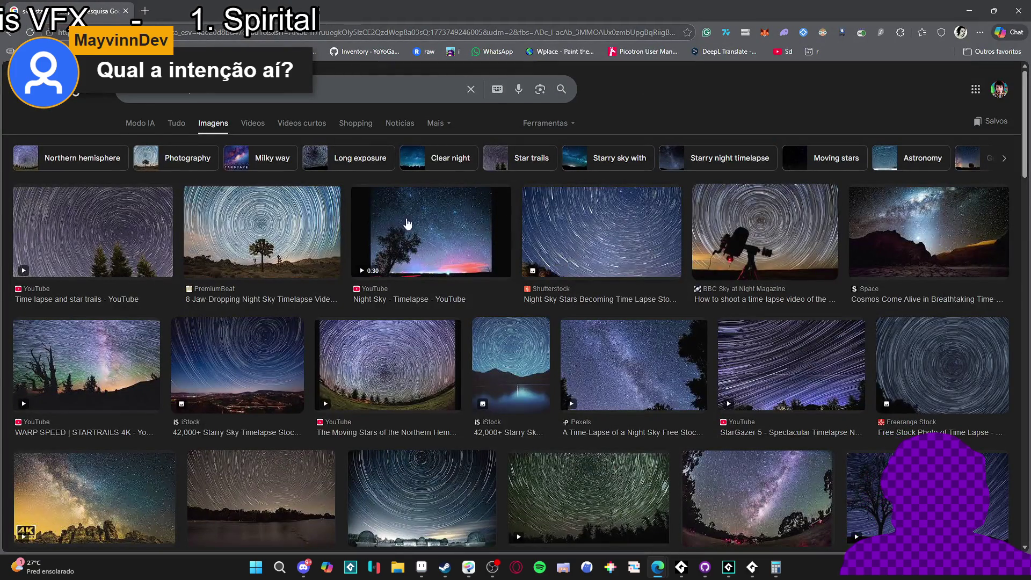
click(261, 232)
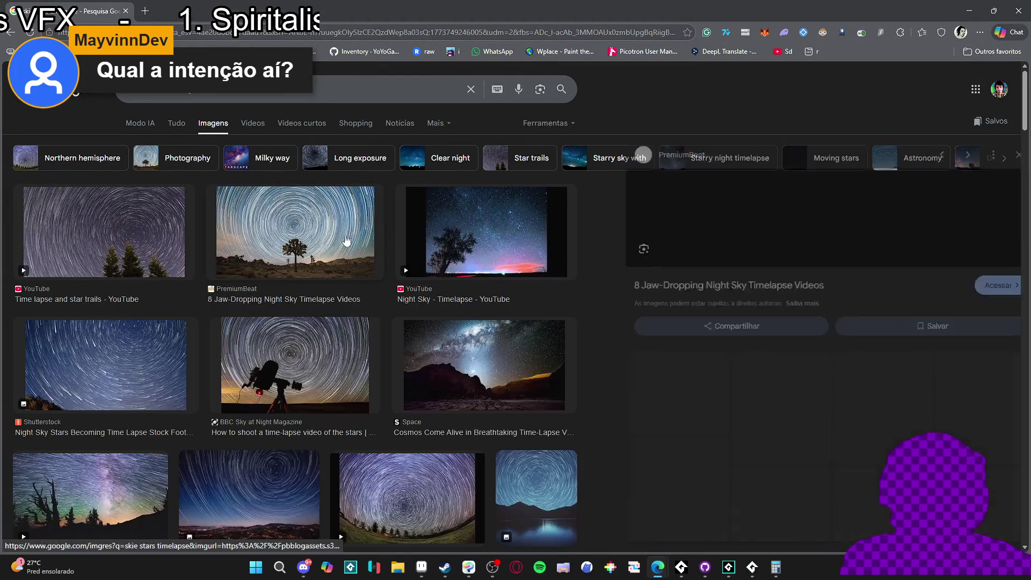
key(alt+Tab)
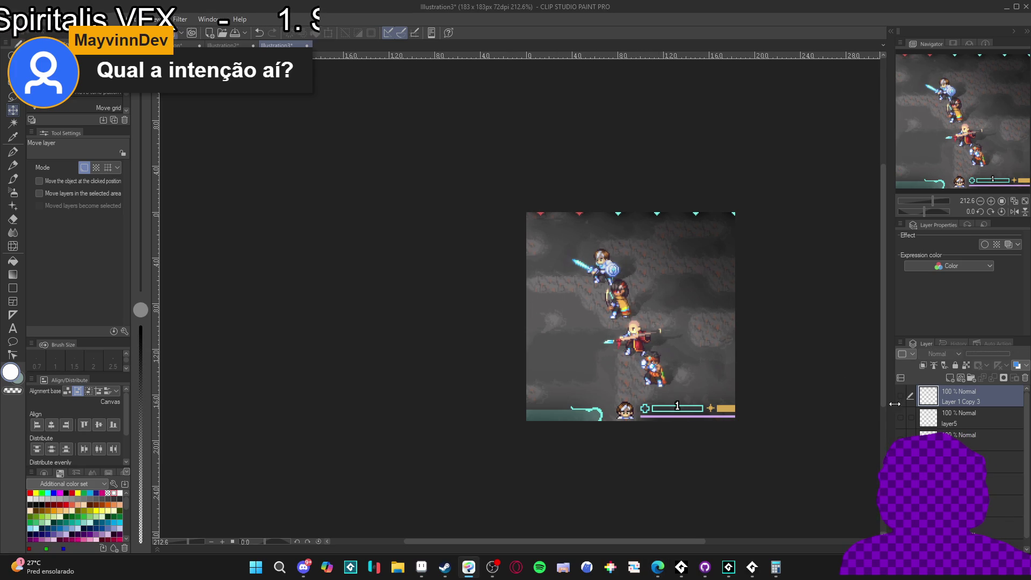
Hide the scene layer and browse Save As to vfx/character_spells/yara/rythm of the skies.
click(1006, 506)
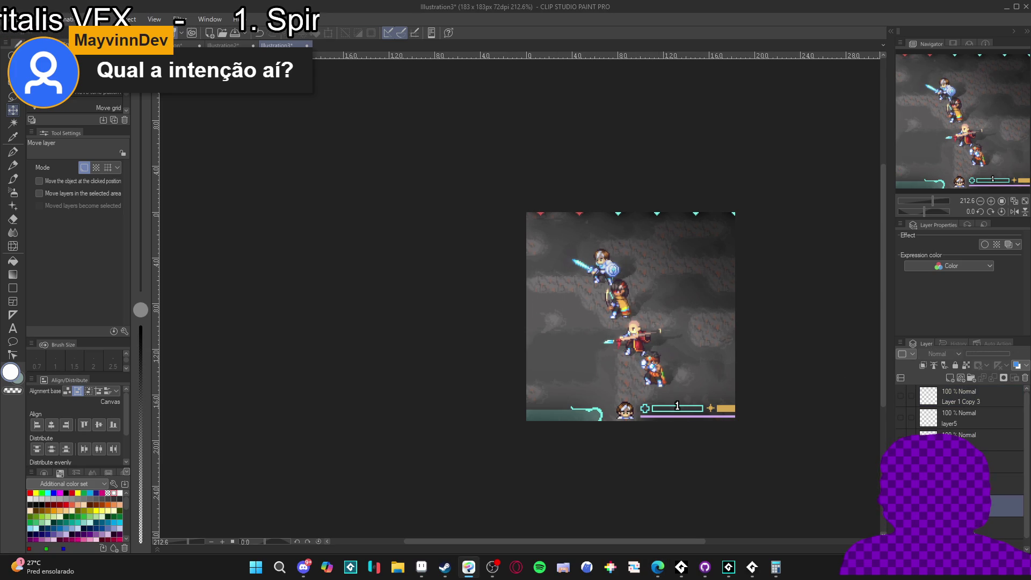
alt+click(900, 506)
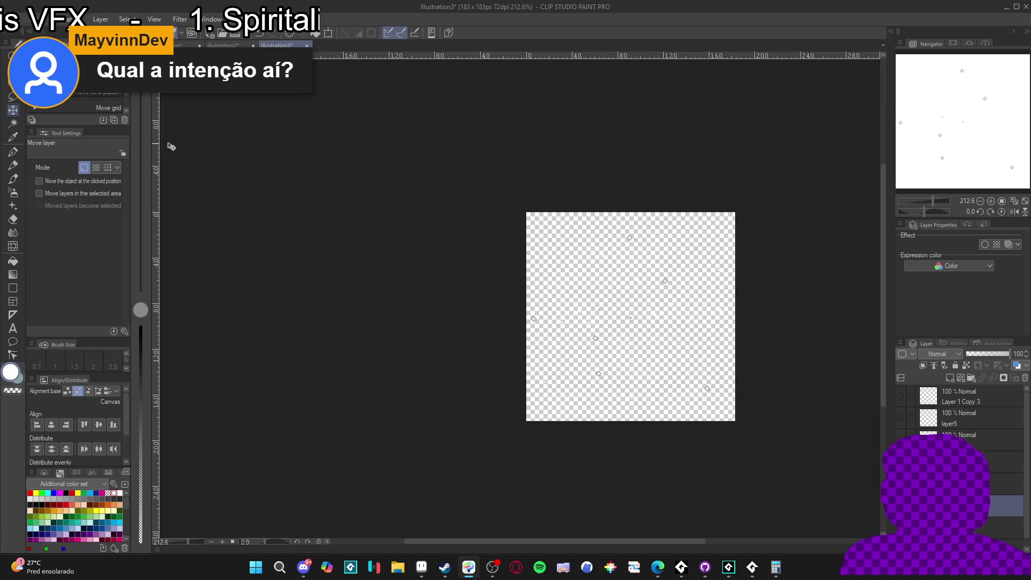
click(10, 19)
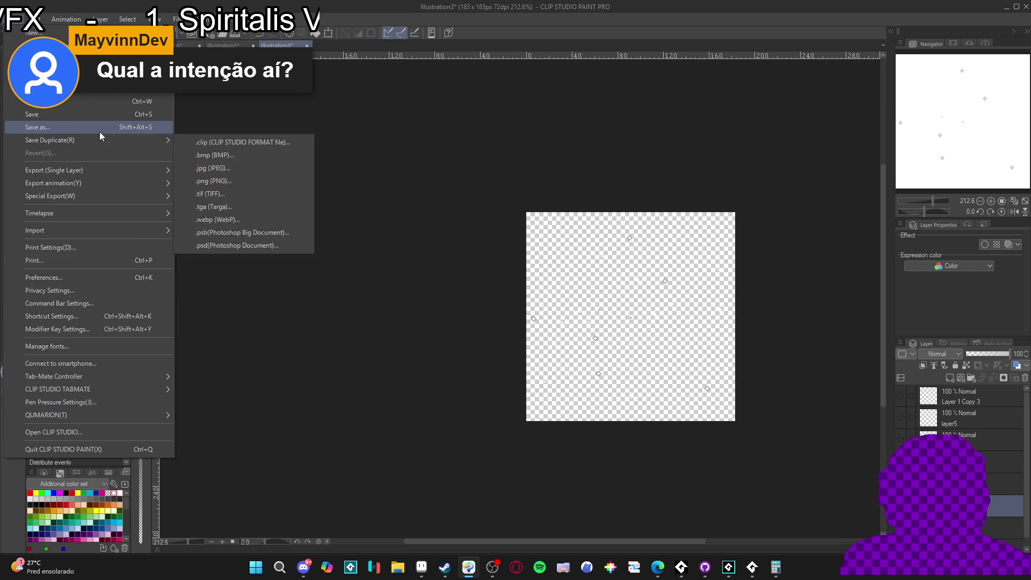
click(99, 131)
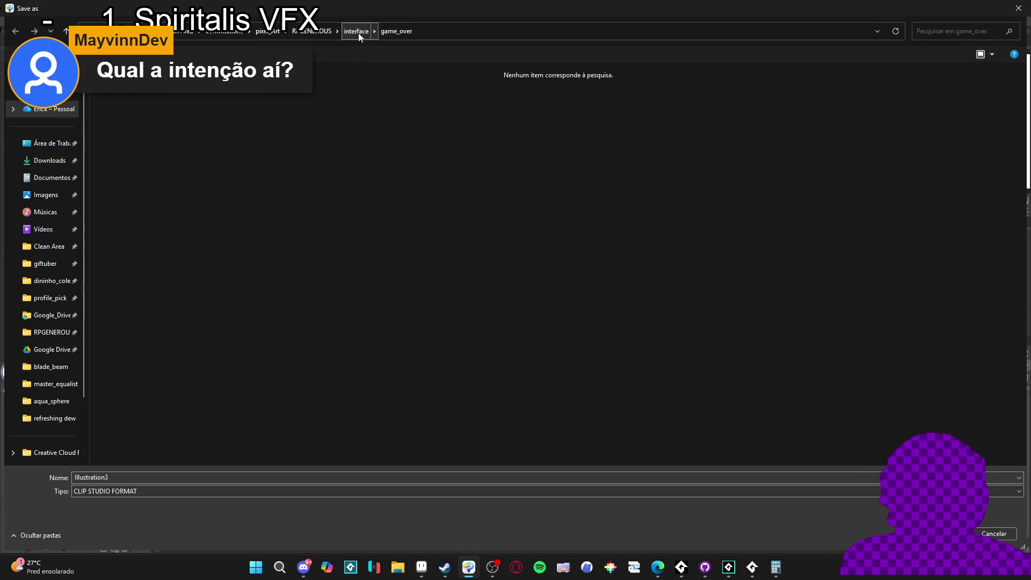
click(358, 31)
click(311, 31)
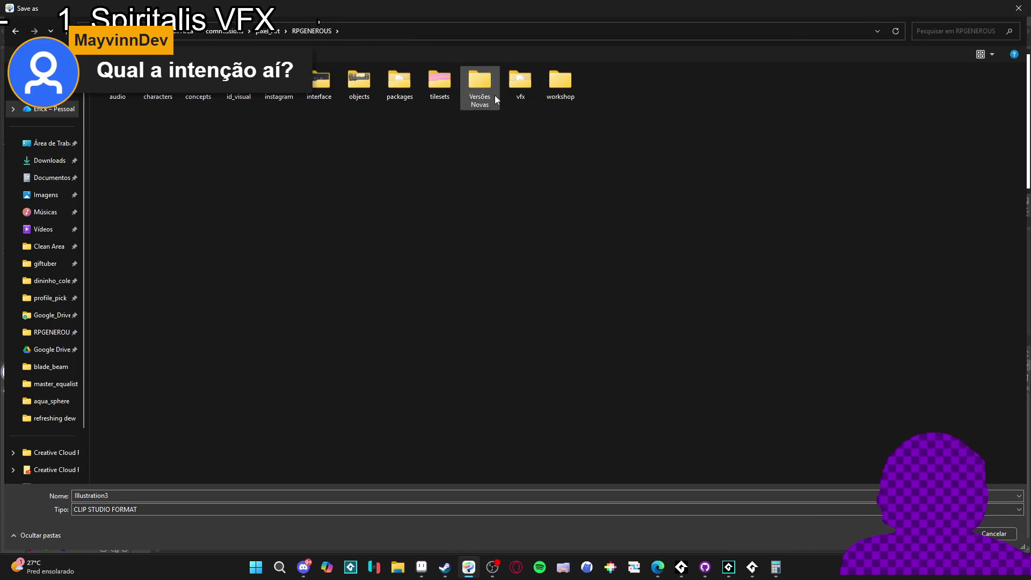
double_click(529, 98)
double_click(230, 99)
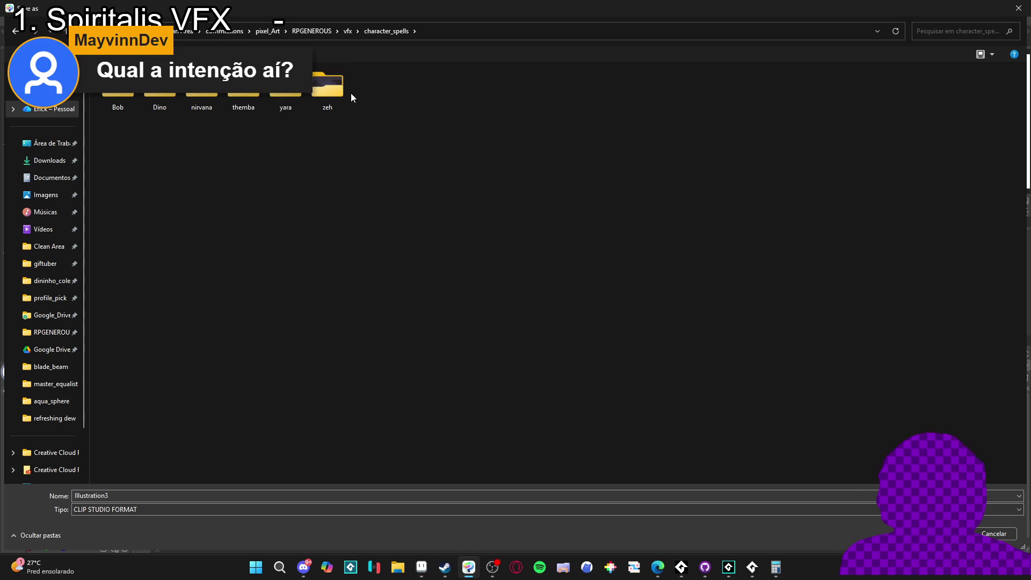
double_click(286, 89)
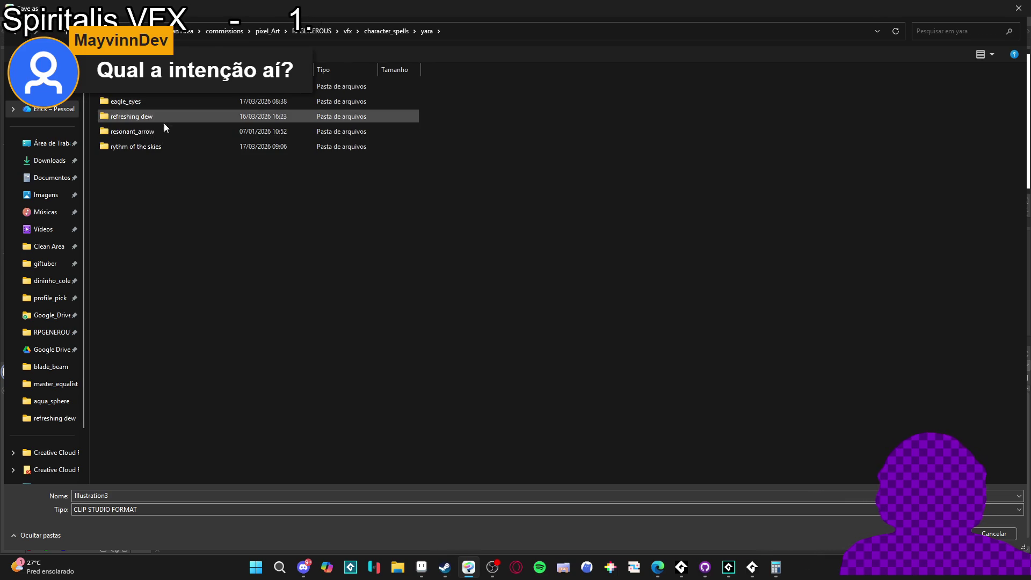
double_click(169, 151)
double_click(116, 492)
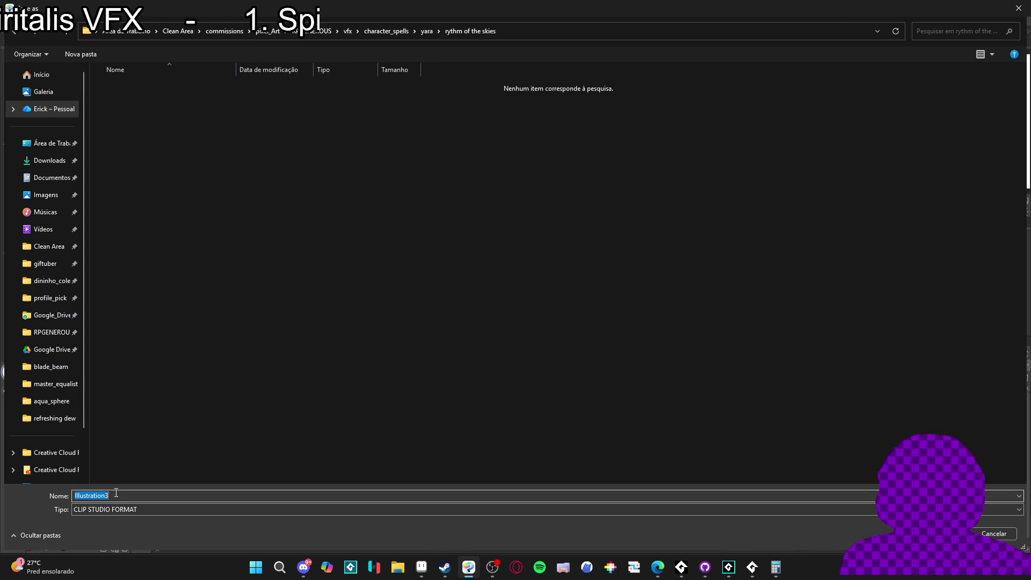
Save the sparkle frame as PNG named frame_1, accepting the loss of layers.
click(124, 508)
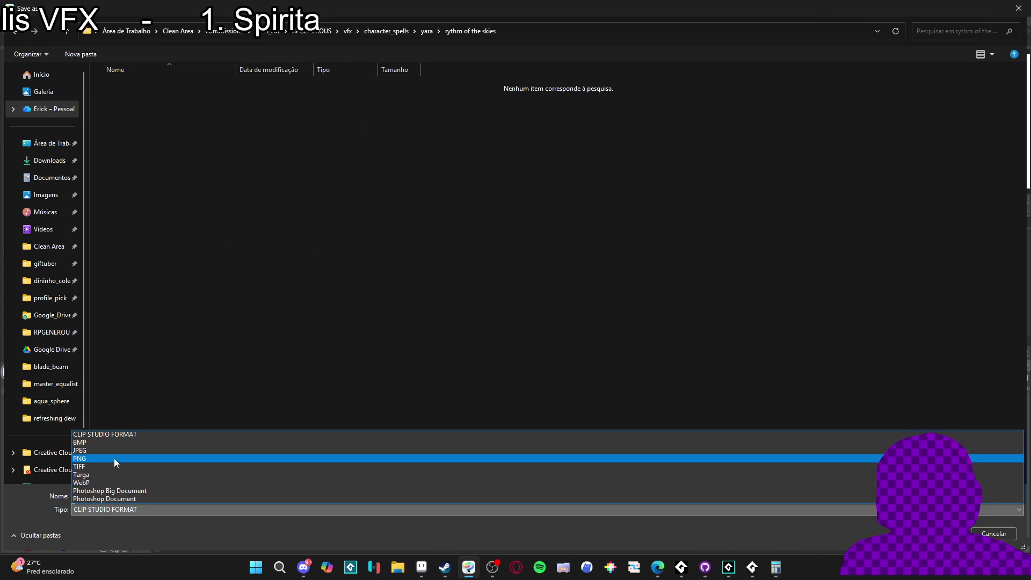
click(113, 459)
double_click(153, 496)
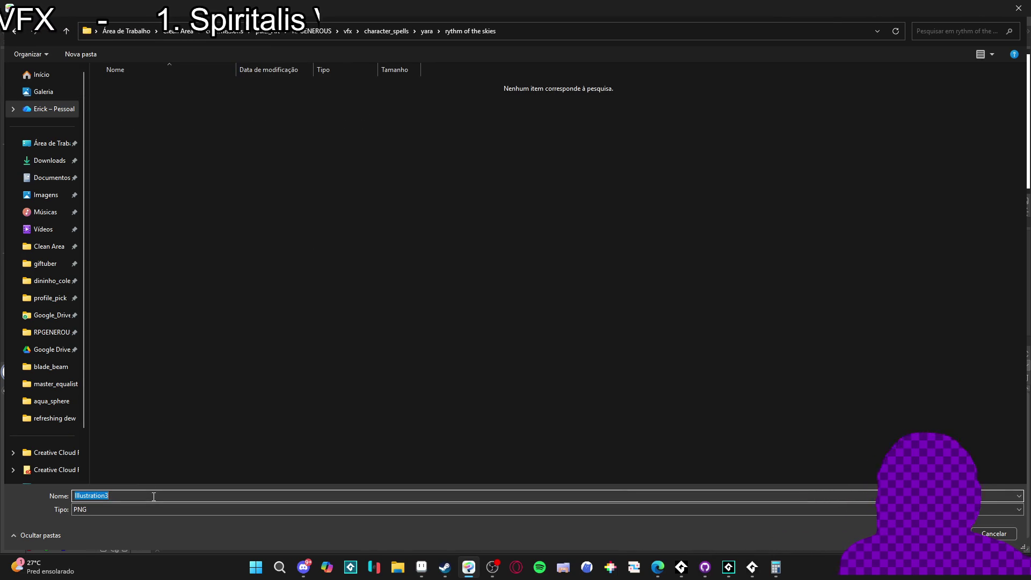
text(fra)
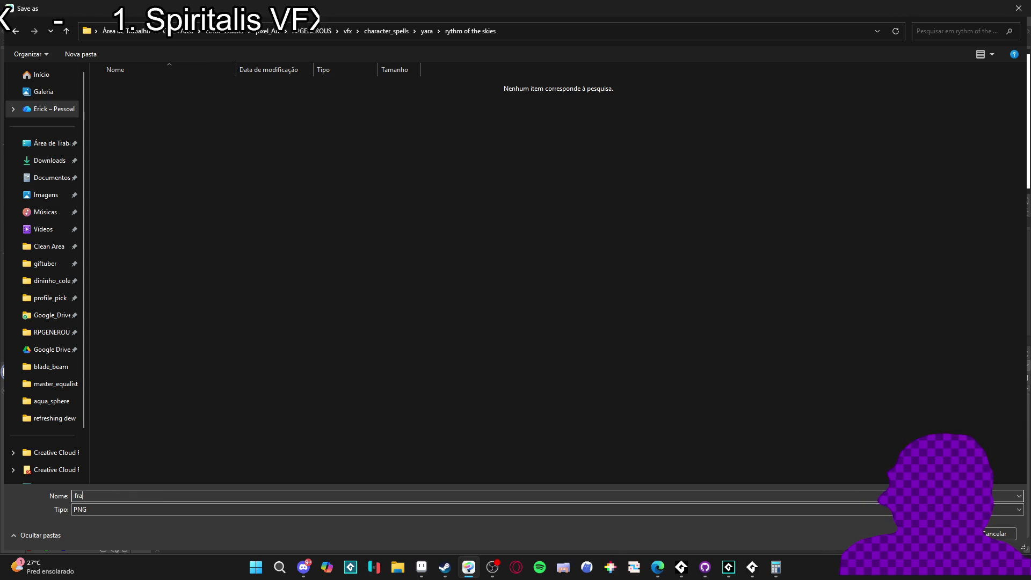
text(me_1)
key(Return)
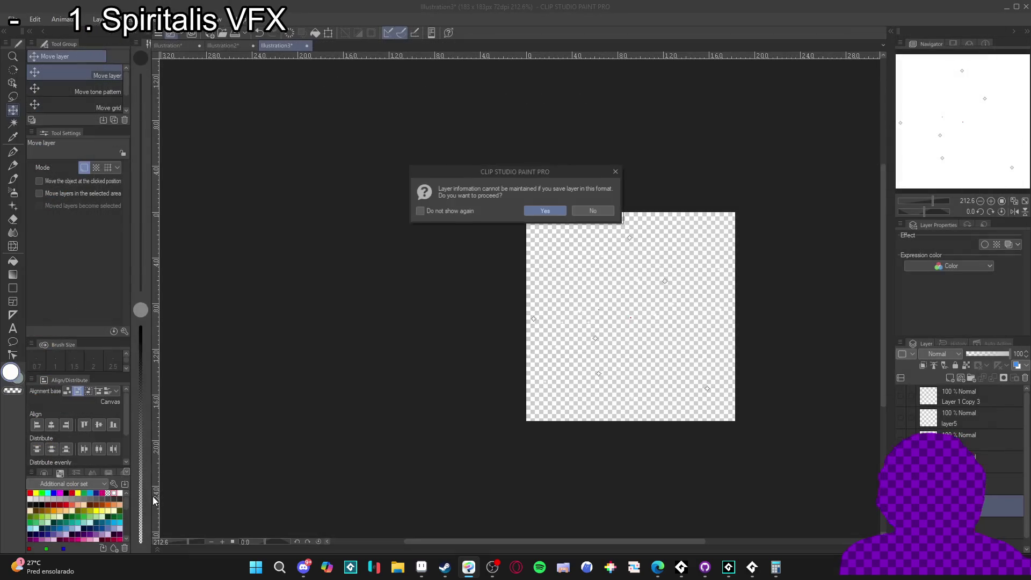
click(537, 209)
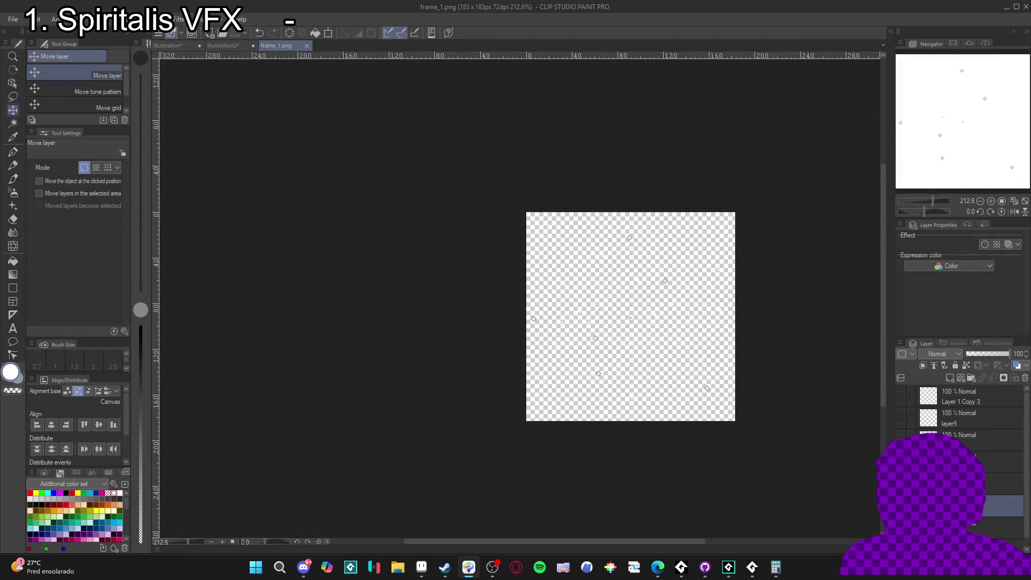
Save the next frame as frame_2 PNG.
click(12, 19)
click(81, 127)
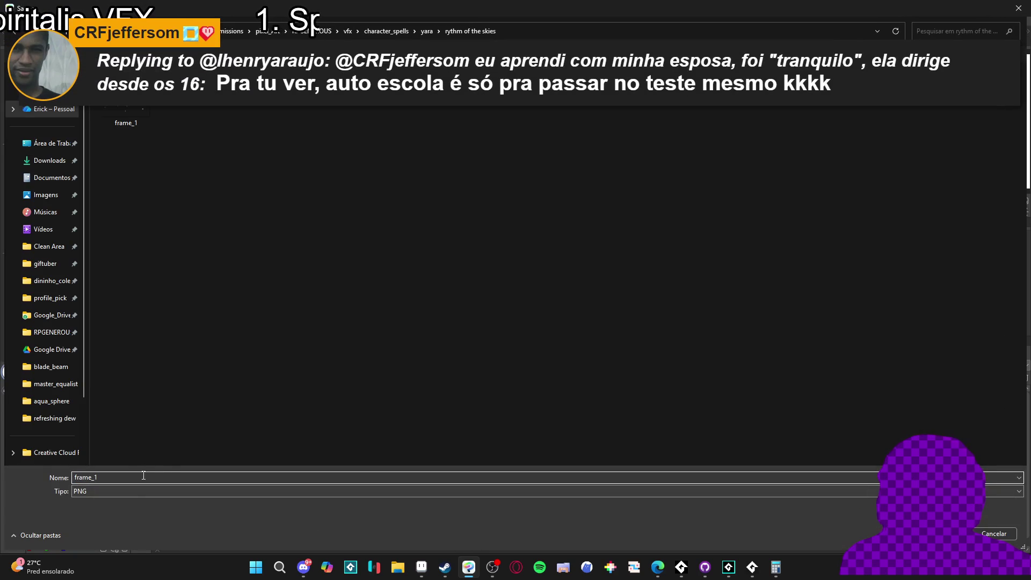
key(Return)
click(534, 211)
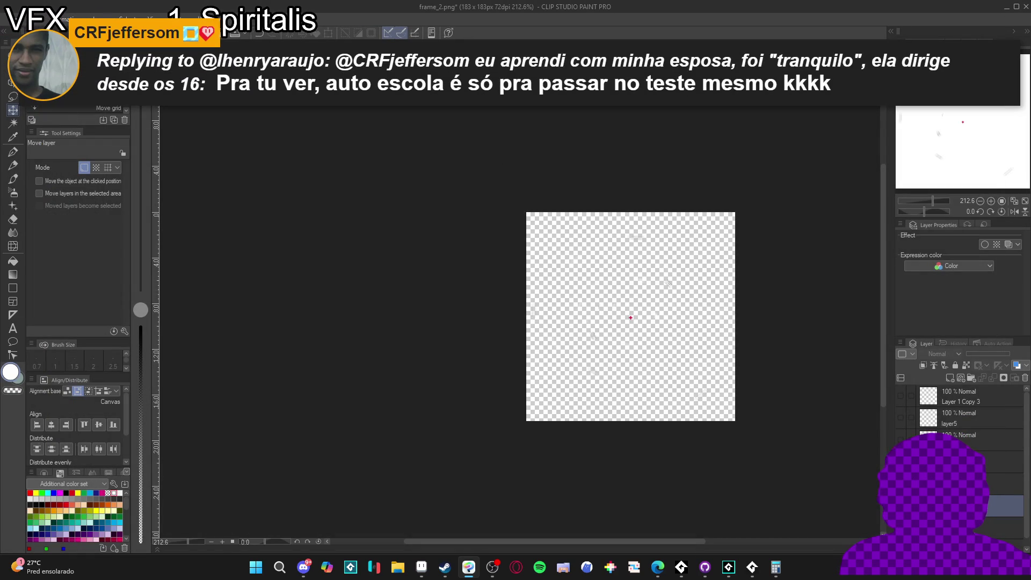
Switch to the rough eraser and save the next frame as frame_3 PNG.
scroll(621, 324, up, 5)
key(e)
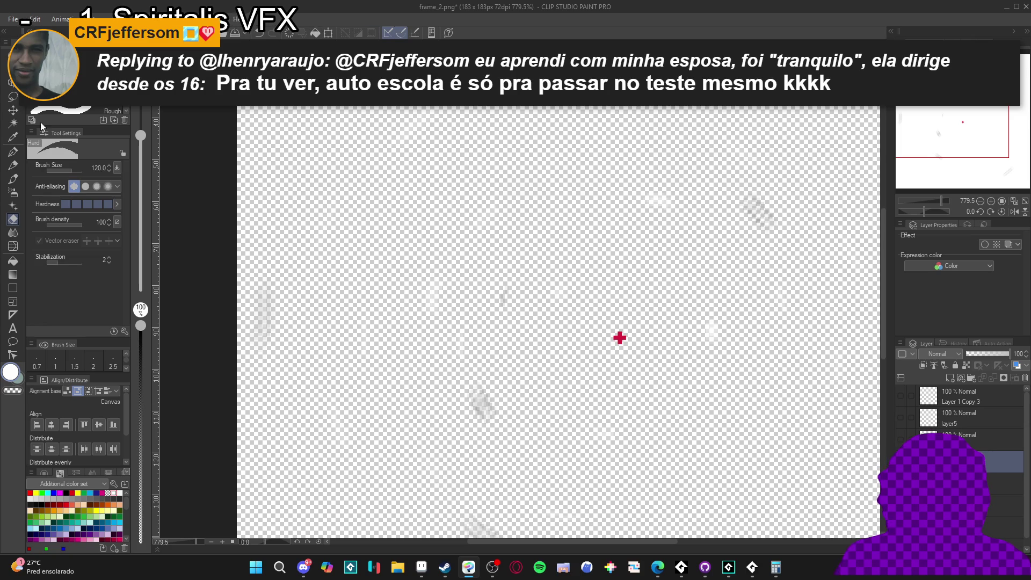
click(64, 110)
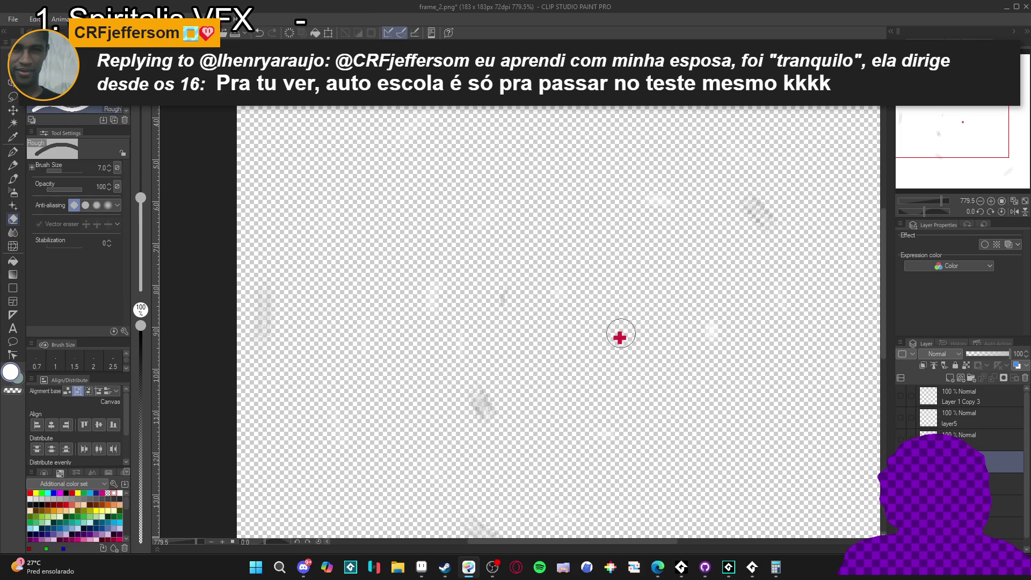
click(12, 20)
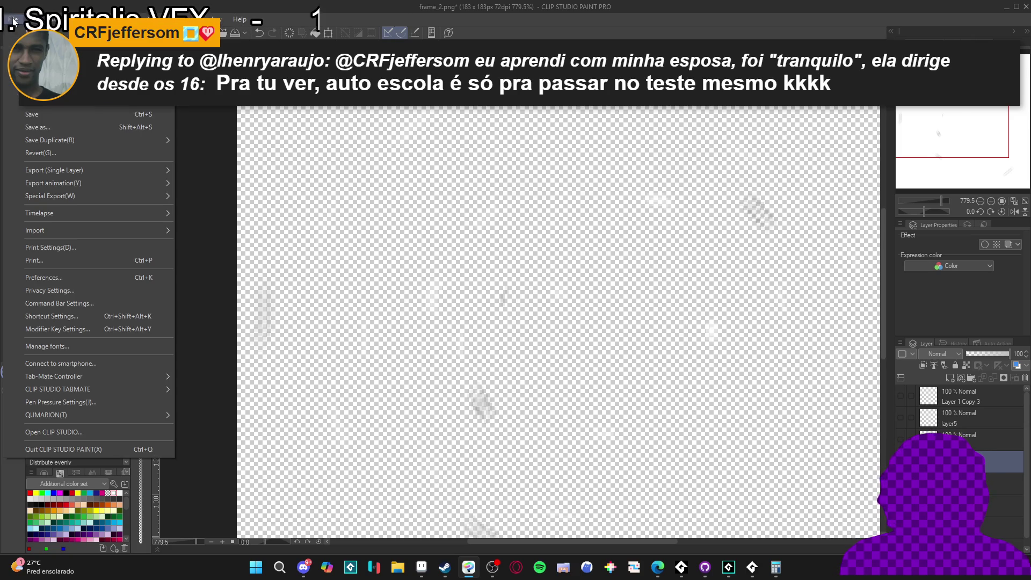
click(89, 127)
click(133, 480)
key(Return)
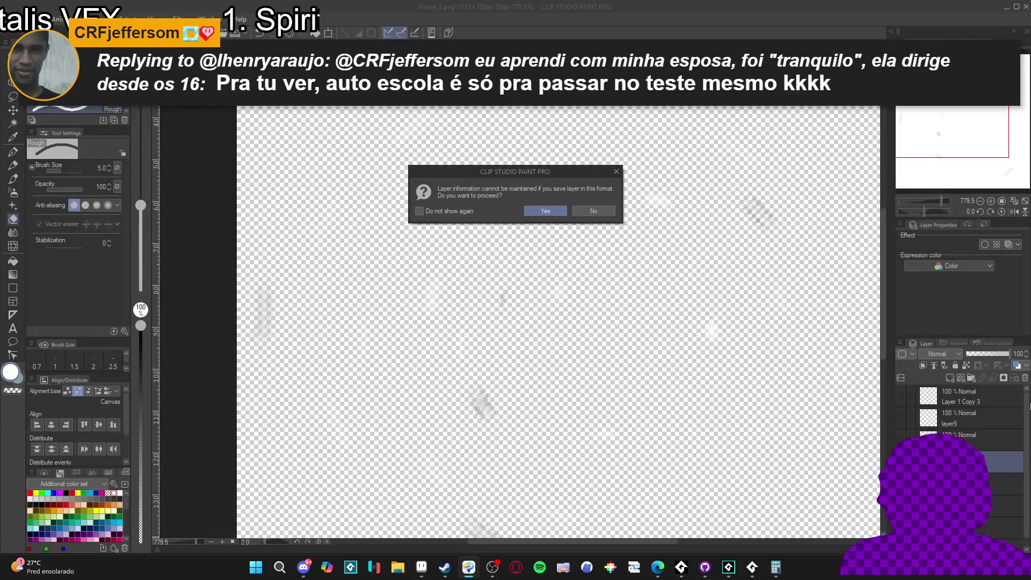
key(Return)
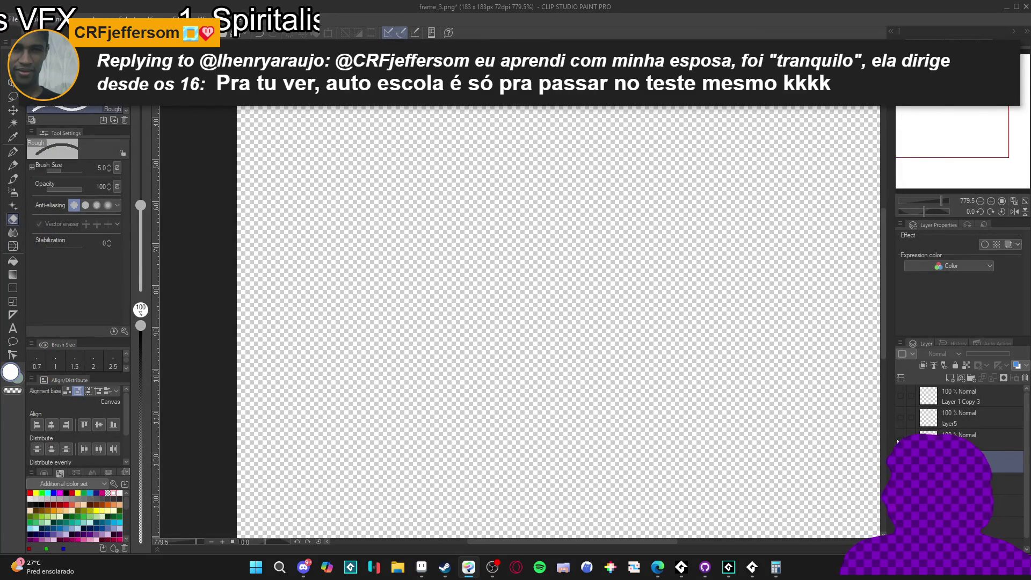
Save the next frame as frame_4 PNG.
scroll(631, 355, up, 2)
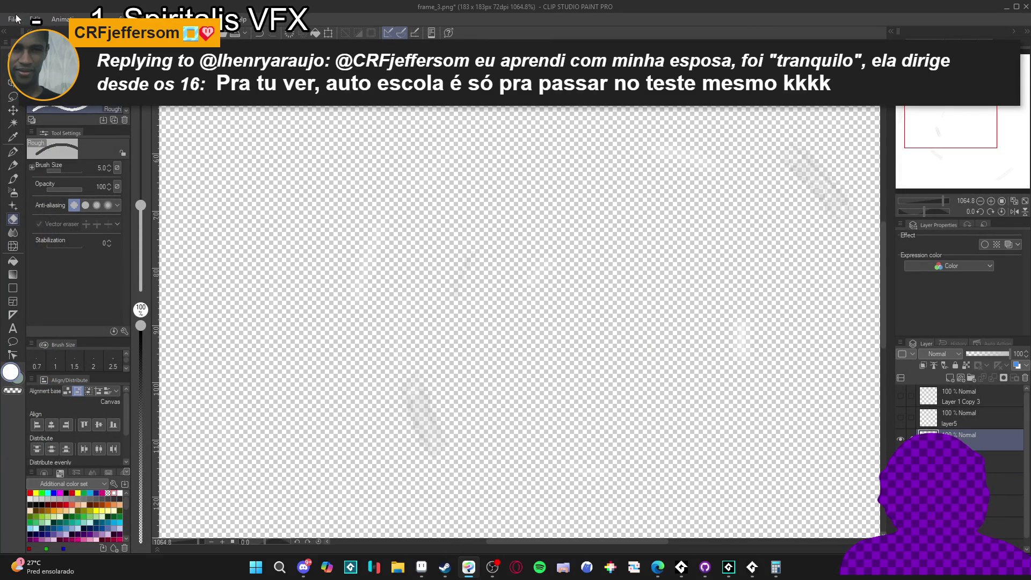
click(12, 19)
click(72, 130)
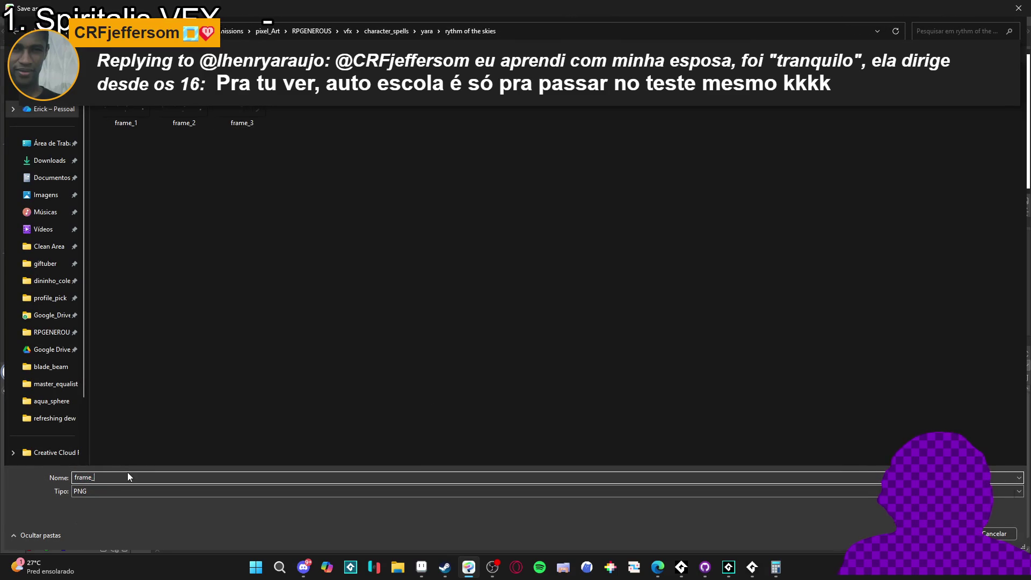
key(Return)
click(543, 211)
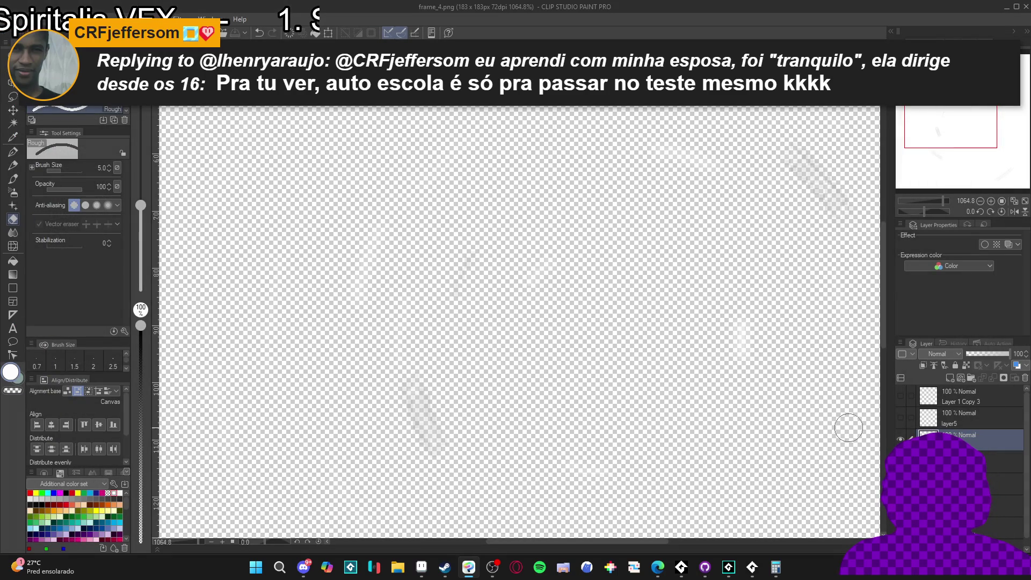
Show and select layer5, erase its stray red pixels, and save the next numbered frame.
click(900, 417)
click(931, 413)
scroll(587, 310, up, 3)
click(609, 336)
click(10, 19)
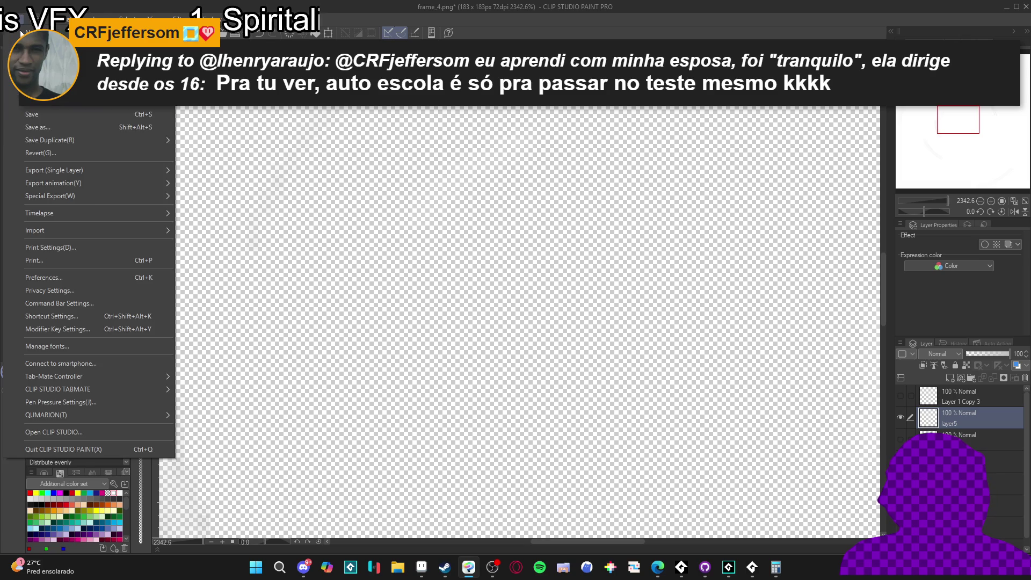
click(101, 127)
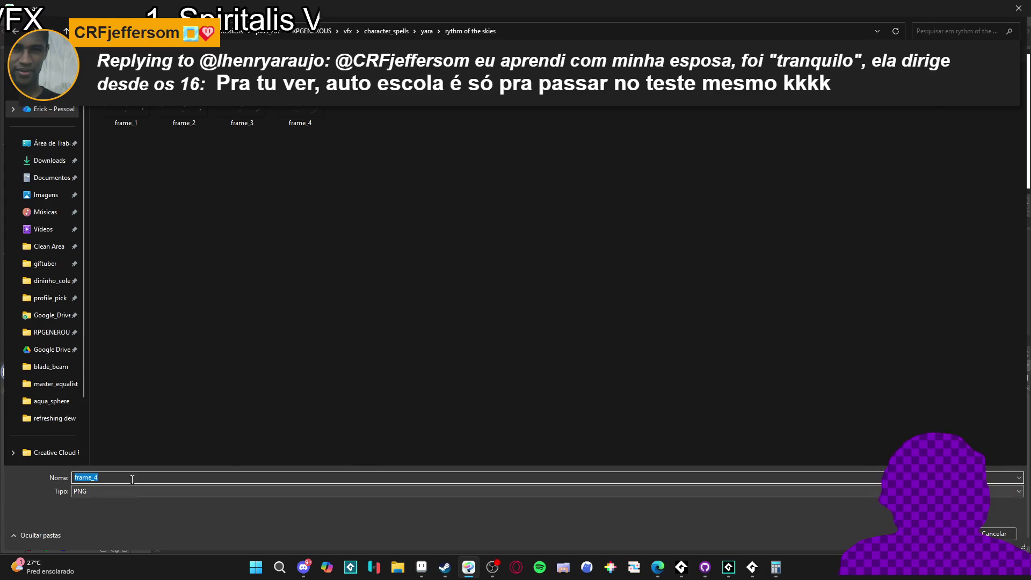
key(Return)
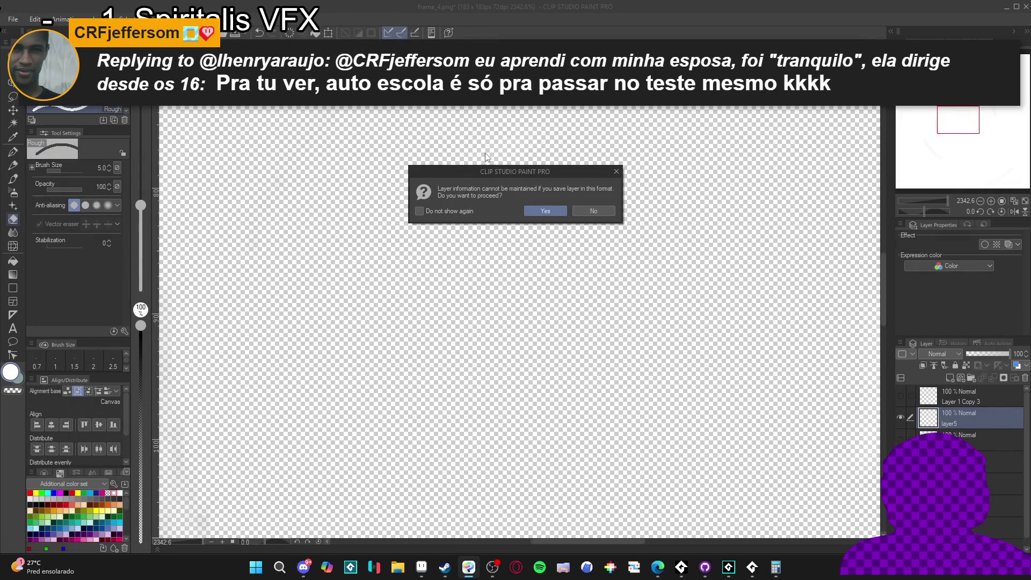
click(556, 212)
Erase the red cross on Layer 1 Copy 3, save frame_5 PNG, and return to Sprite-0001.
click(900, 399)
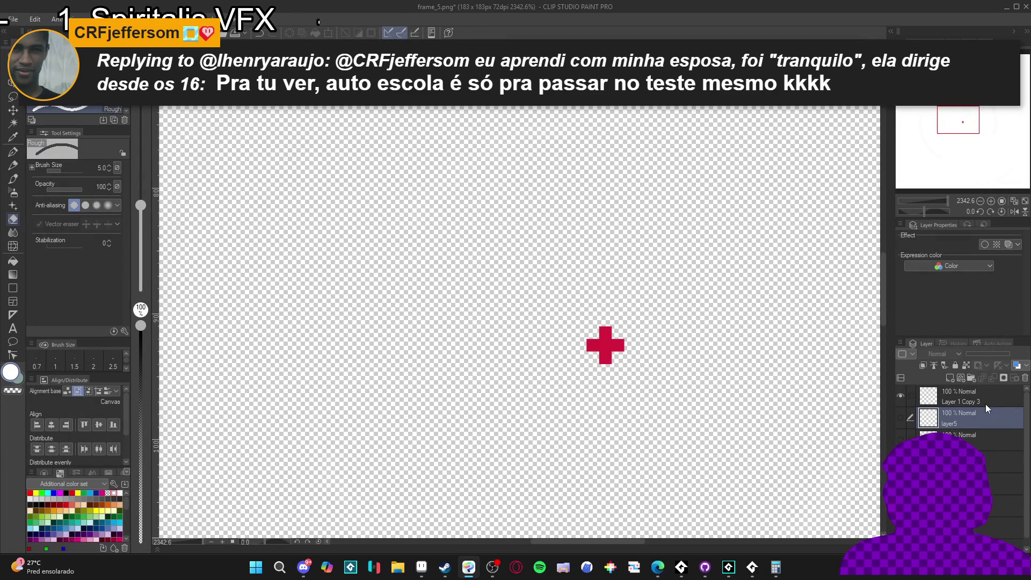
scroll(605, 346, up, 1)
click(605, 346)
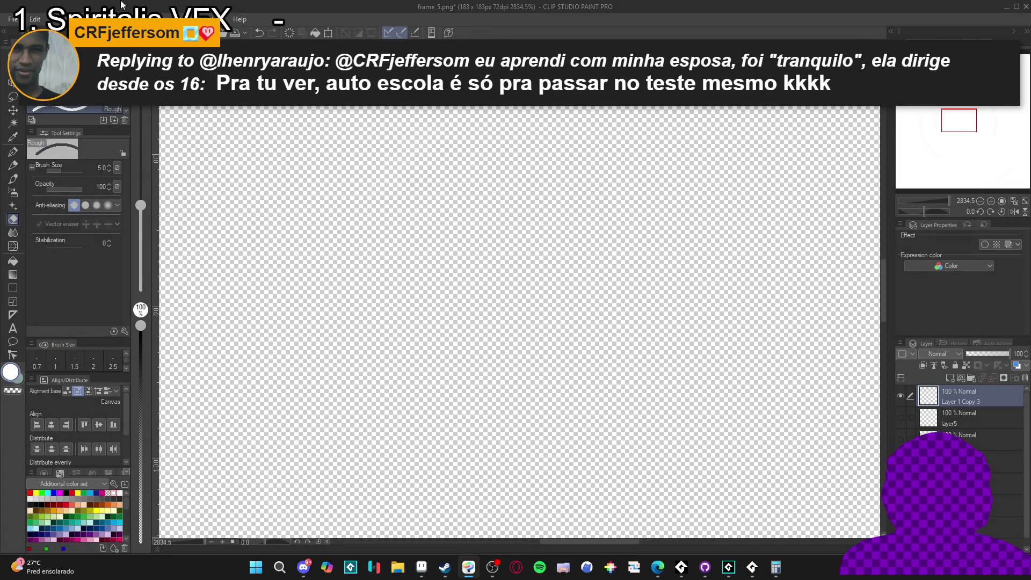
click(3, 19)
click(73, 120)
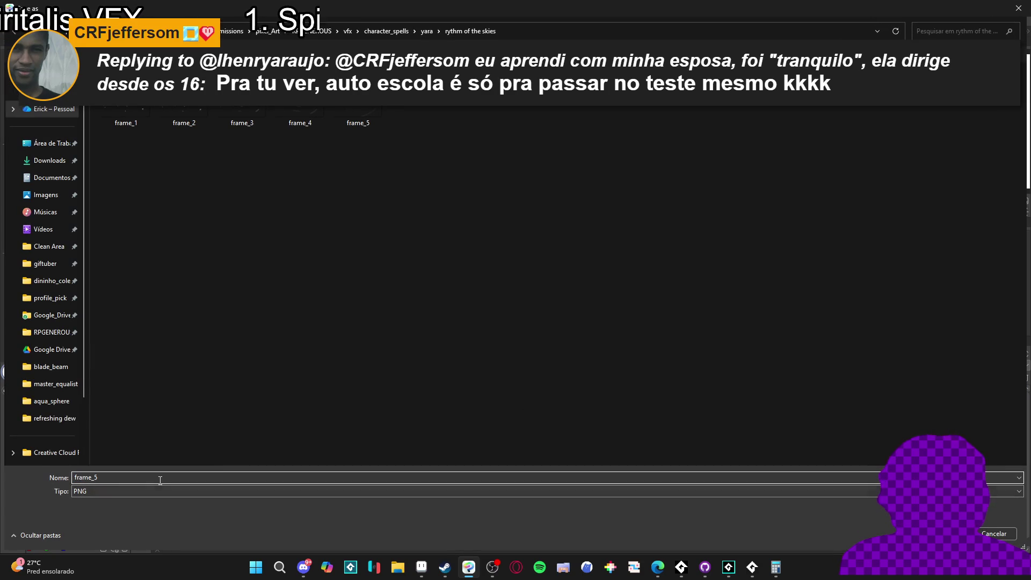
key(Return)
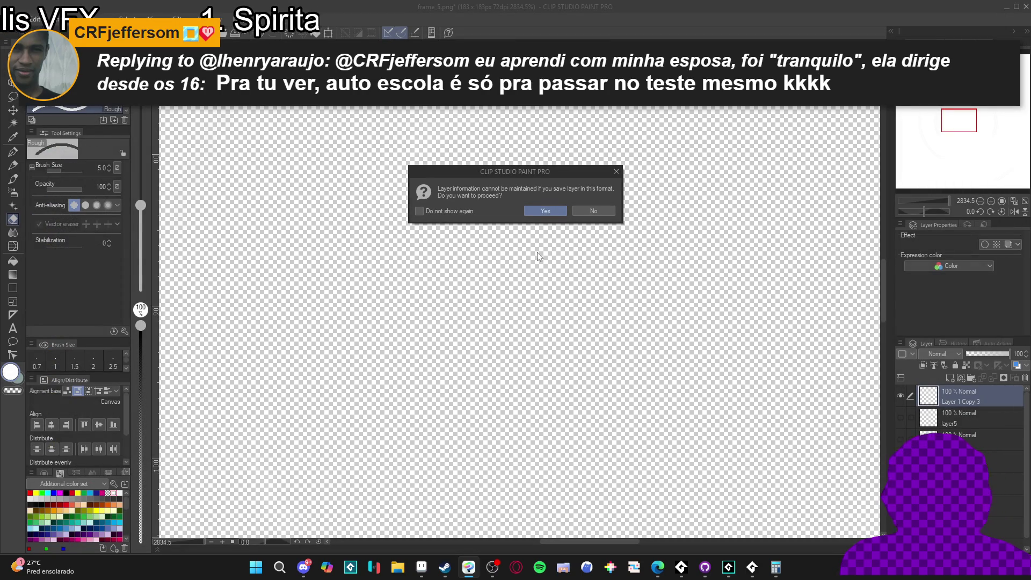
click(545, 211)
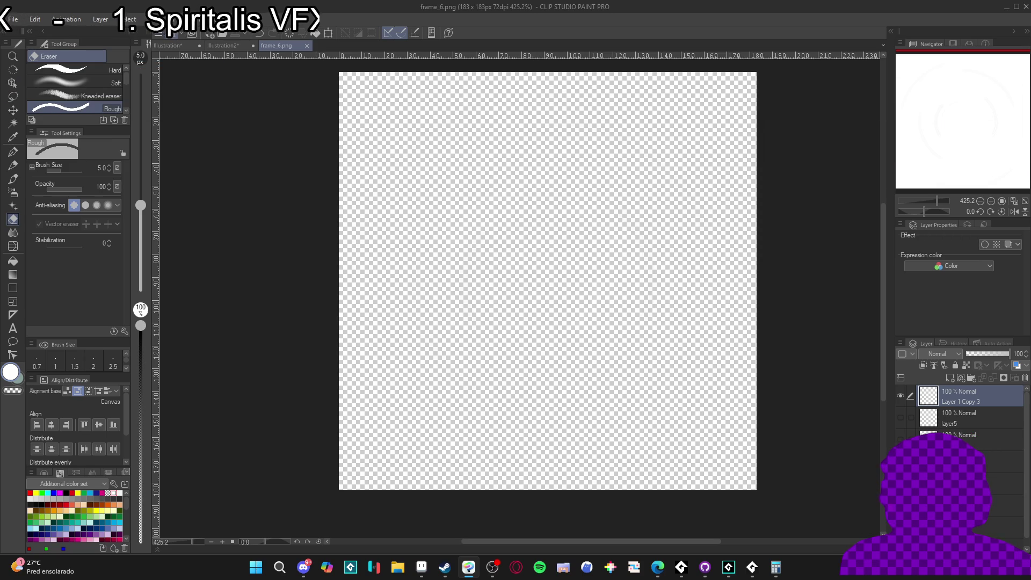
click(1010, 10)
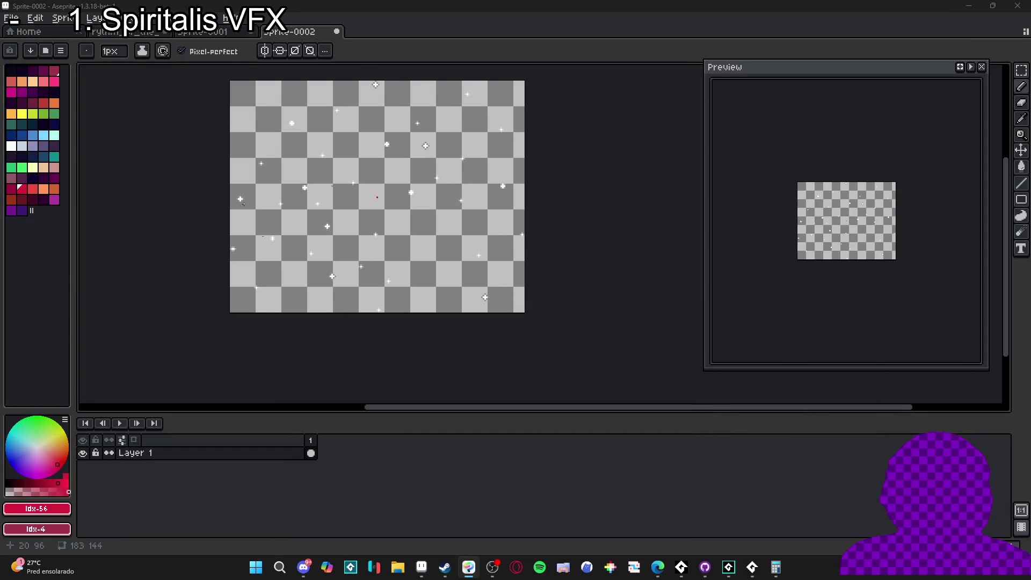
click(224, 33)
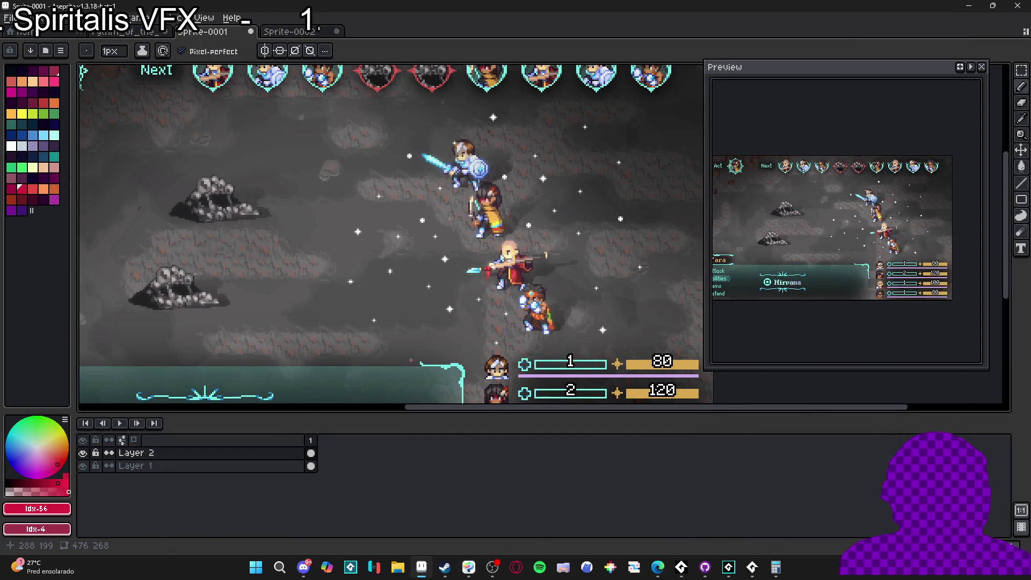
Add new frames with Alt+N until the timeline reaches 30 frames.
scroll(415, 349, down, 1)
scroll(420, 346, up, 1)
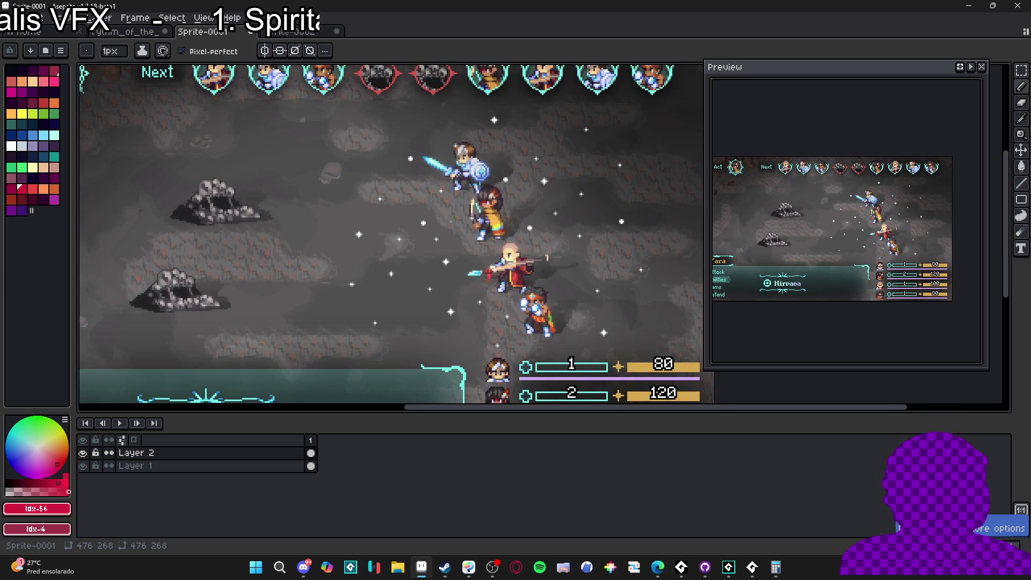
key(alt+n)
key(e)
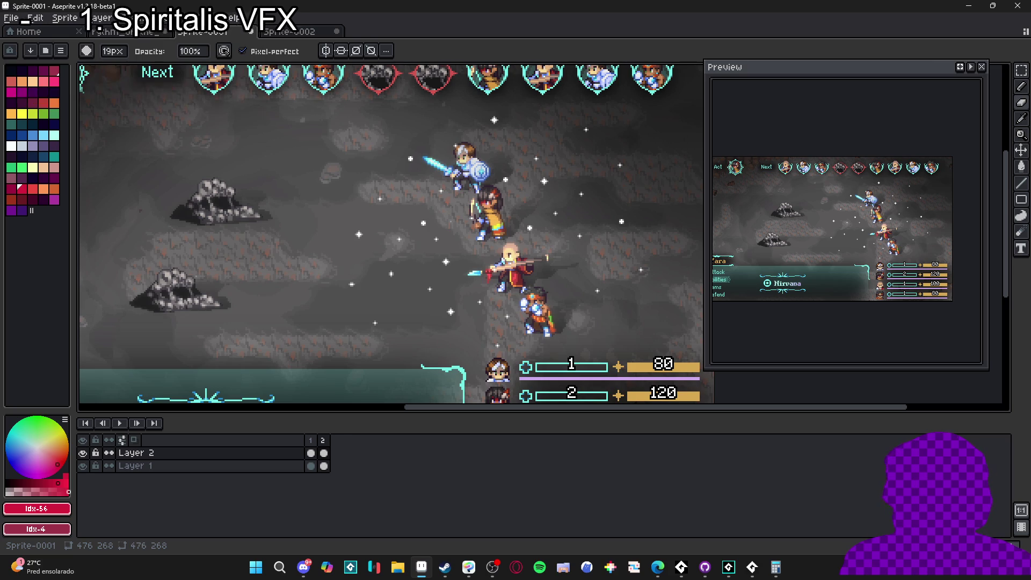
key(alt+n)
key(alt+n)
key(alt+n)
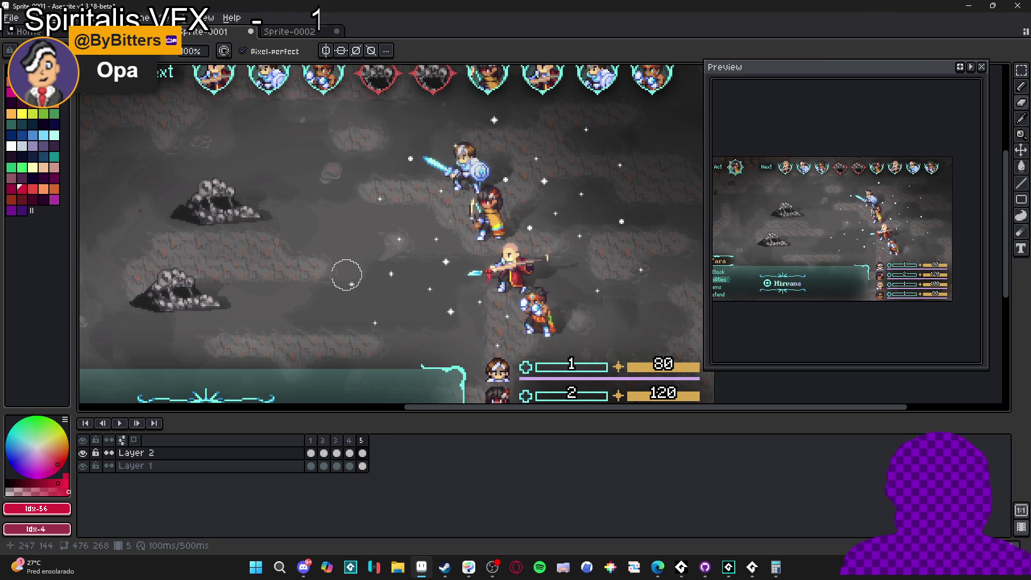
key(alt+n)
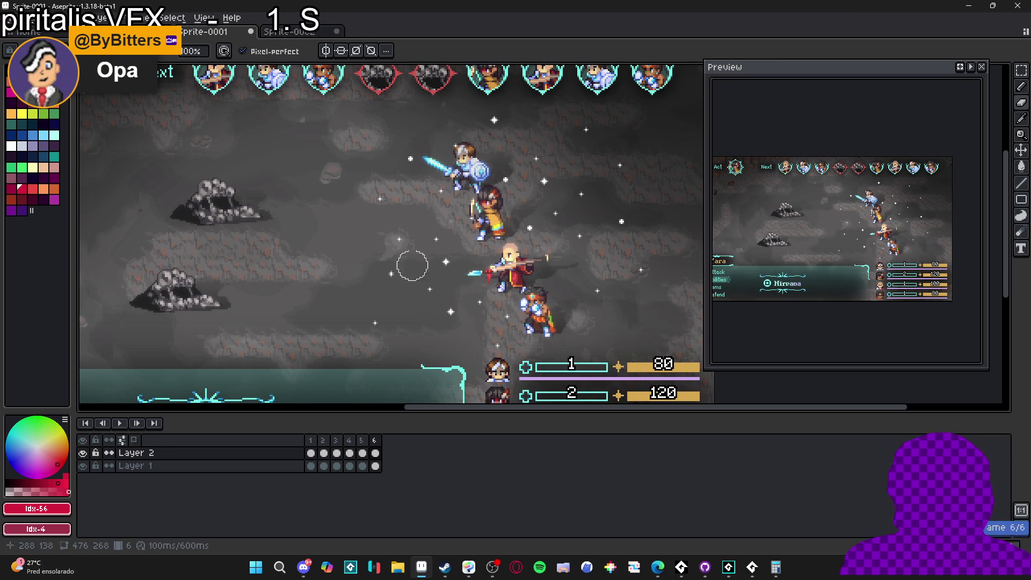
key(alt+n)
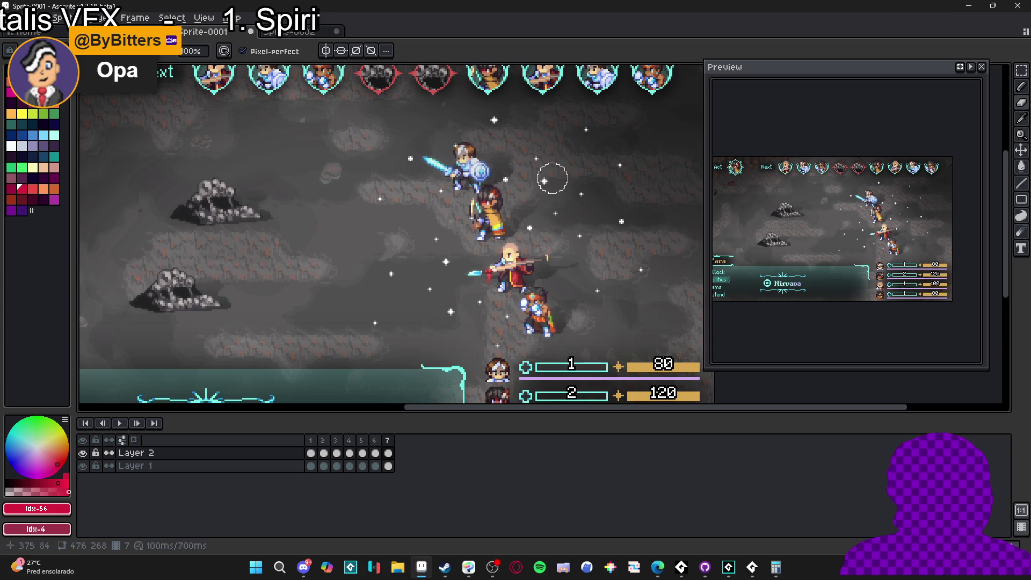
key(alt+n)
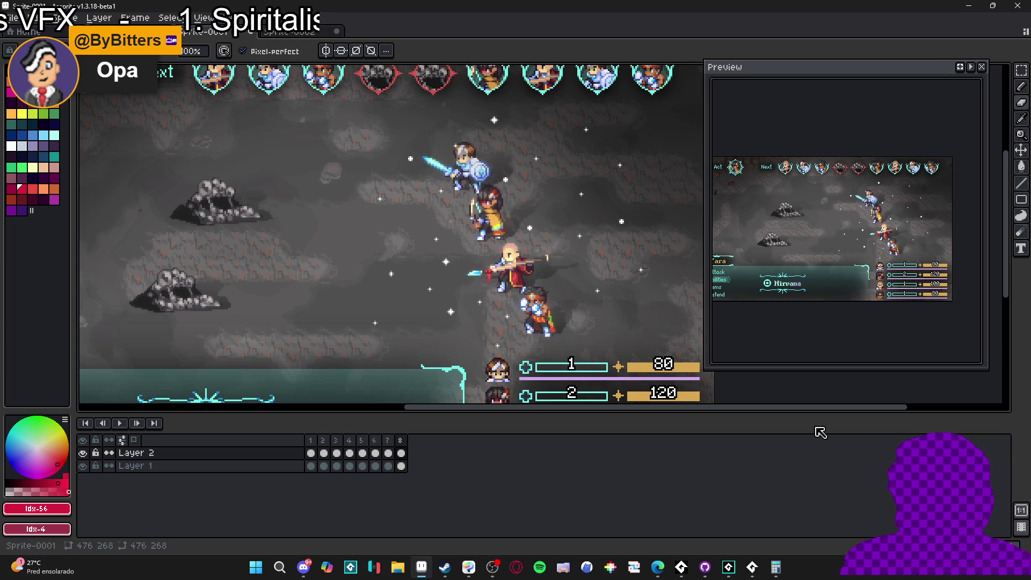
key(alt+n)
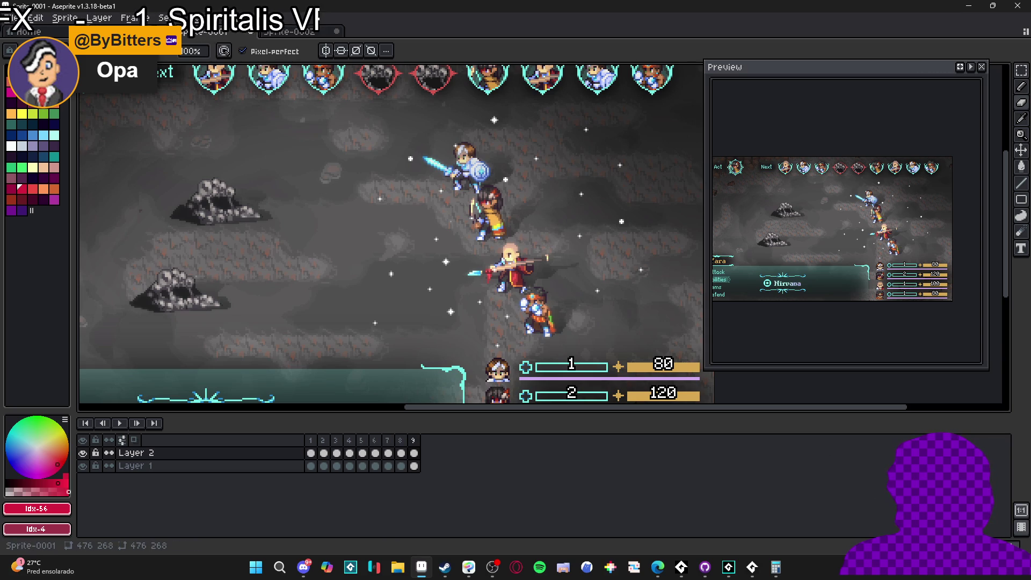
key(alt+n)
key(alt+n)
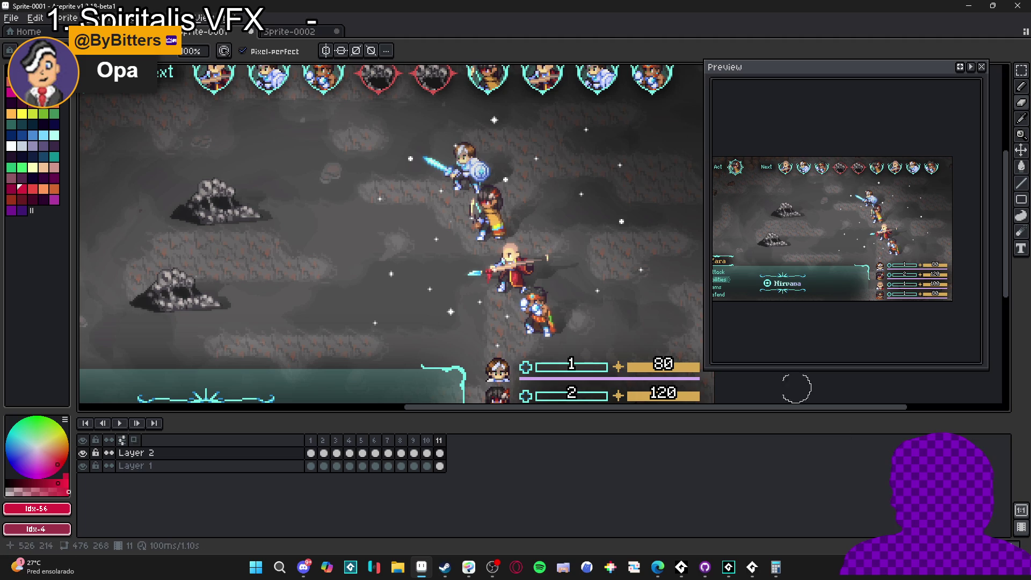
key(alt+n)
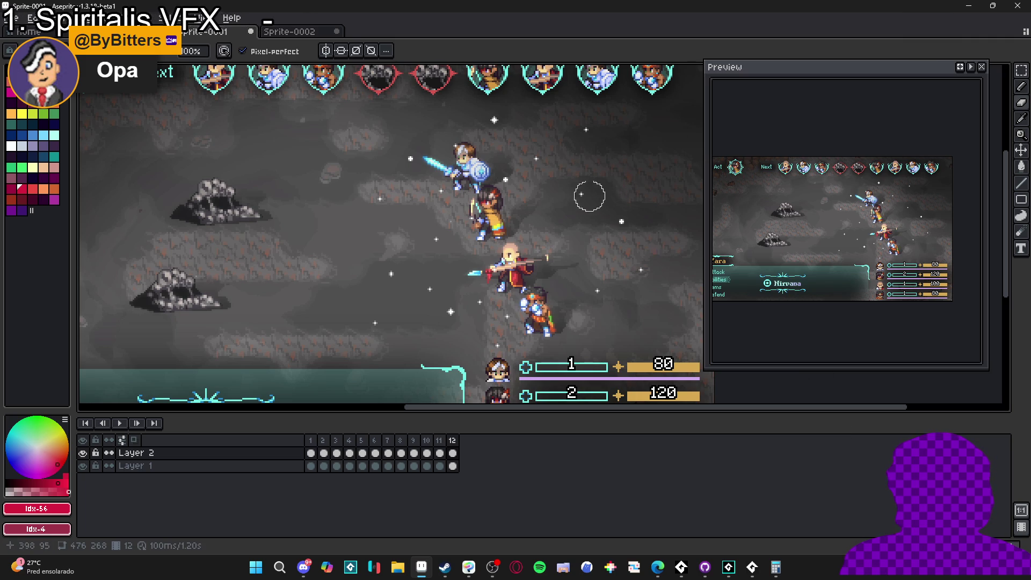
key(alt+n)
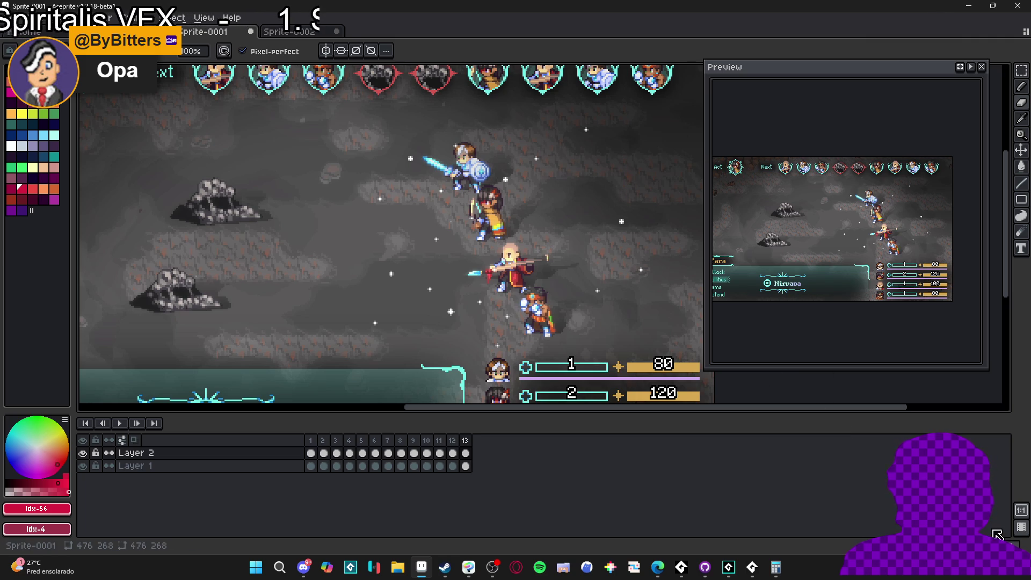
key(alt+n)
key(alt+n)
key(alt+n)
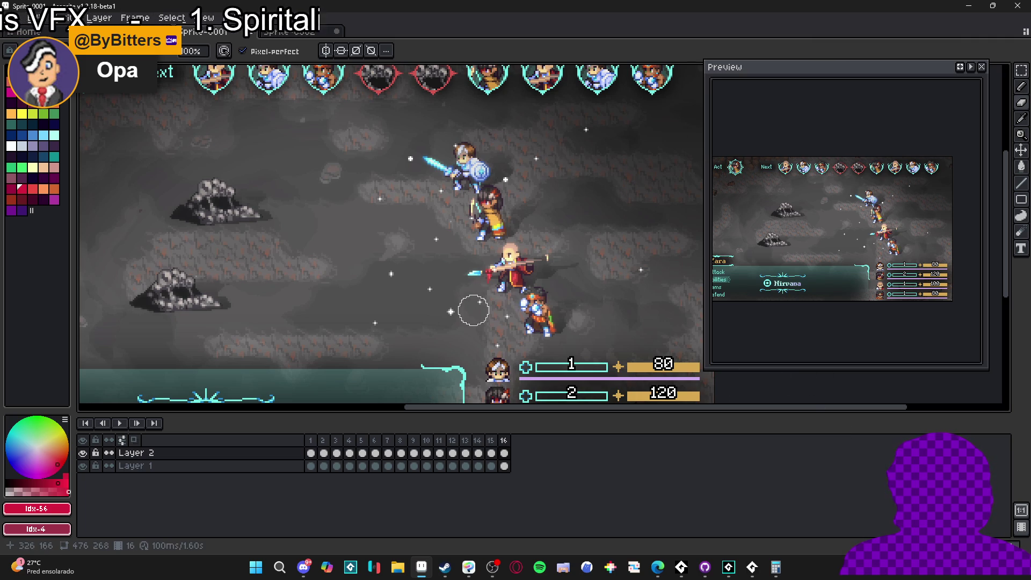
scroll(819, 154, up, 2)
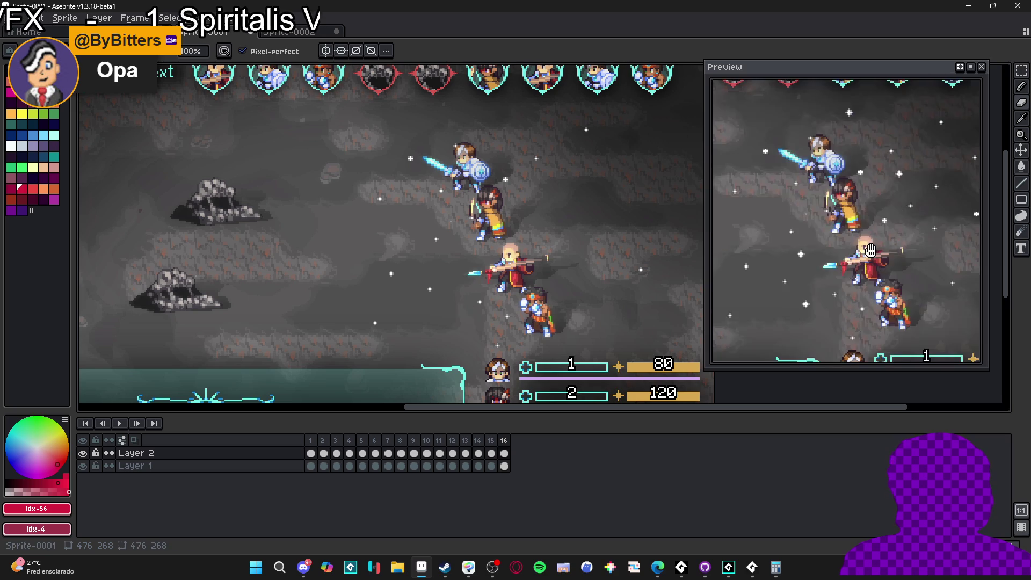
key(alt+n)
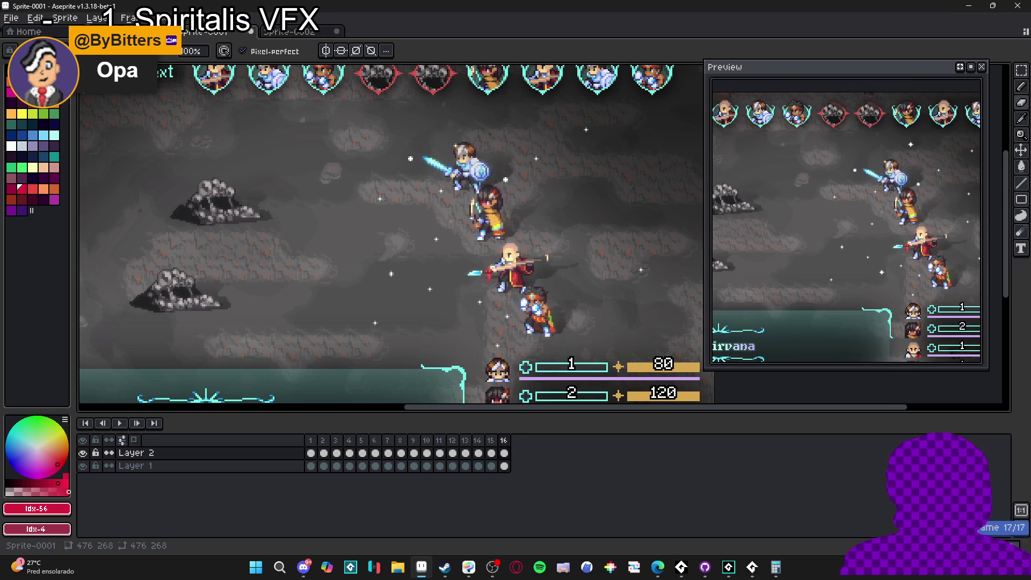
key(alt+n)
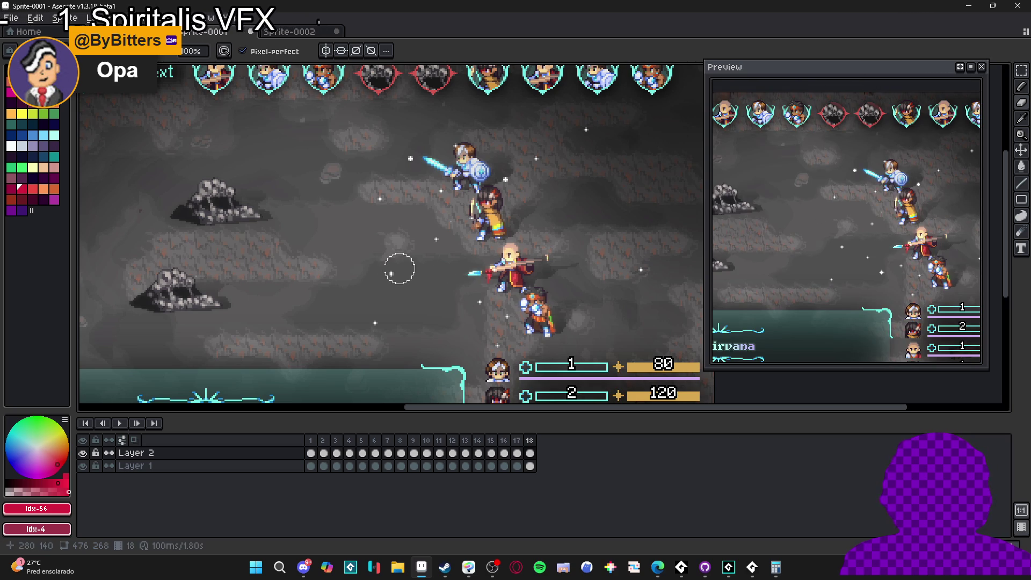
key(alt+n)
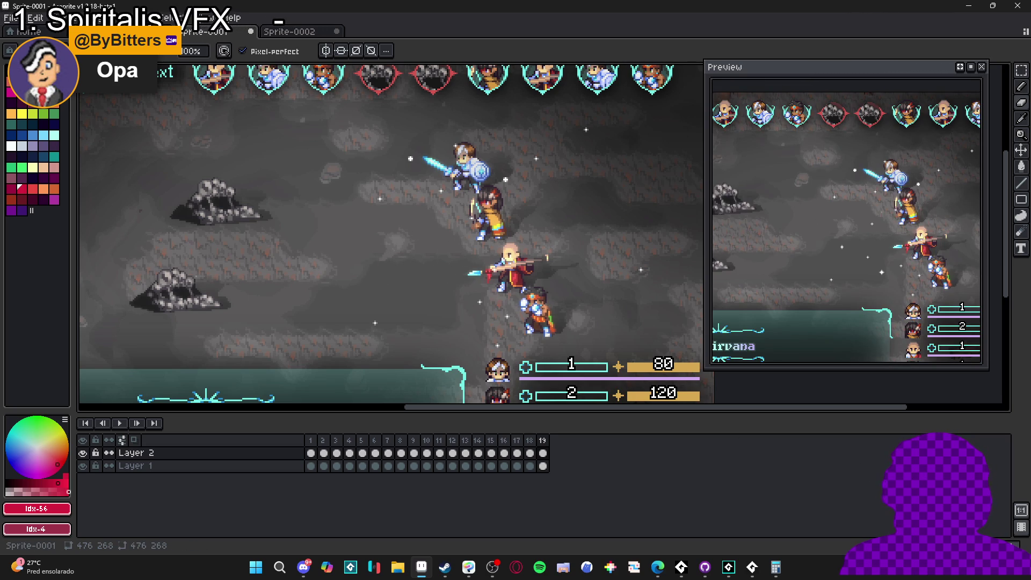
key(alt+n)
key(alt+n)
key(alt+n)
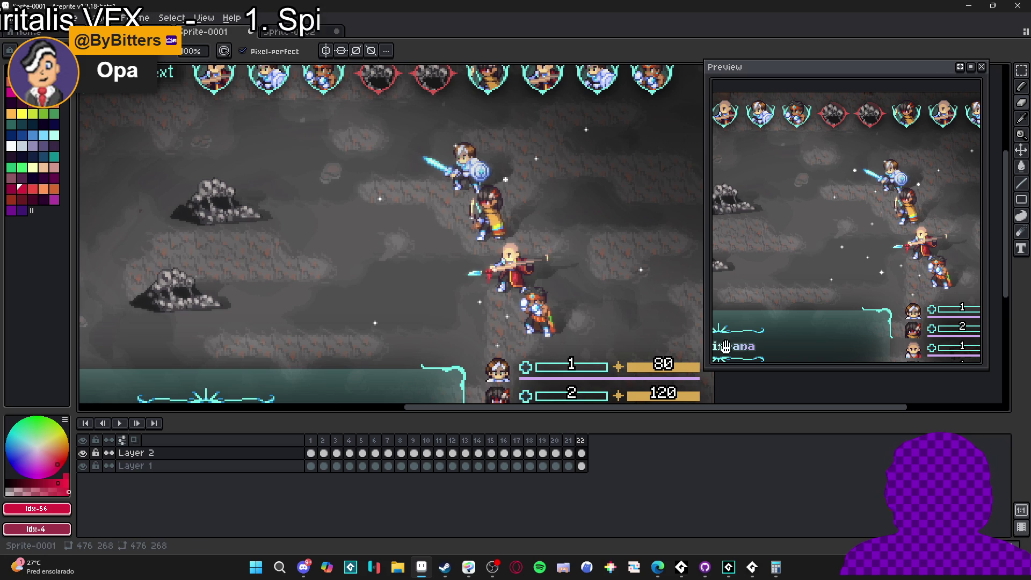
key(alt+n)
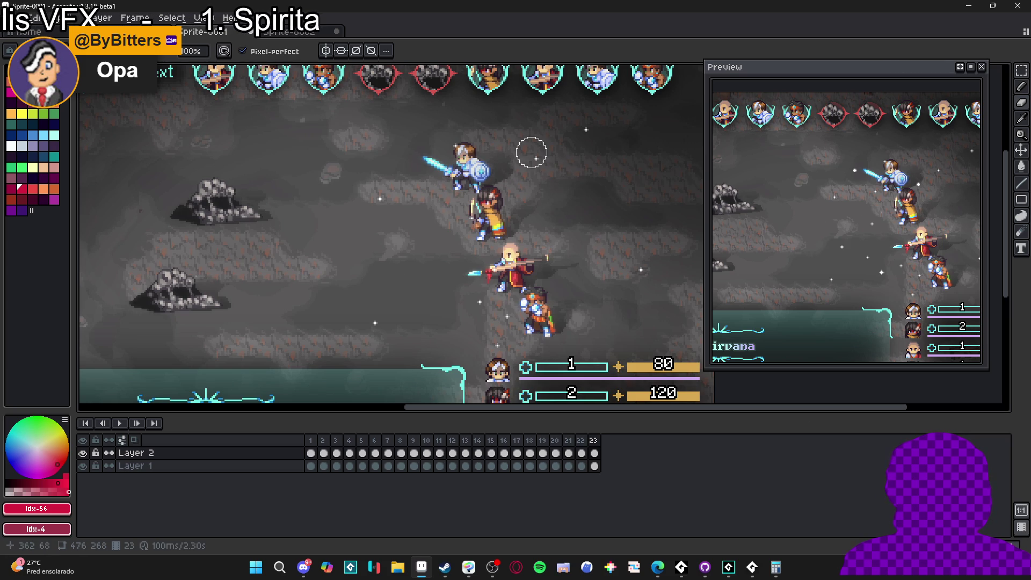
key(alt+n)
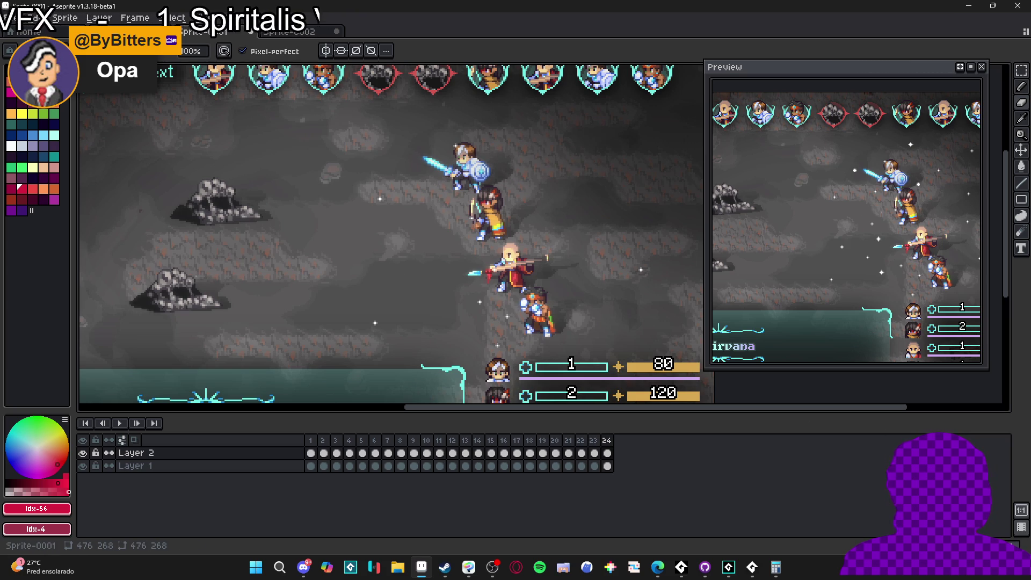
key(alt+n)
key(alt+n)
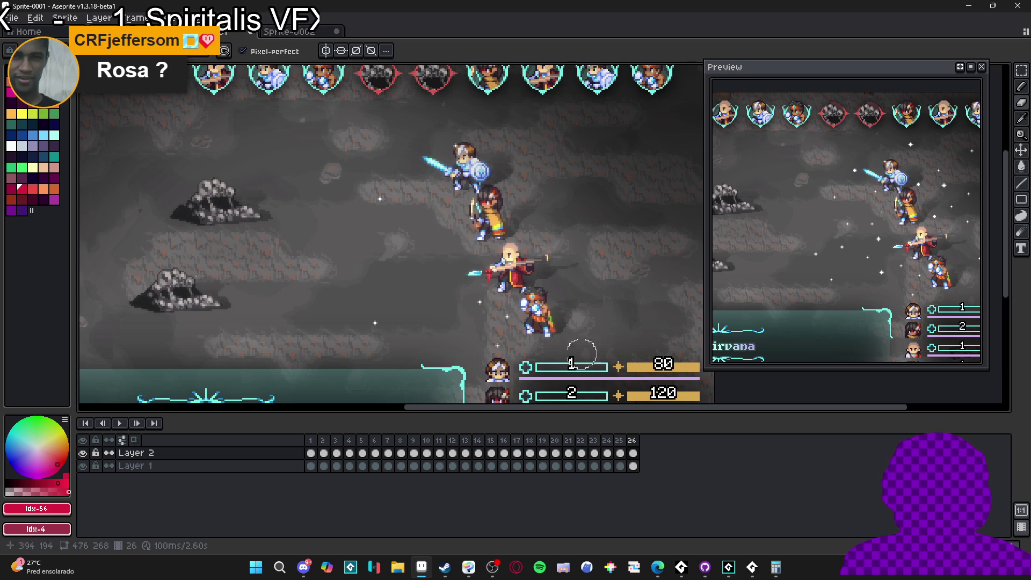
key(alt+n)
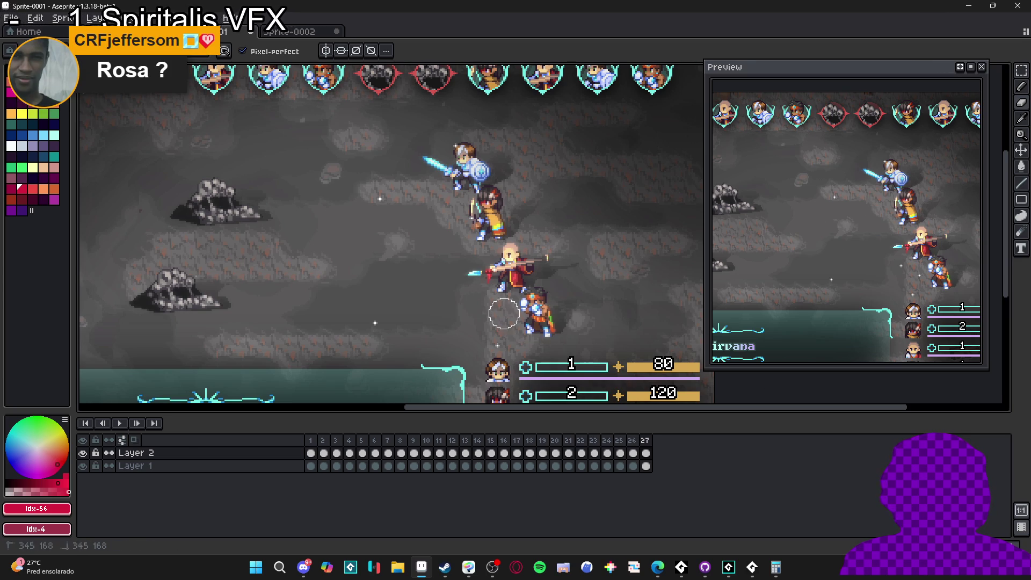
key(alt+n)
key(alt+n)
key(alt+n)
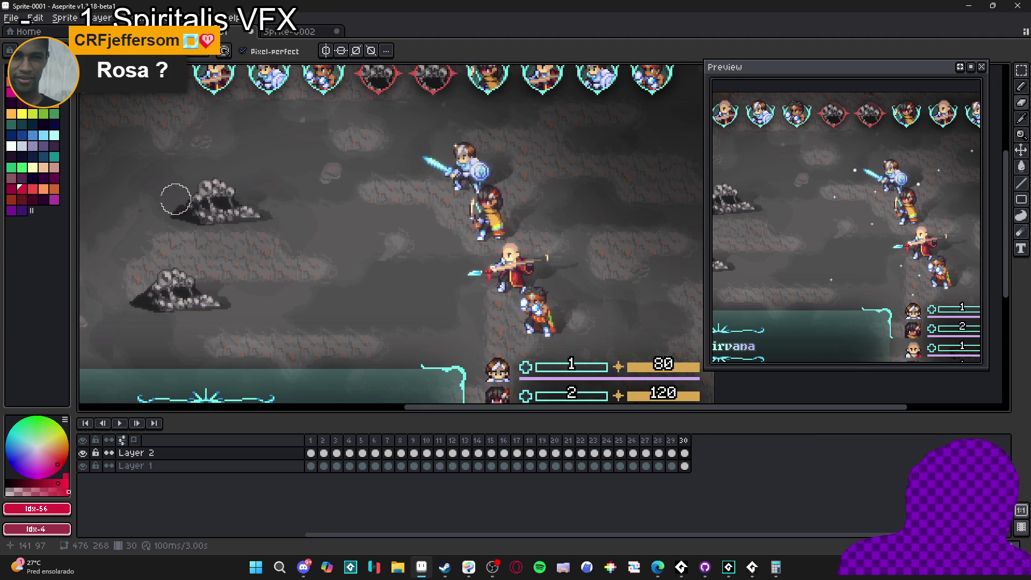
Open the Export File dialog and its animation direction choices.
double_click(629, 6)
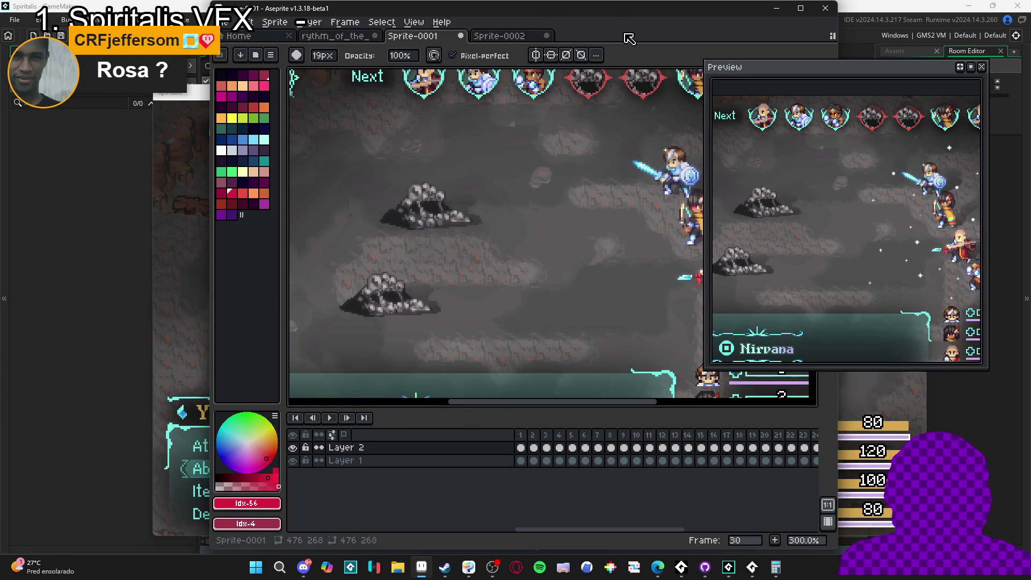
double_click(629, 8)
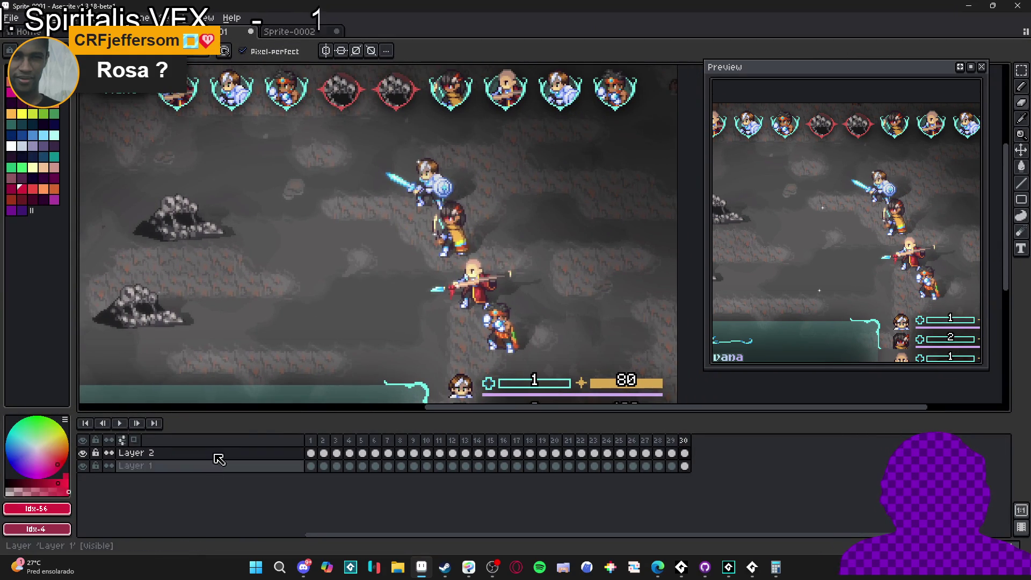
key(ctrl+alt+shift+s)
click(487, 219)
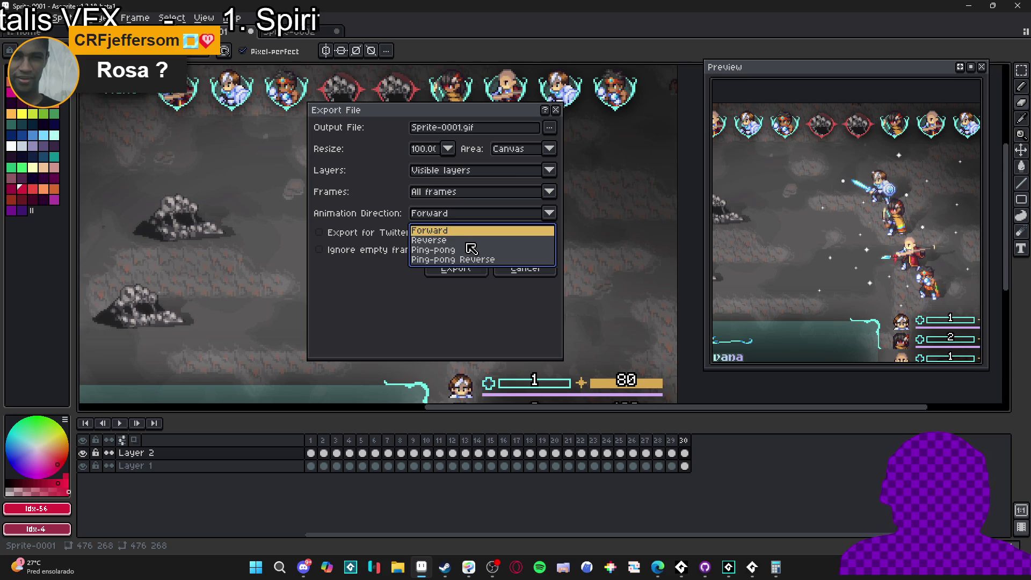
Set direction to Reverse, cancel the export, and select all 30 frames in the timeline.
click(468, 240)
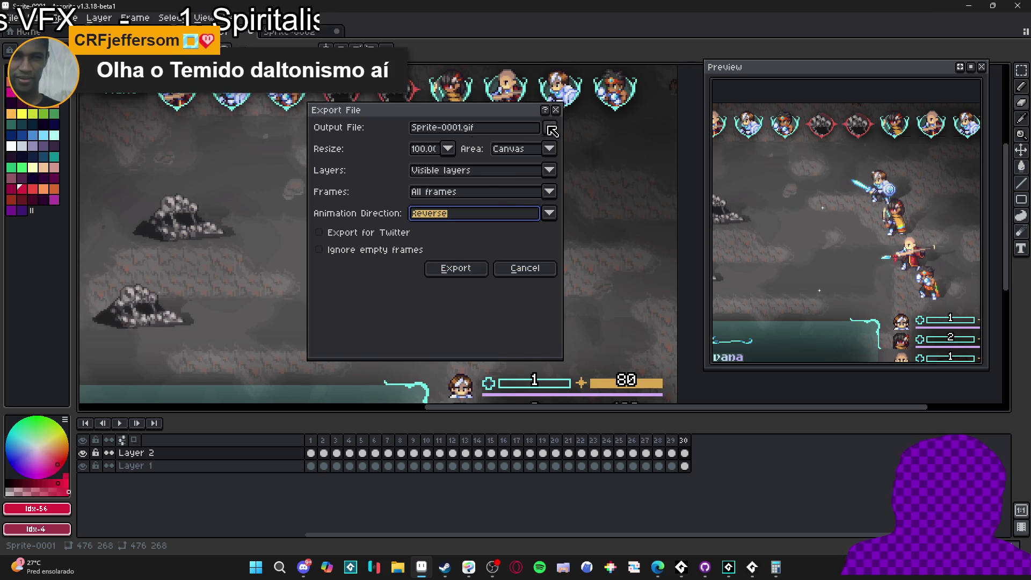
click(550, 129)
click(551, 133)
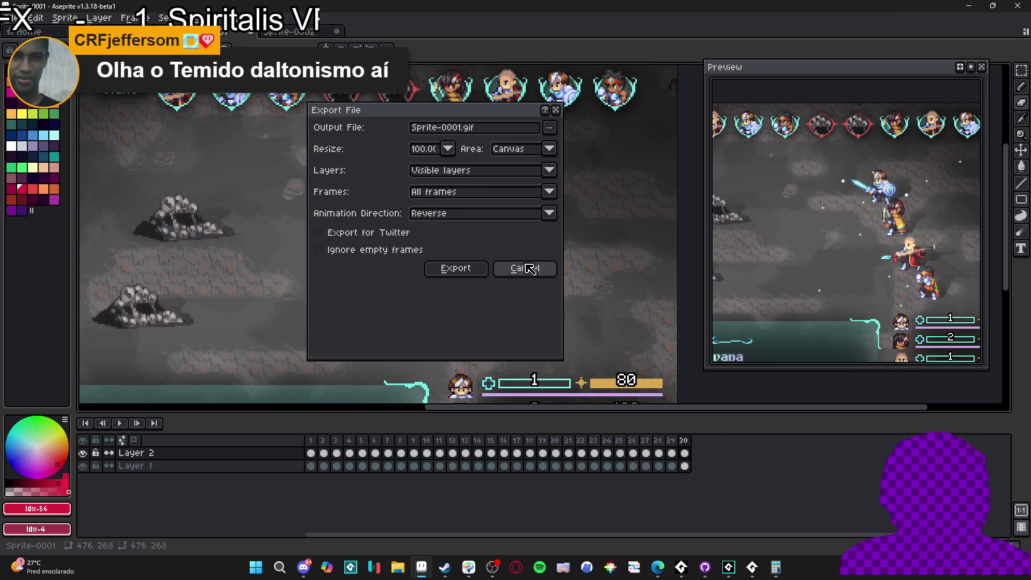
click(524, 268)
shift+click(310, 440)
right_click(313, 442)
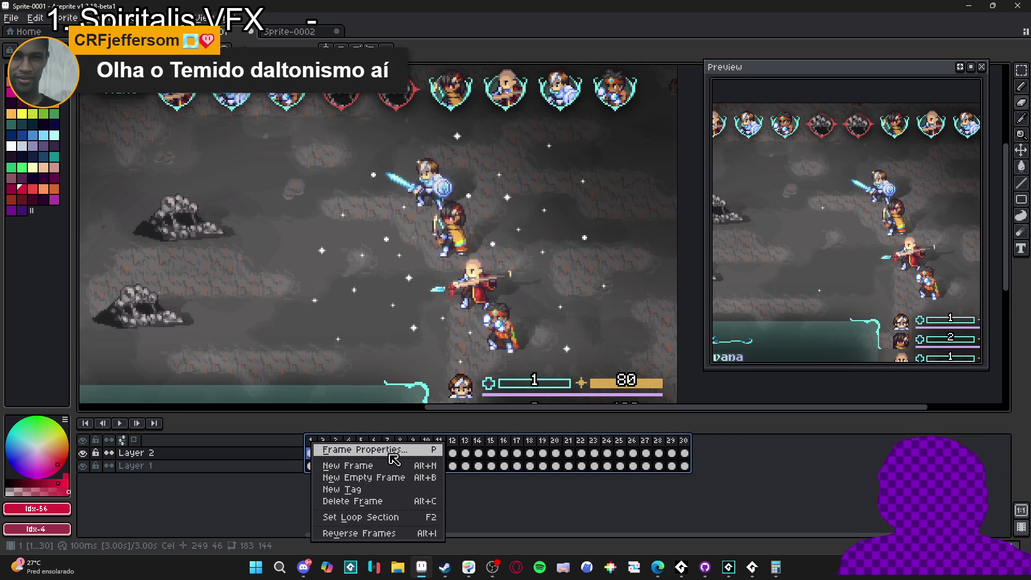
Play the star animation to check its current timing.
click(391, 534)
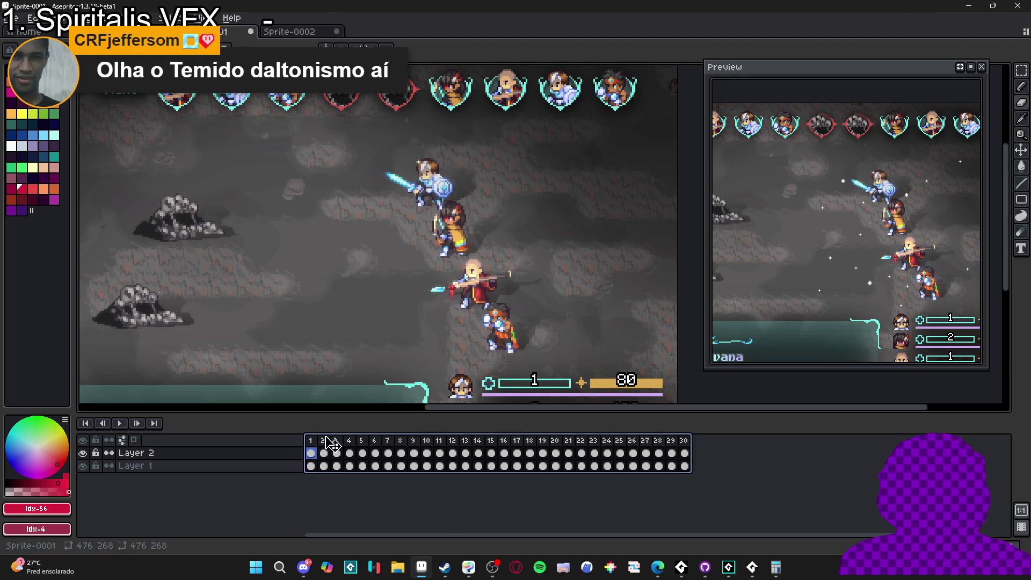
double_click(310, 442)
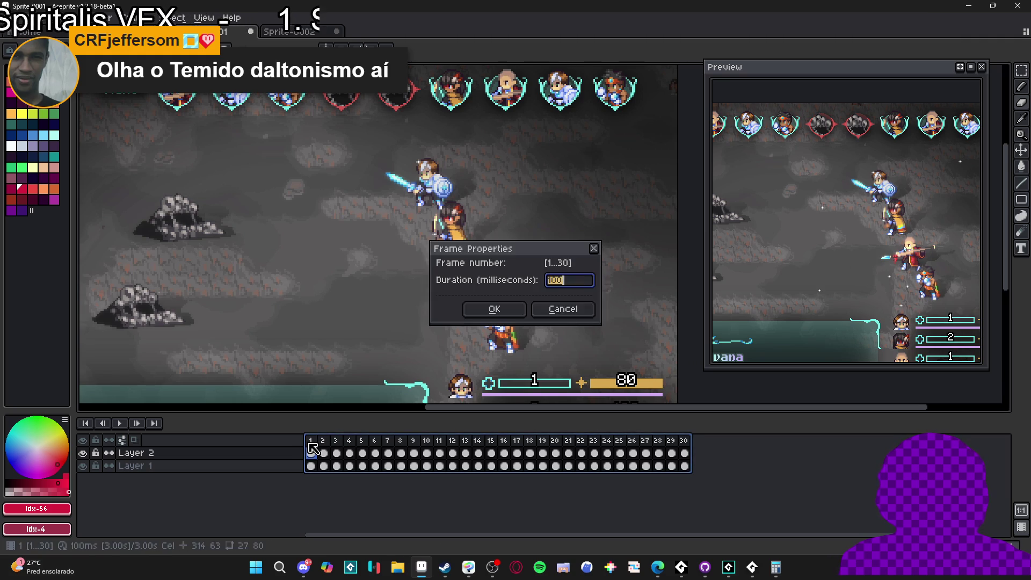
click(580, 315)
click(325, 440)
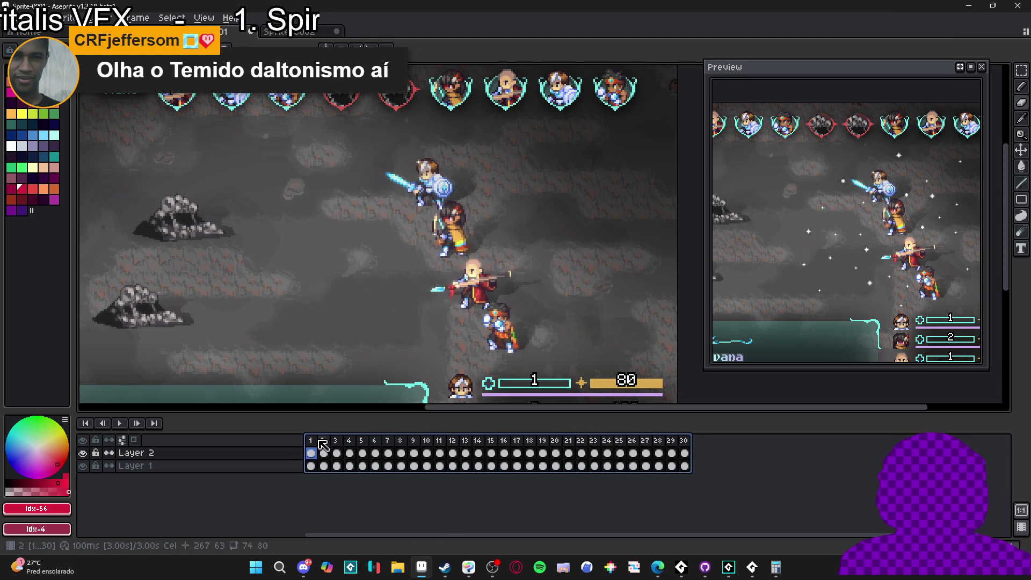
click(120, 423)
key(Return)
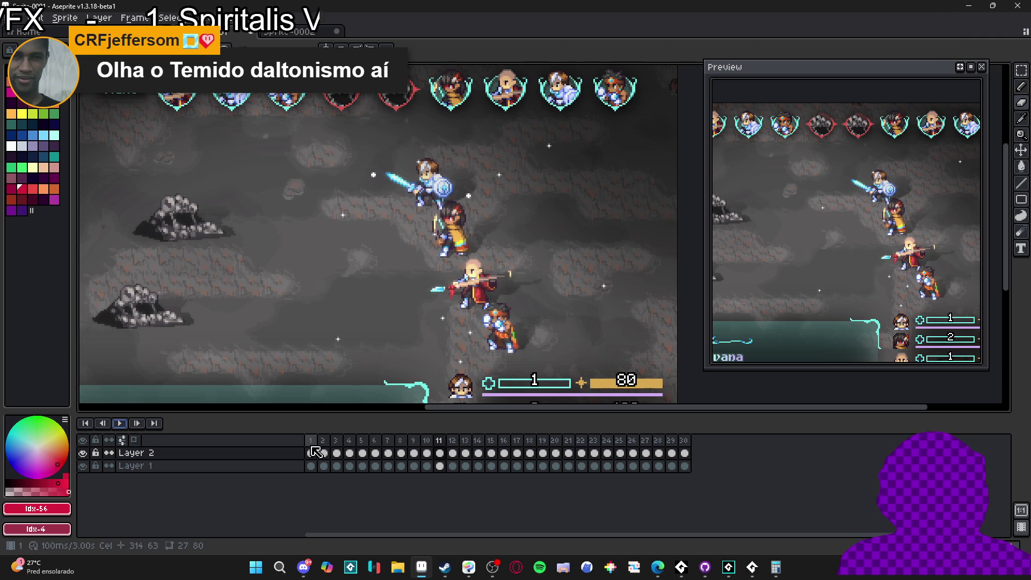
Give frames 1–30 of both layers a 50 ms duration, then hide Layer 2.
drag(310, 440, 781, 435)
key(p)
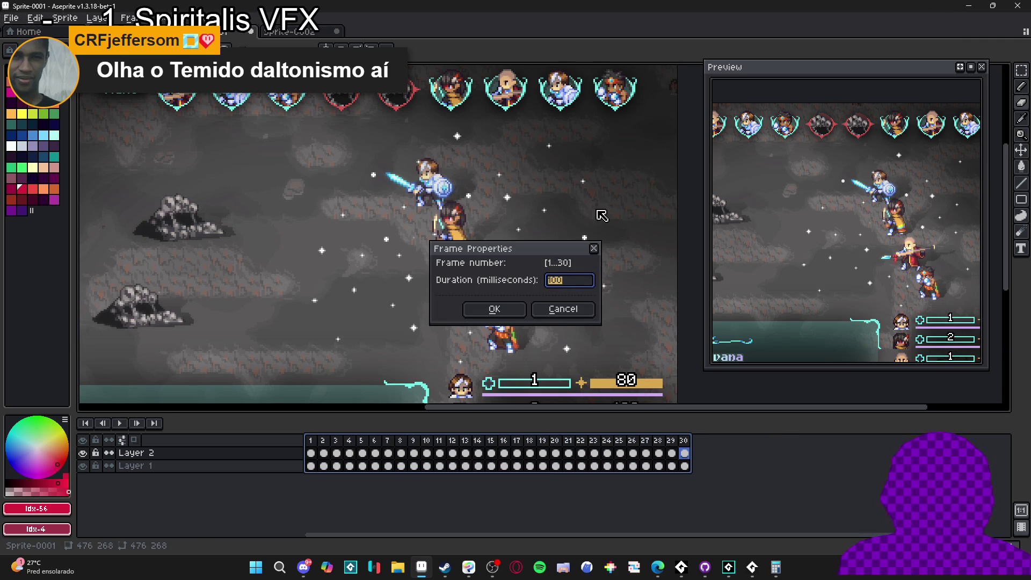
text(0)
key(Return)
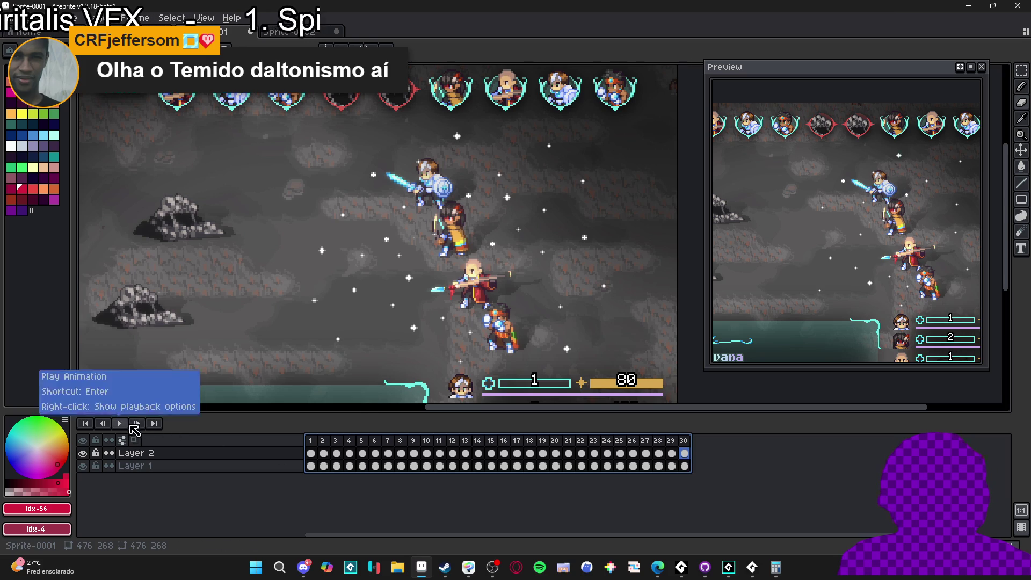
click(684, 440)
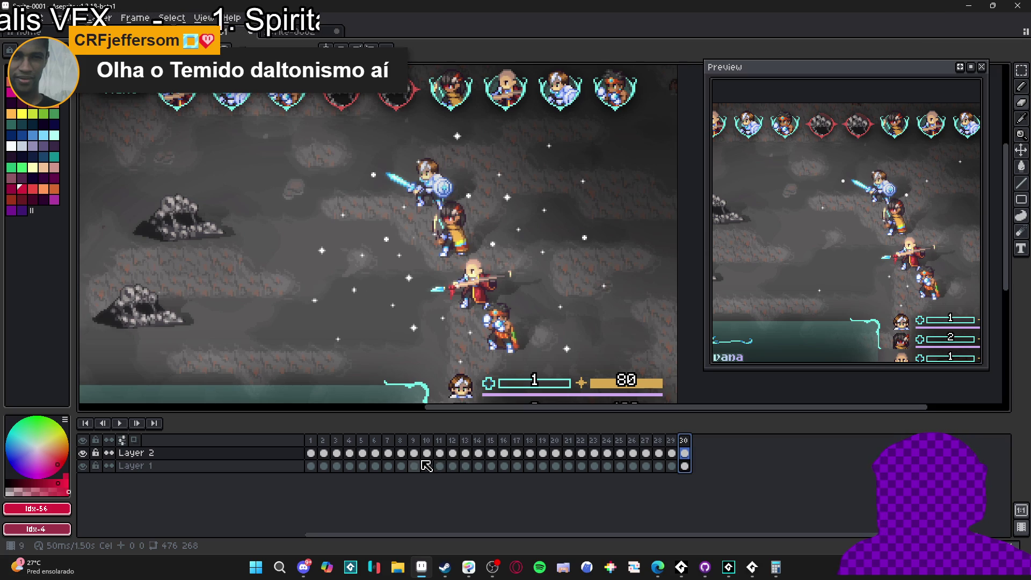
click(85, 454)
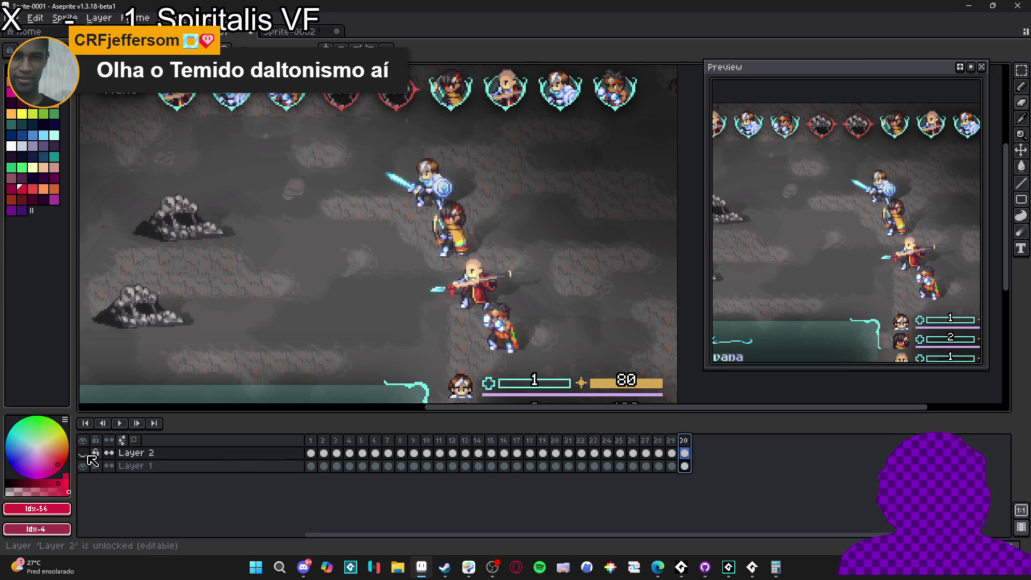
Show Layer 2 again and duplicate it as Layer 2 Copy.
click(83, 453)
right_click(184, 453)
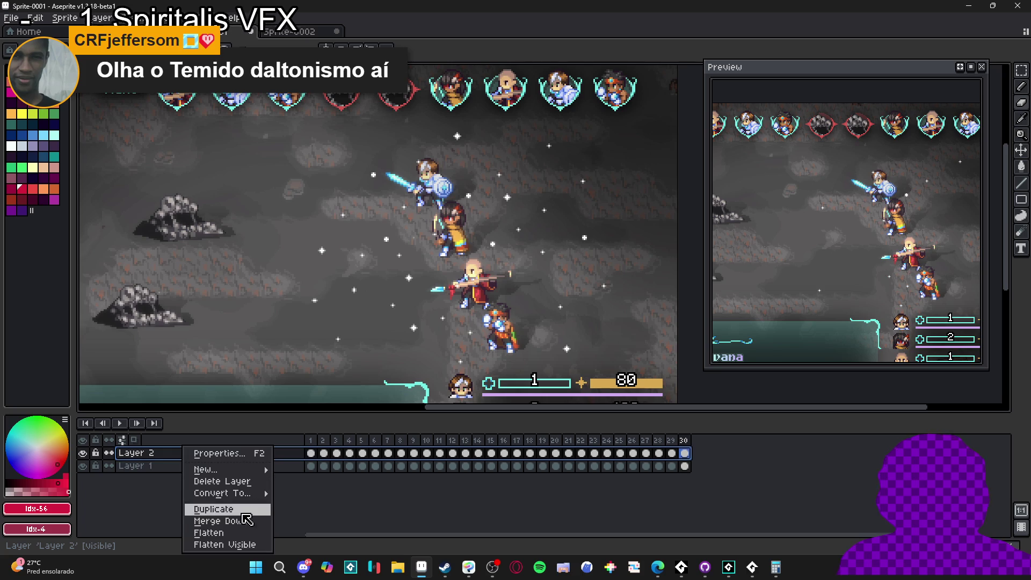
click(248, 509)
Select frames 1–30 of Layer 2 Copy and blur them with Convolution Matrix blur-3x3.
drag(684, 453, 320, 458)
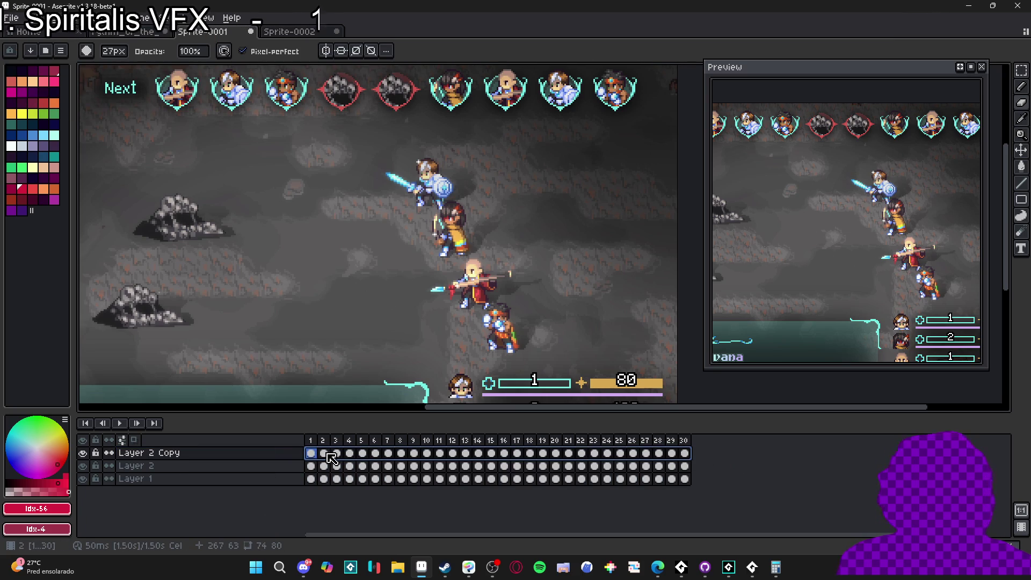
key(F9)
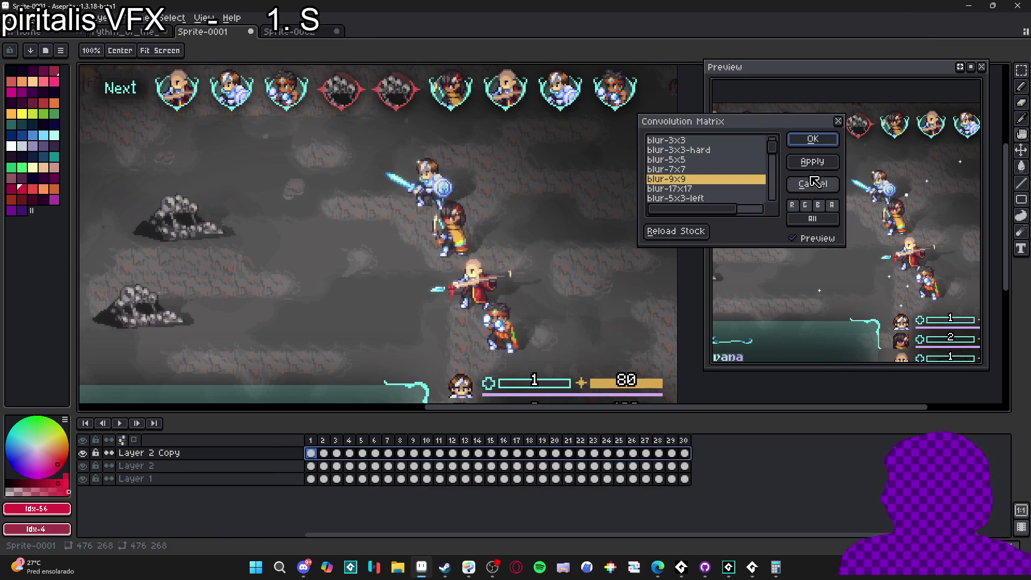
click(812, 184)
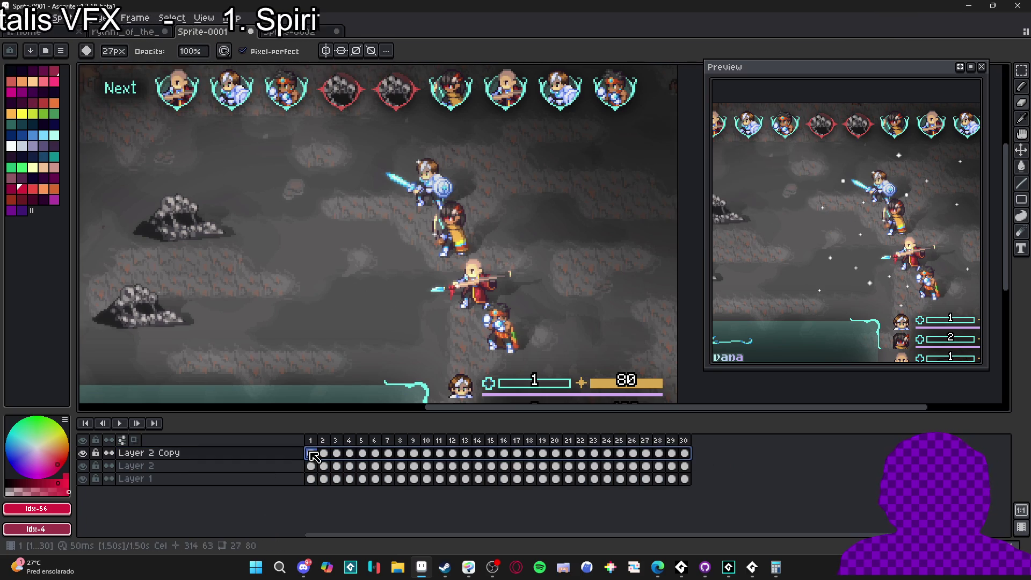
click(312, 455)
drag(315, 460, 713, 463)
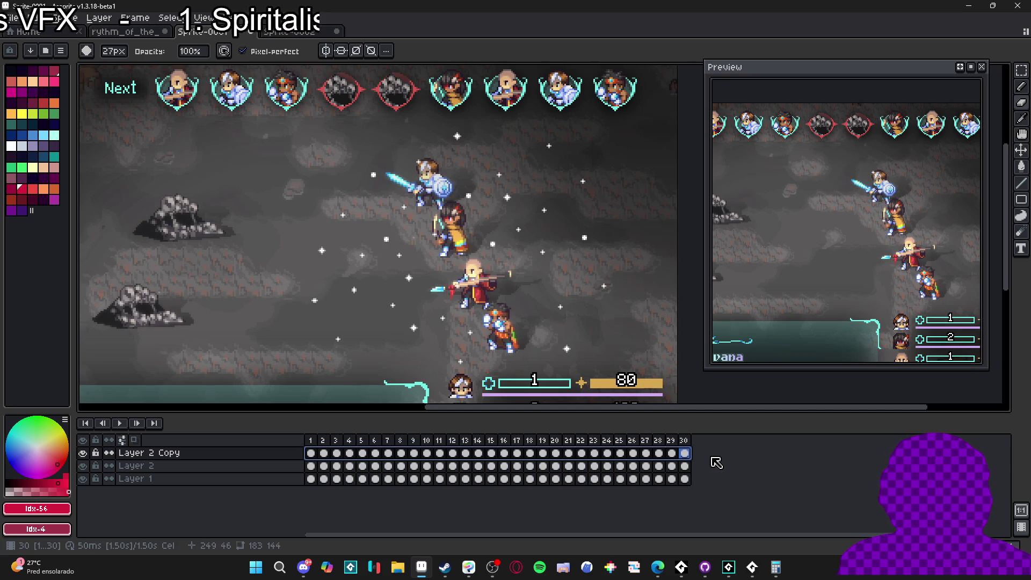
key(F9)
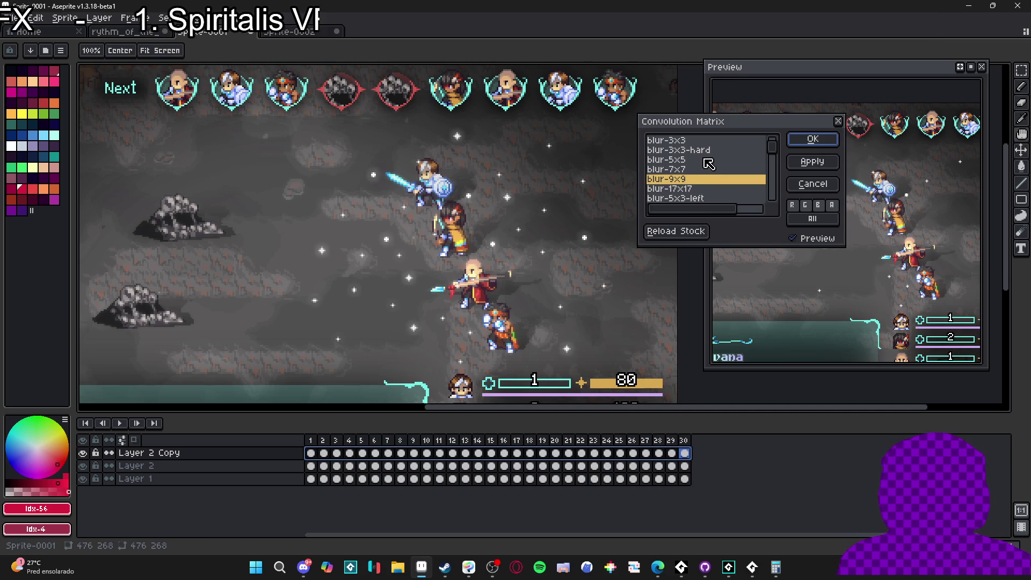
click(708, 160)
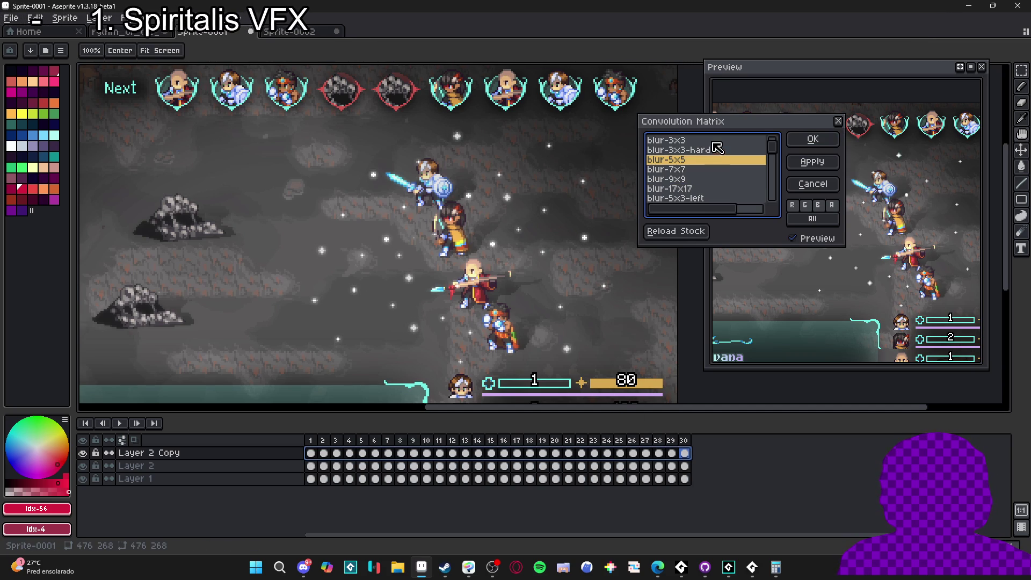
click(708, 141)
click(793, 163)
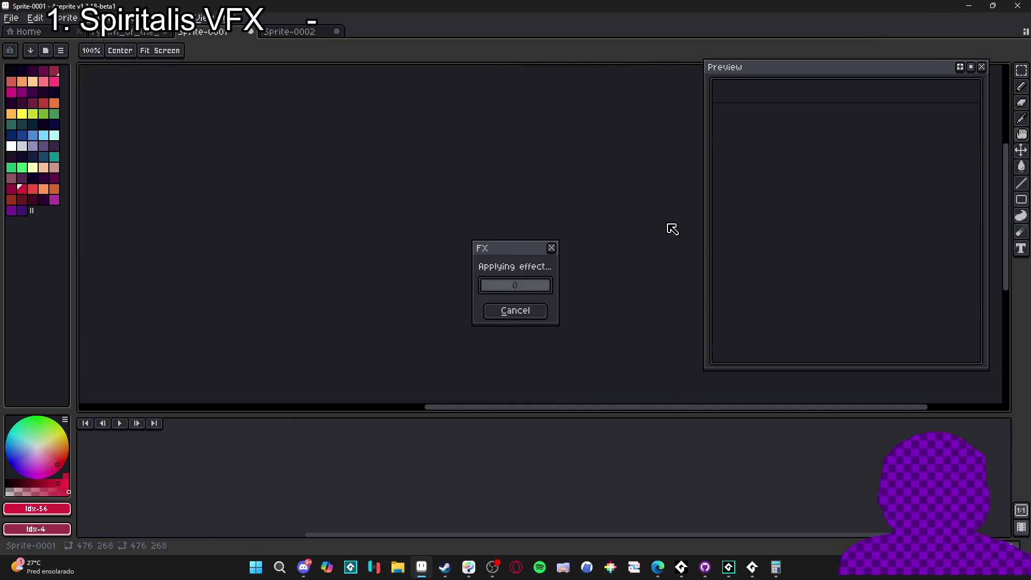
key(ctrl)
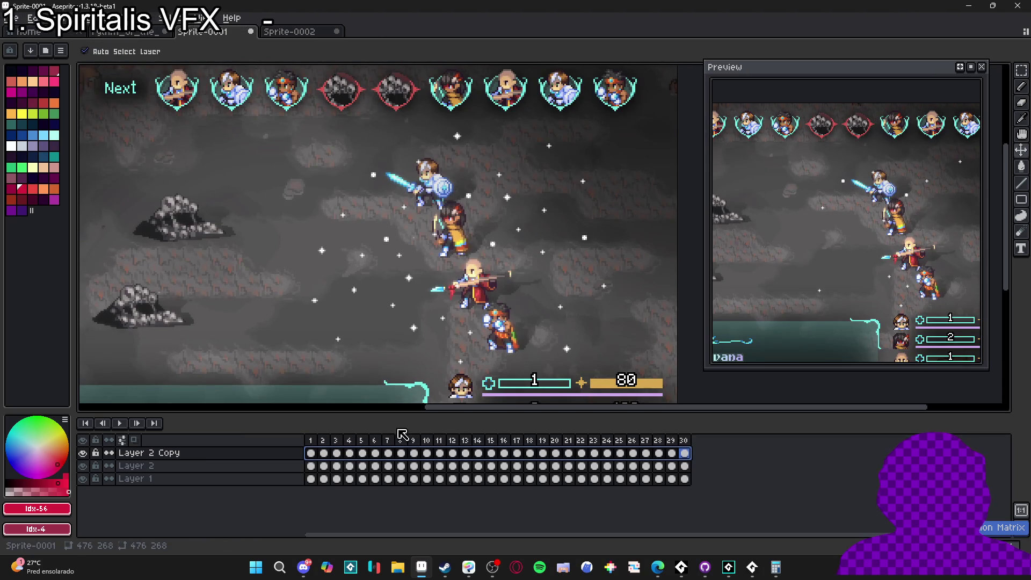
key(F9)
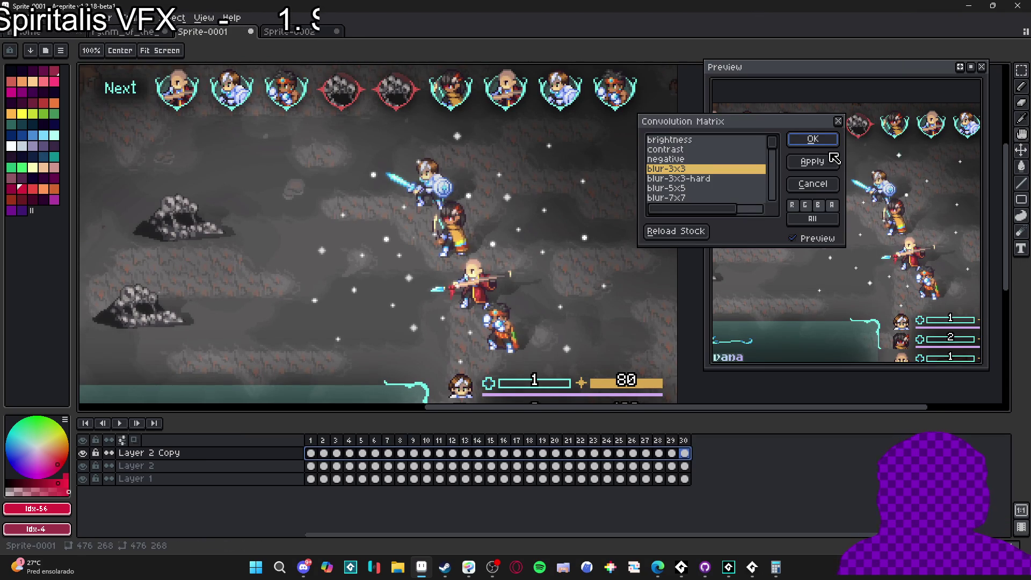
click(813, 139)
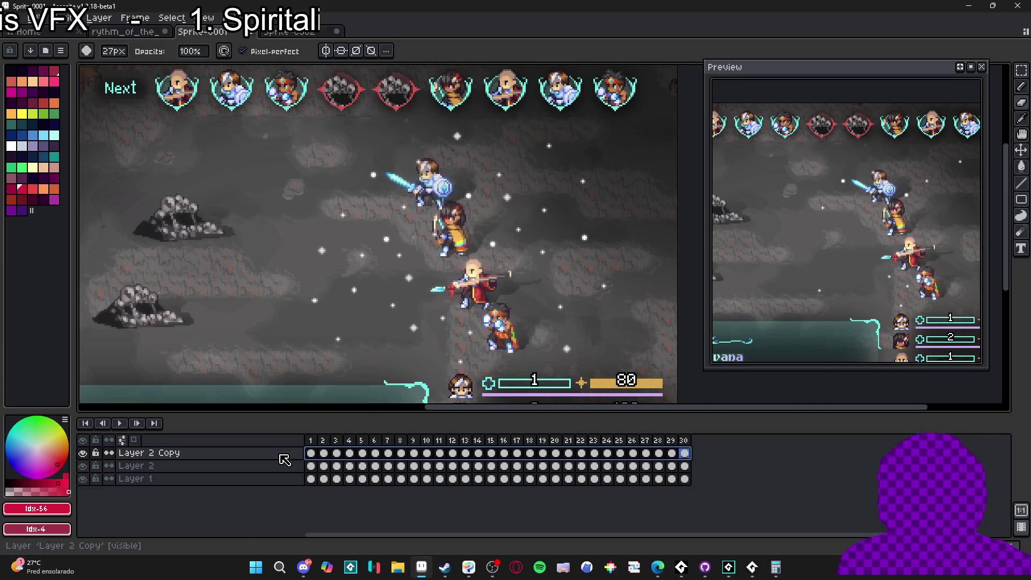
Set Layer 2 Copy's blend mode to Screen and its opacity to 38%.
double_click(284, 453)
click(835, 258)
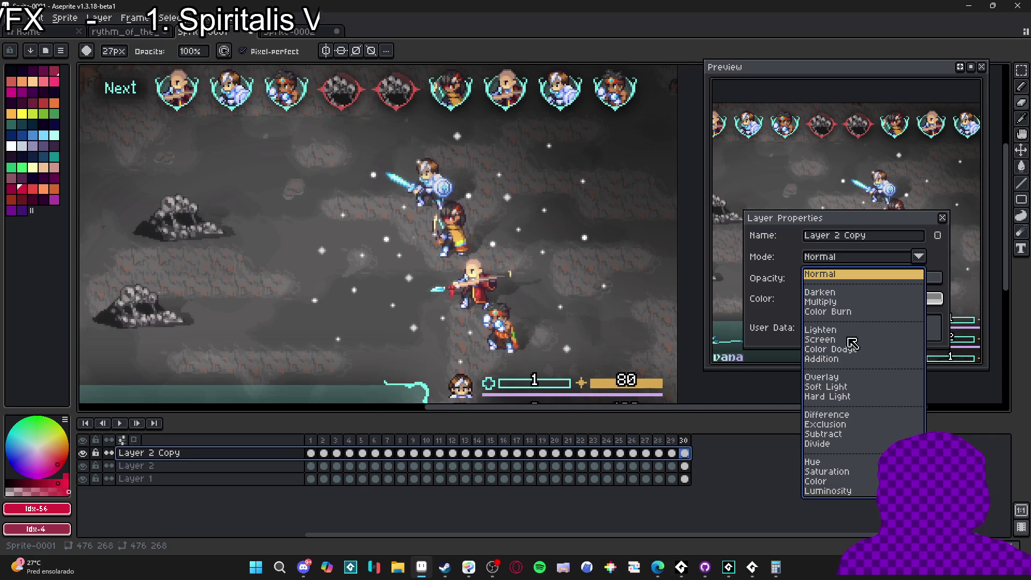
click(844, 340)
drag(878, 282, 857, 287)
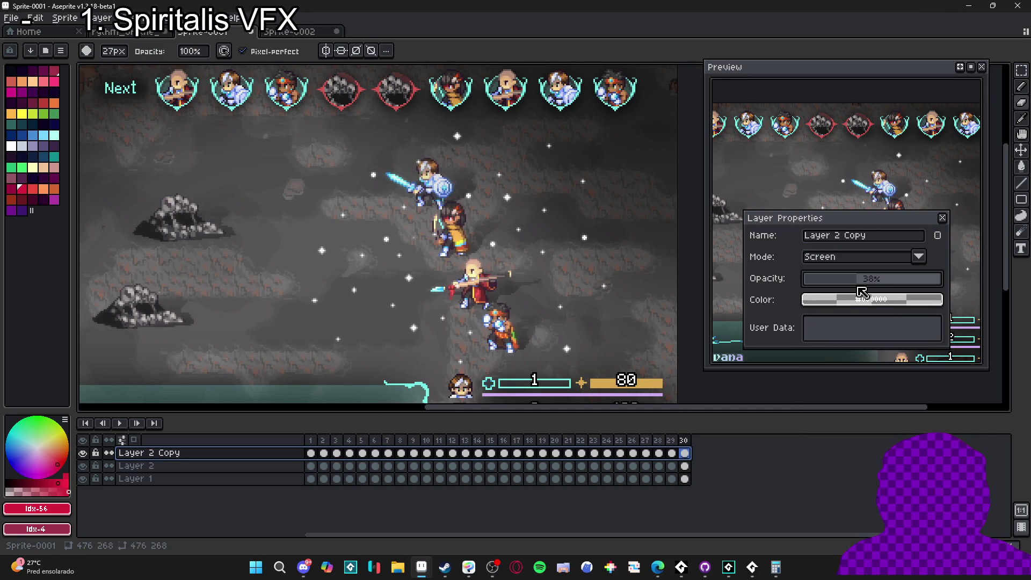
click(943, 219)
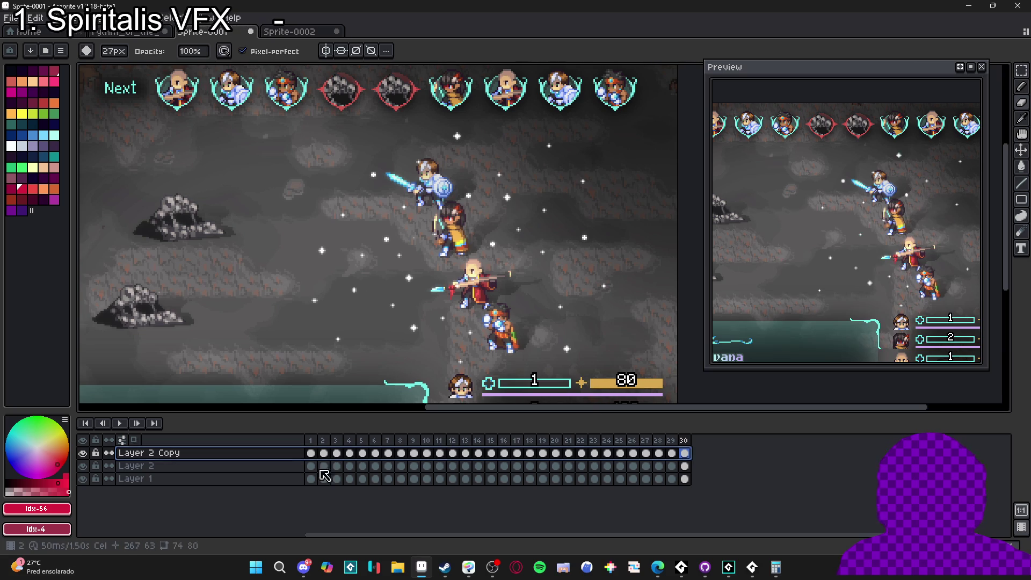
Check the glow on frames 1, 3 and 29, then select cels 1–30 of Layer 2 Copy.
click(311, 440)
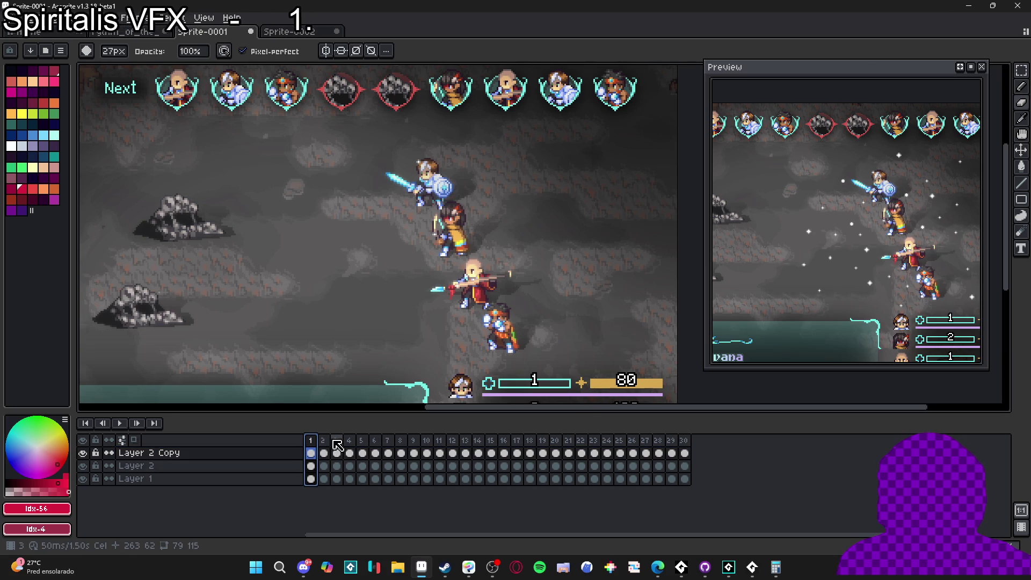
click(336, 440)
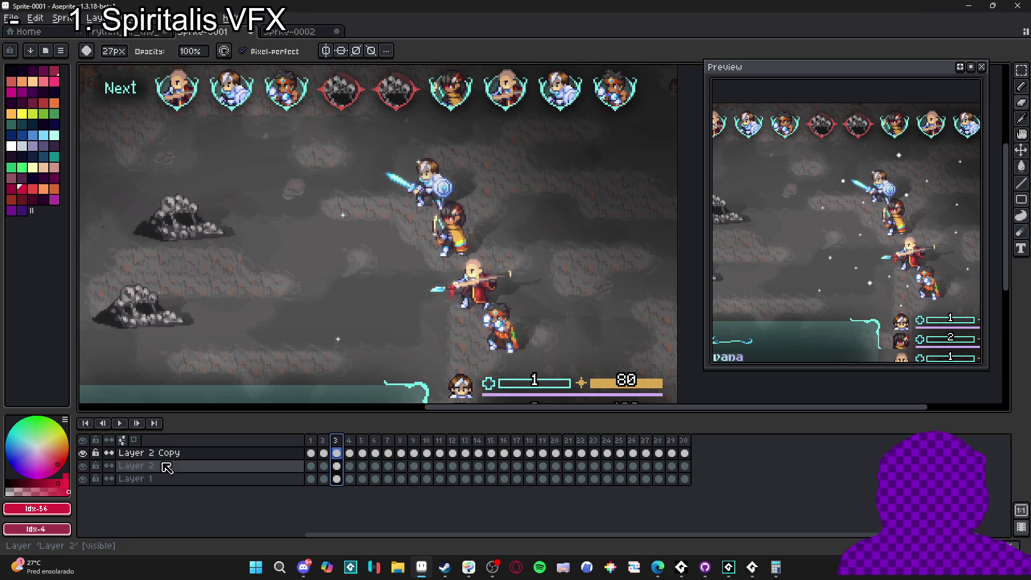
click(142, 453)
key(End)
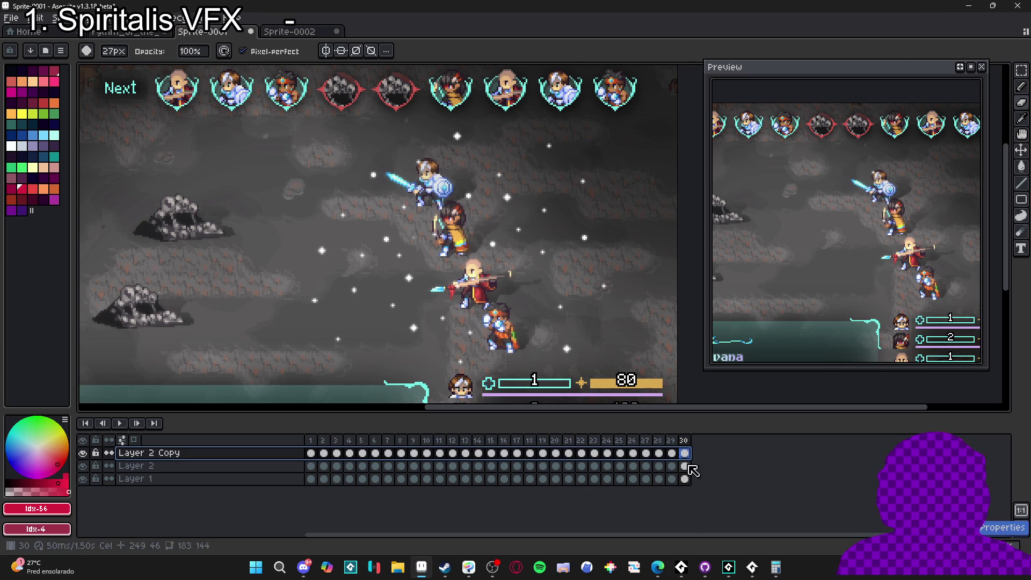
click(704, 467)
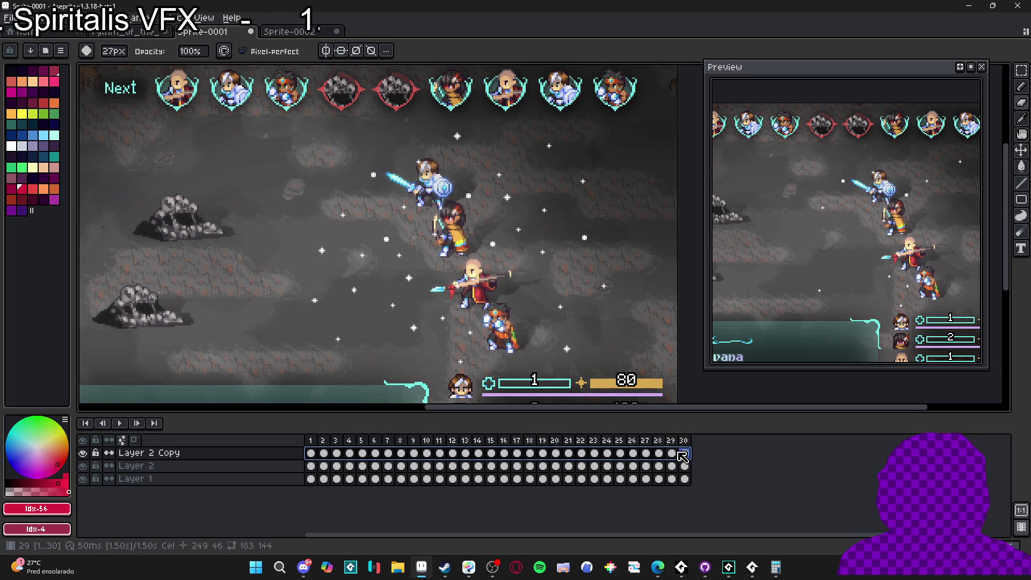
key(Left)
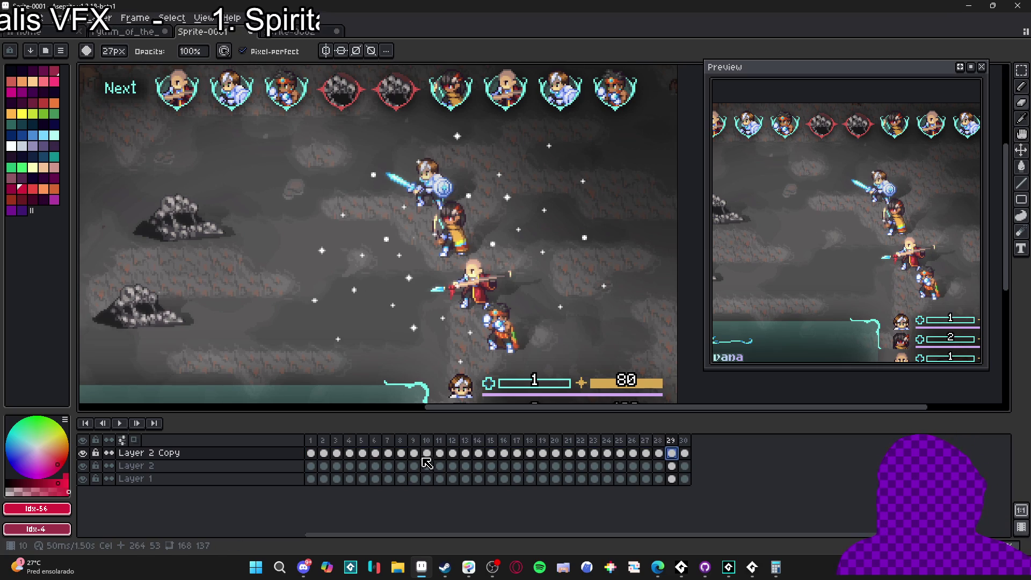
drag(311, 453, 696, 454)
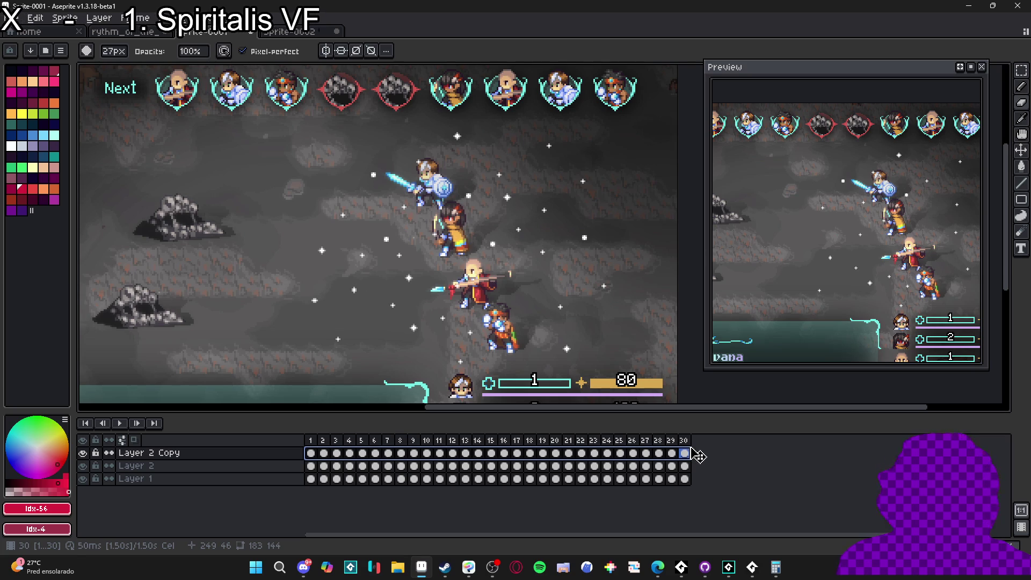
Apply a blur-5x5 Convolution Matrix pass to the selected Layer 2 Copy frames.
key(F9)
click(711, 189)
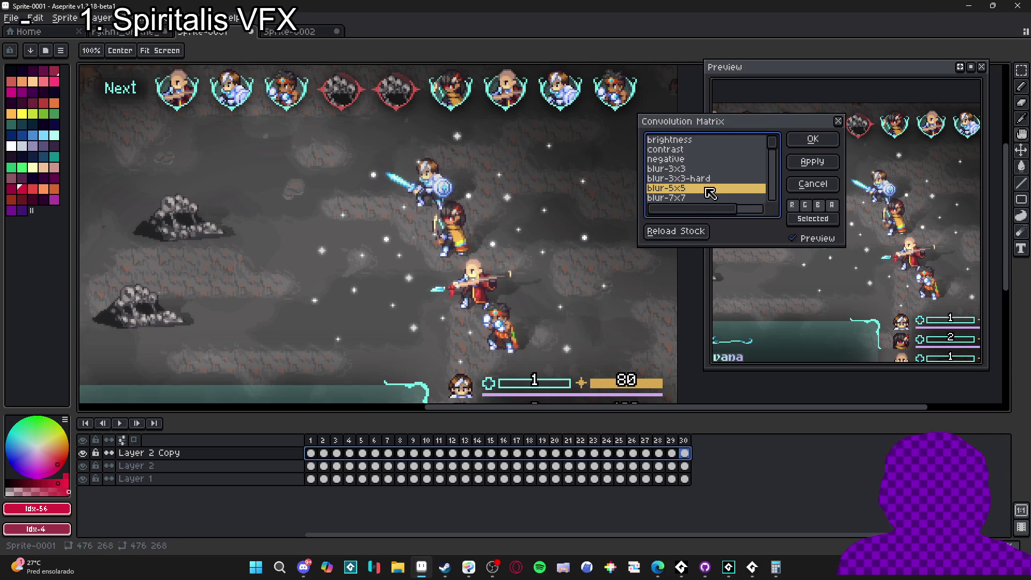
click(821, 141)
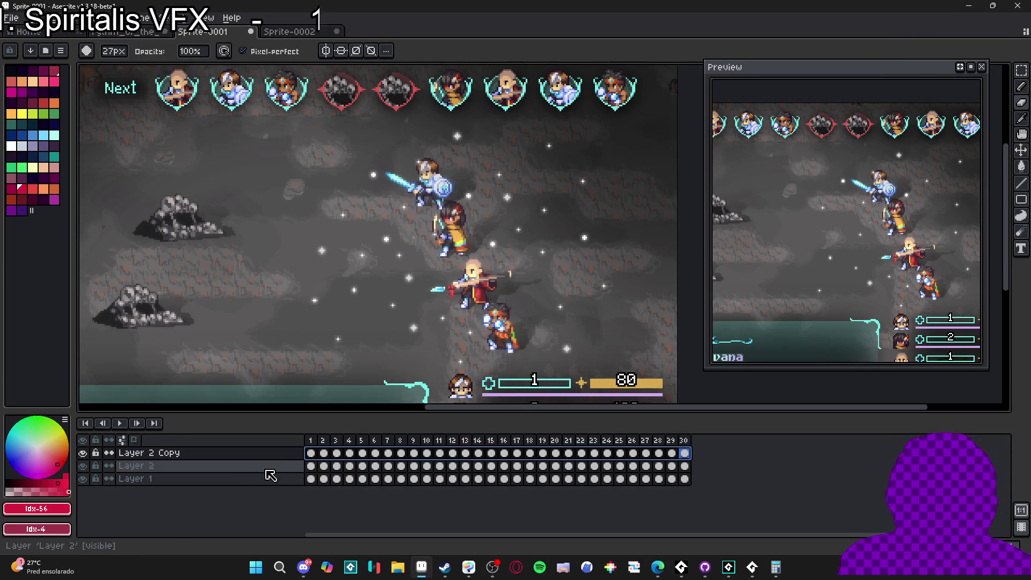
Set Layer 2 Copy's blend mode to Screen with opacity at 100%.
double_click(285, 454)
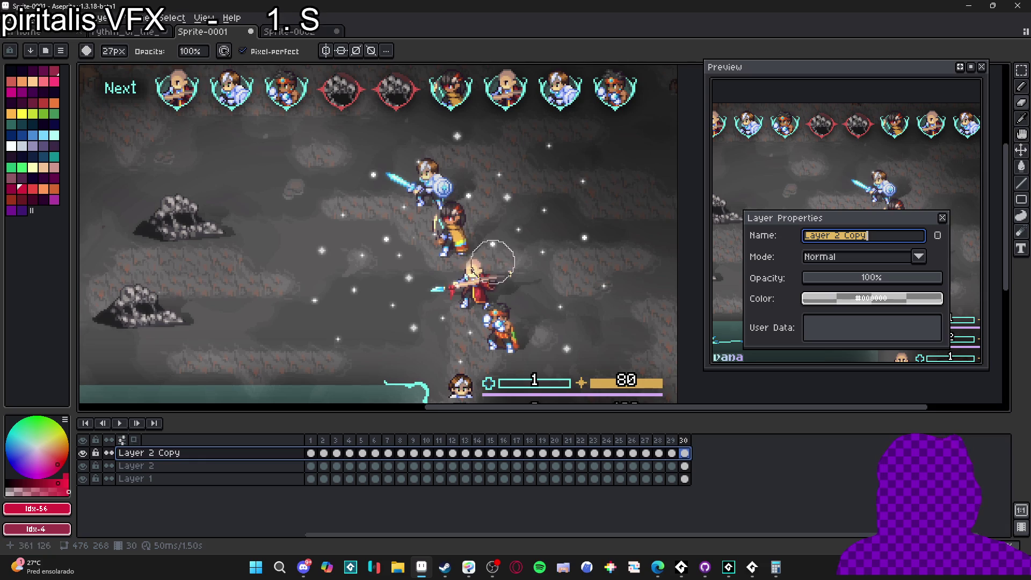
click(918, 256)
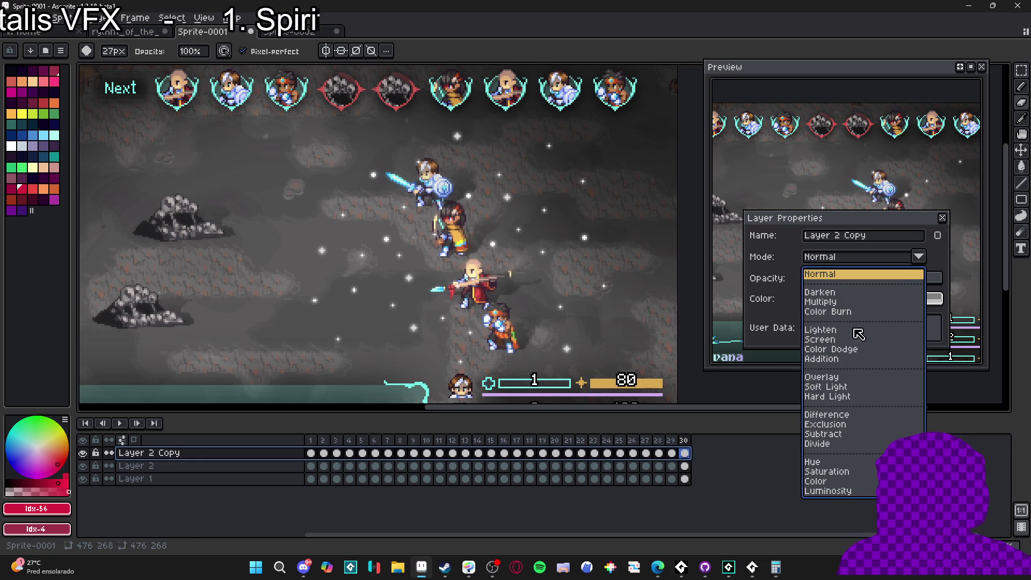
click(841, 341)
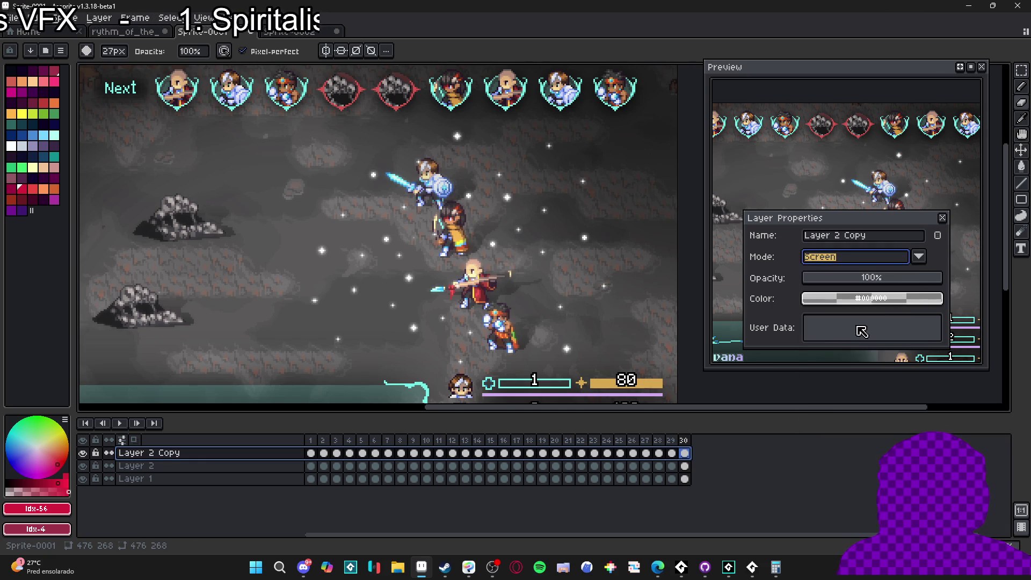
click(942, 217)
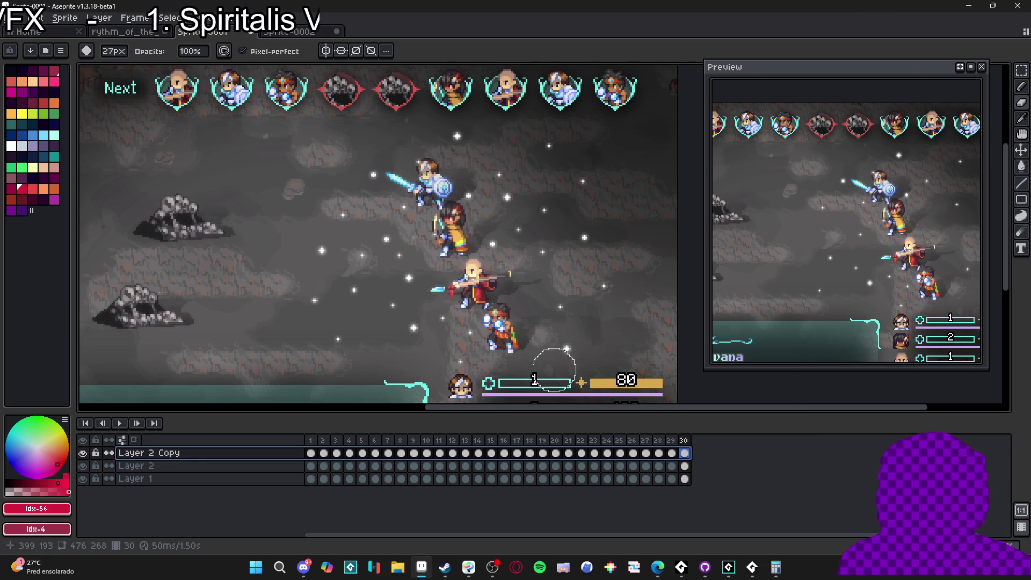
double_click(273, 454)
click(874, 279)
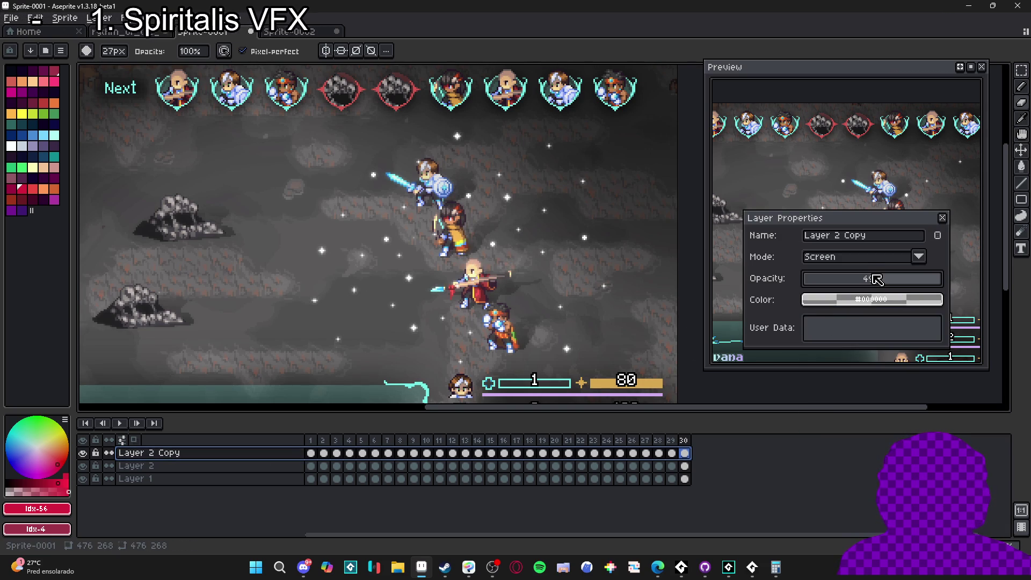
drag(899, 283, 974, 276)
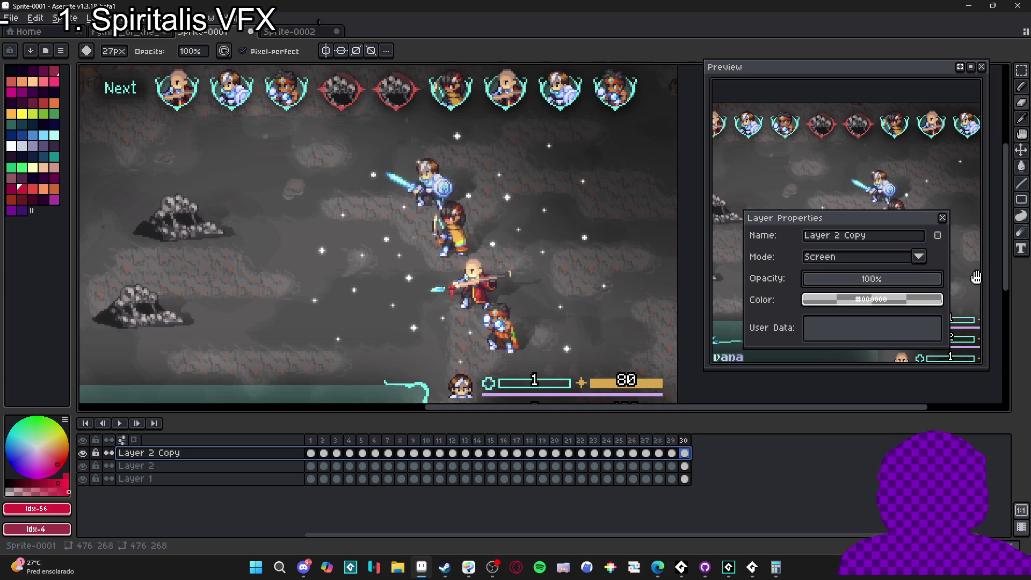
click(943, 218)
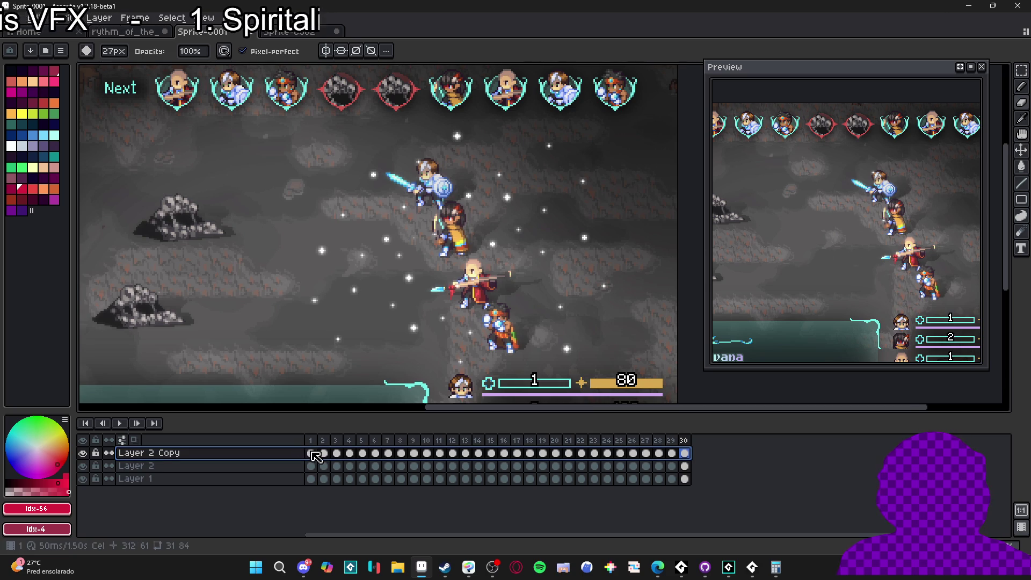
Review frames 1–3 of Layer 2 Copy, pick palette colour Idx-55 and a 7px brush.
click(311, 455)
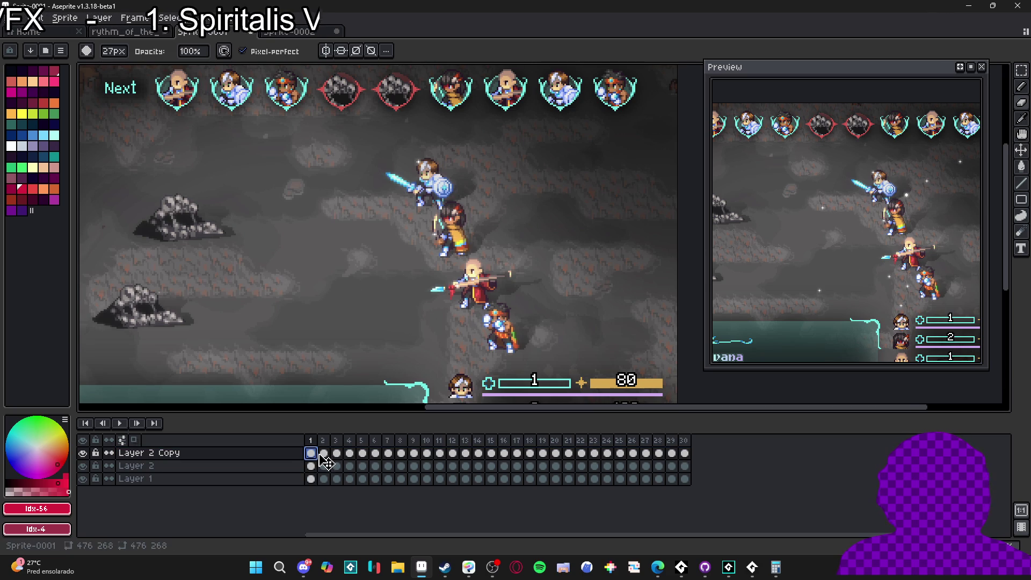
click(324, 455)
click(312, 454)
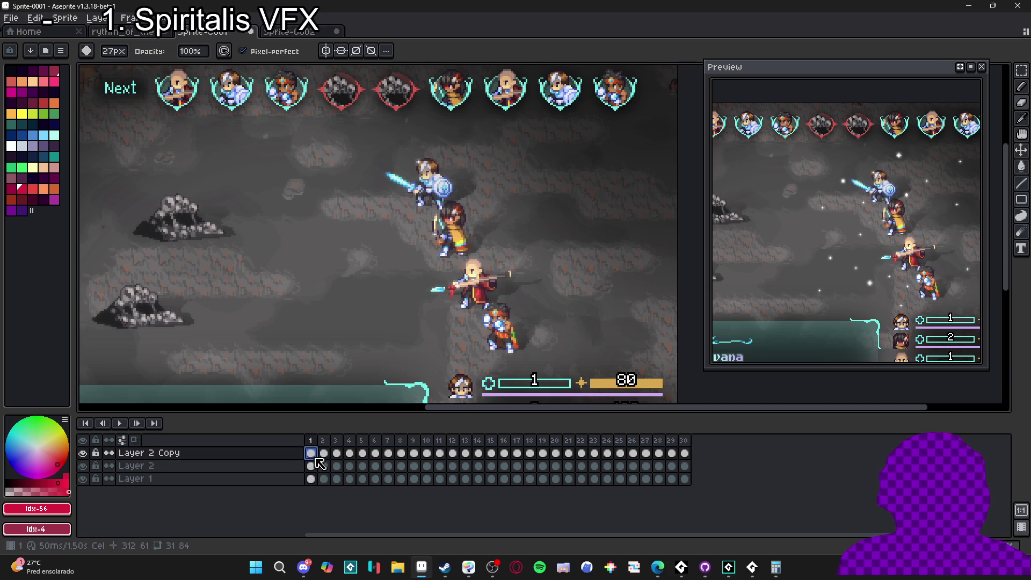
click(324, 454)
click(337, 454)
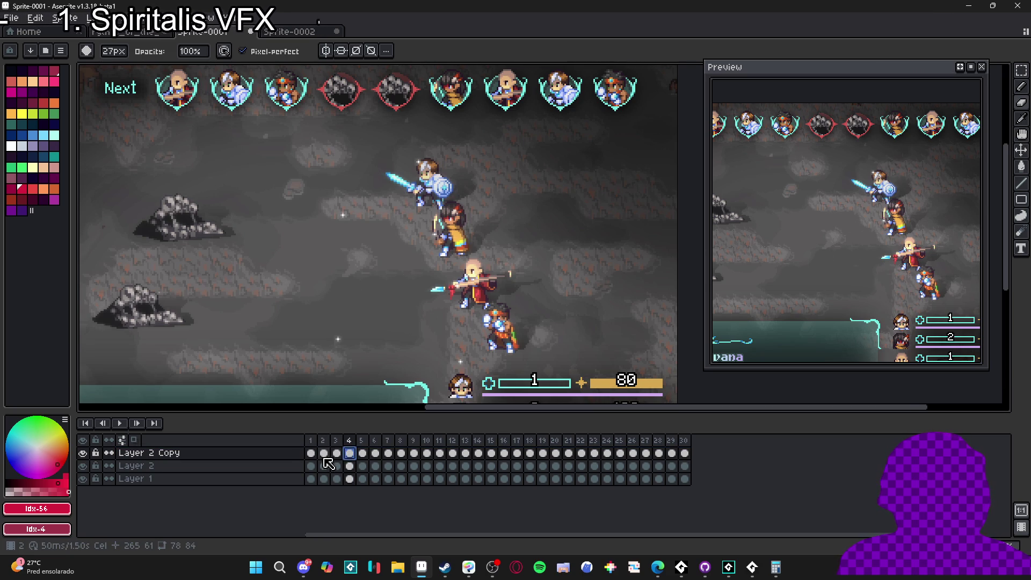
click(311, 455)
click(324, 456)
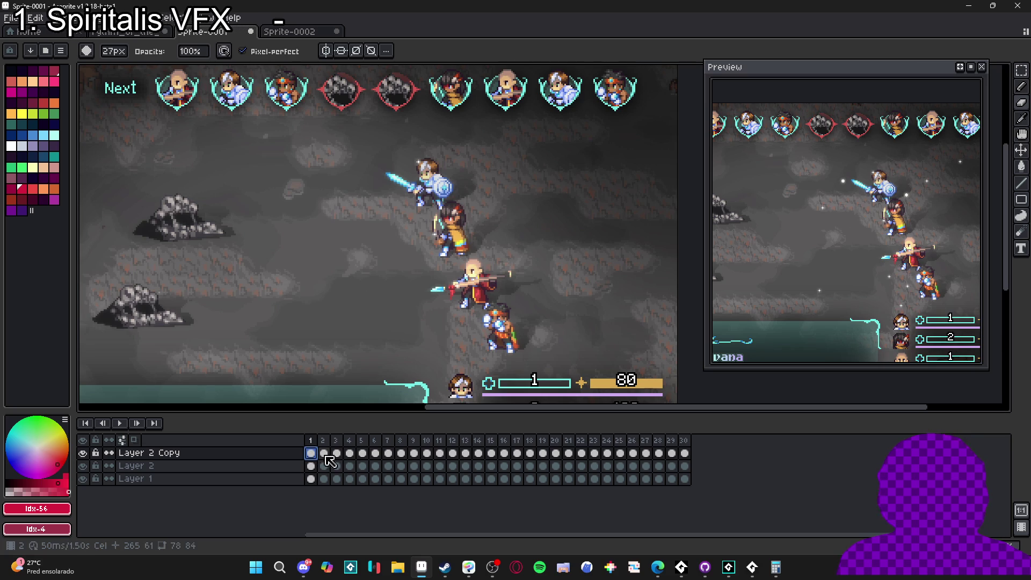
click(325, 455)
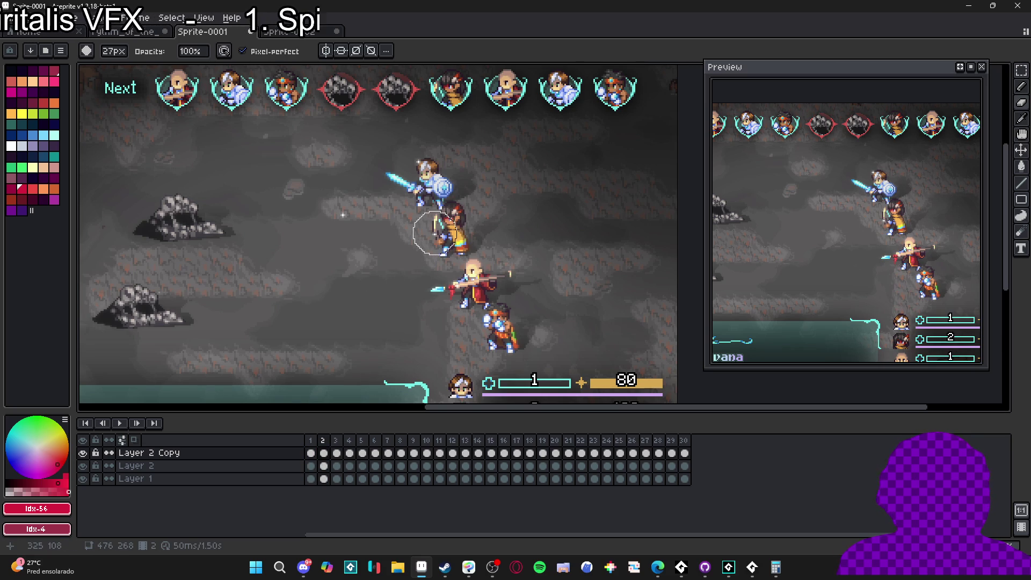
key([)
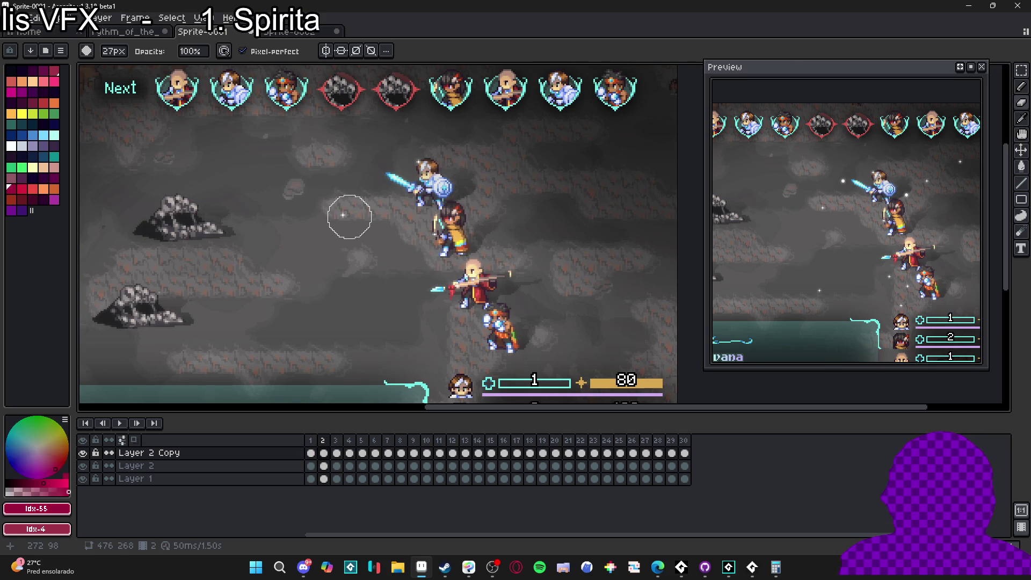
key(minus)
key(minus)
key(minus)
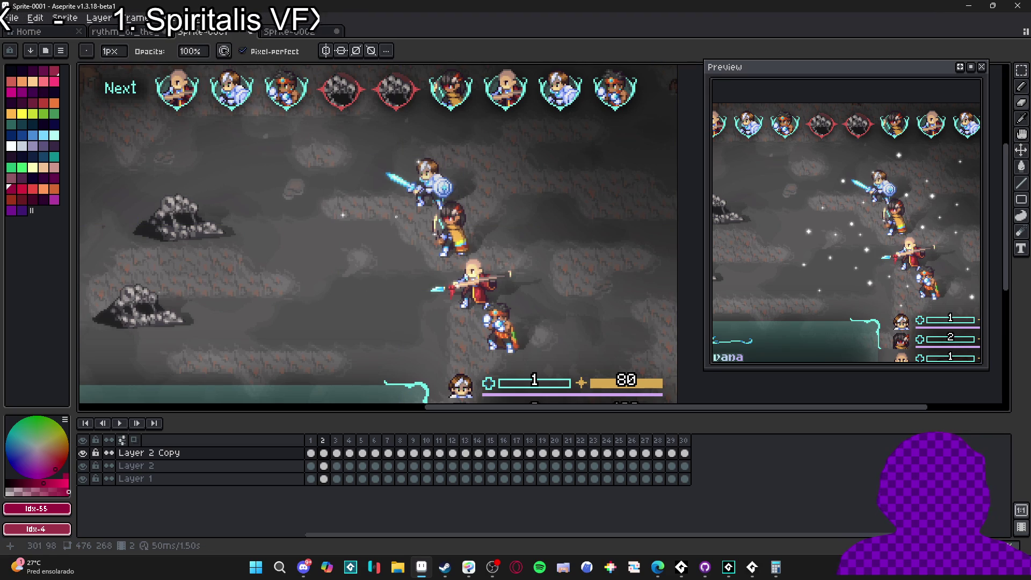
key(plus)
key(plus)
key(plus)
key(Left)
Touch up stars while advancing from frame 3 to 24, enlarging the brush to 12px.
key(Right)
key(Right)
key(Right)
key(Right)
key(Right)
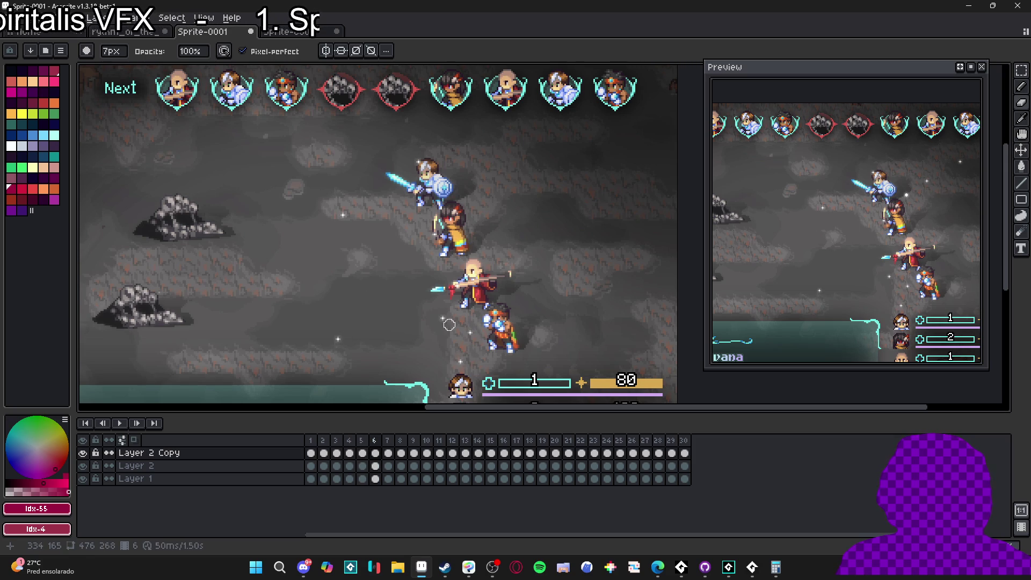
key(Right)
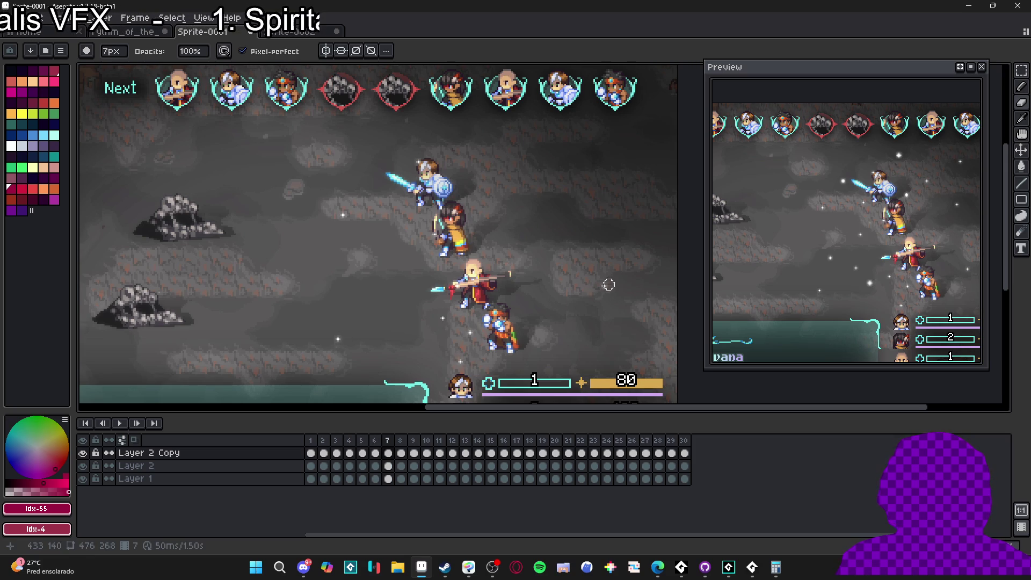
key(Right)
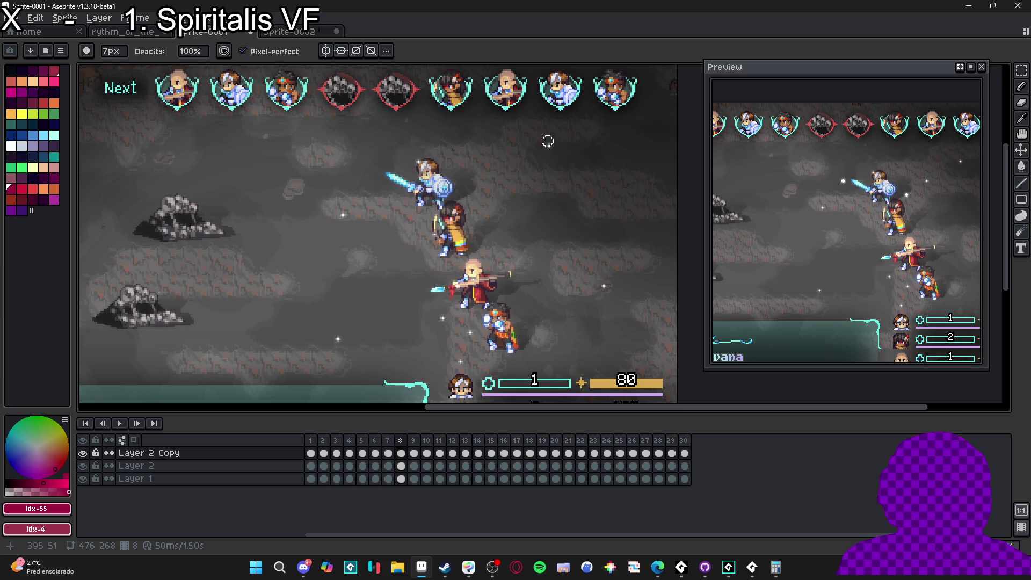
key(Right)
key(Right)
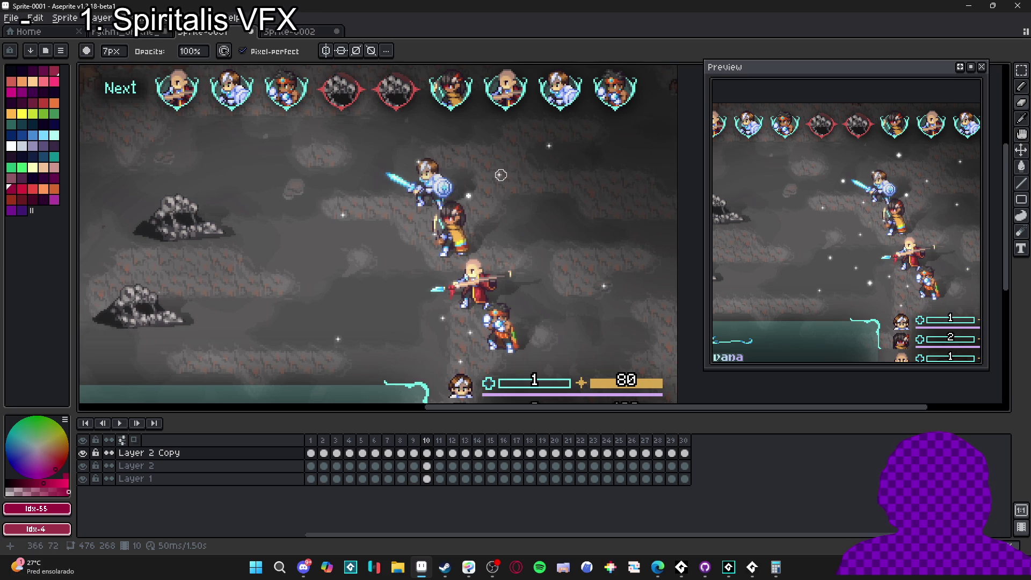
key(Right)
key(Right)
key(Right)
key(Right)
key(Right)
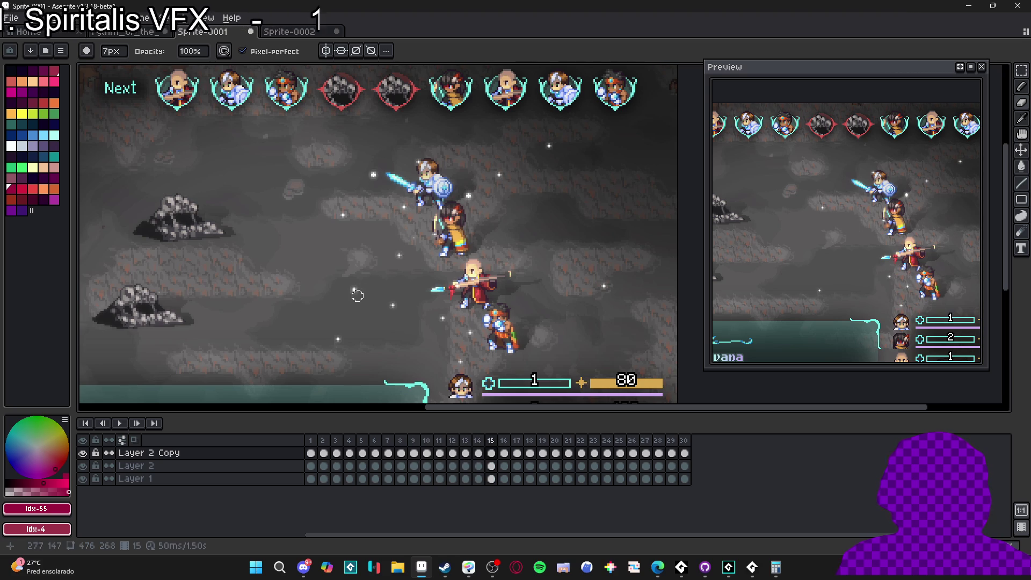
key(plus)
key(plus)
key(plus)
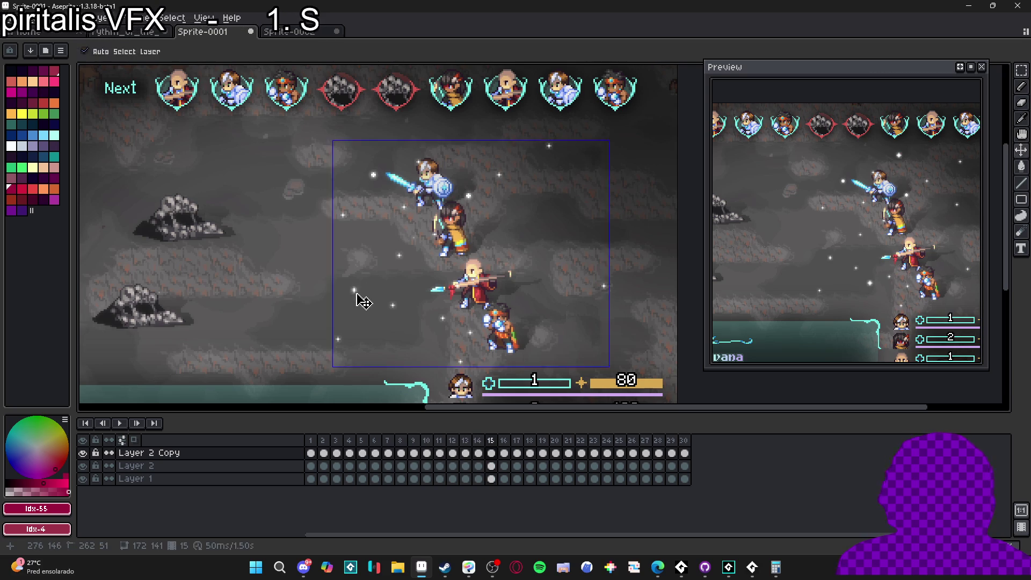
key(Right)
key(Right)
key(Right)
key(Right)
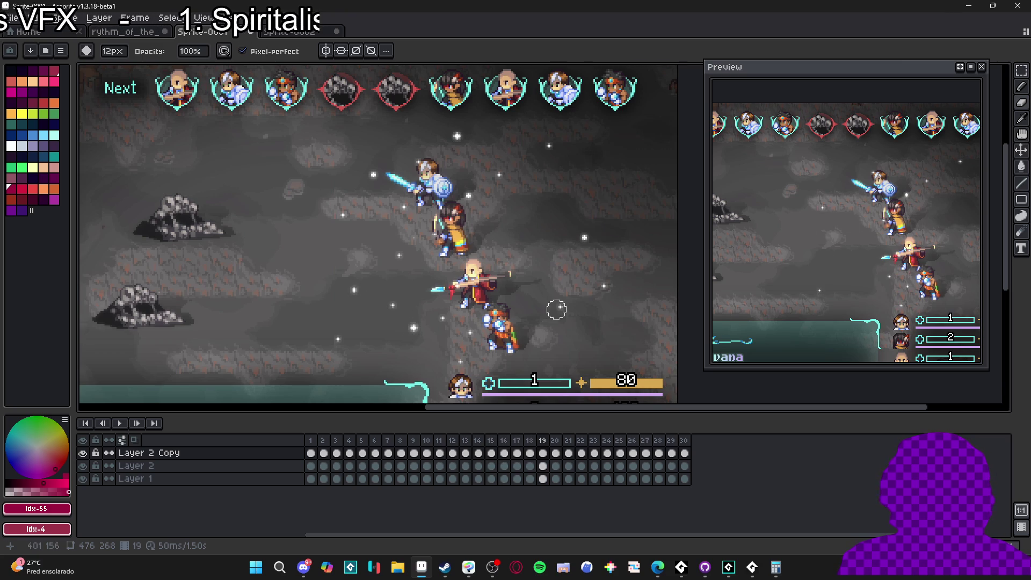
key(Right)
key(Right)
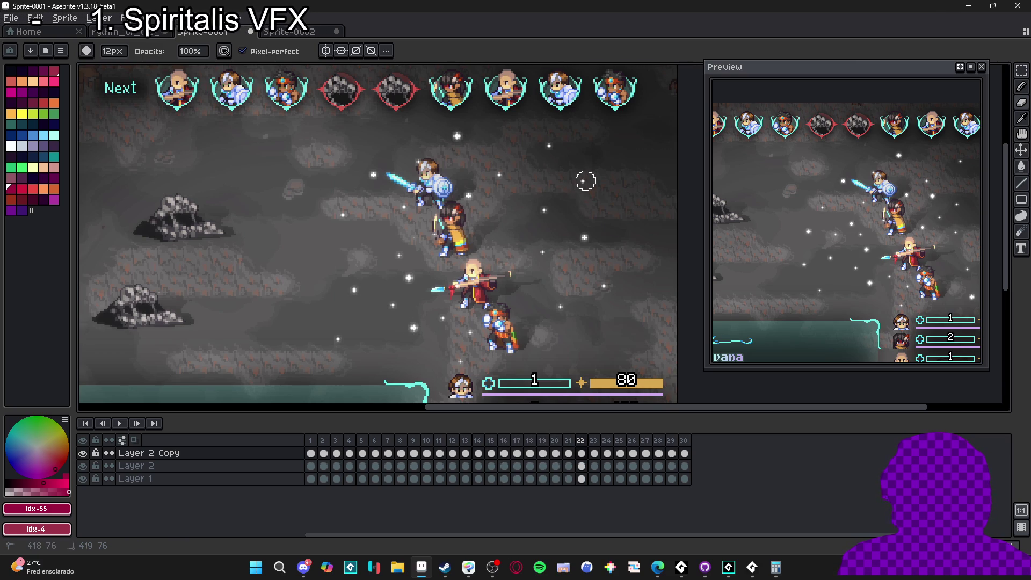
key(Right)
key(Right)
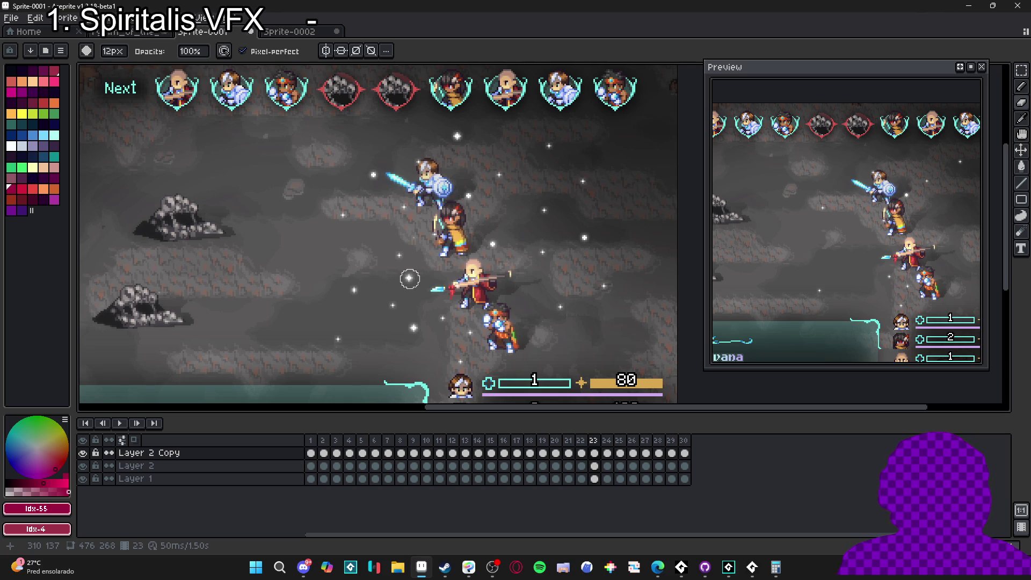
key(Right)
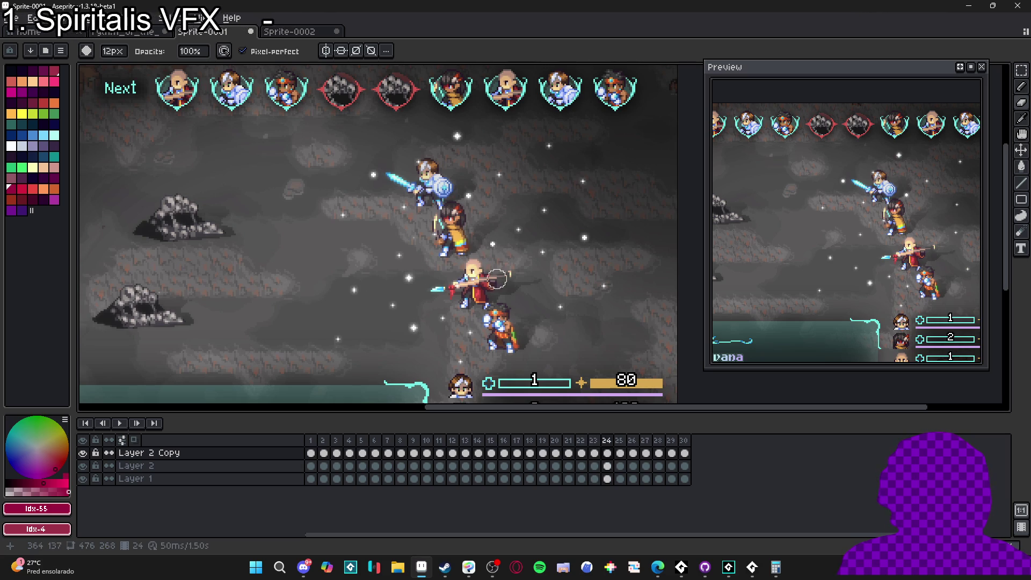
key(Right)
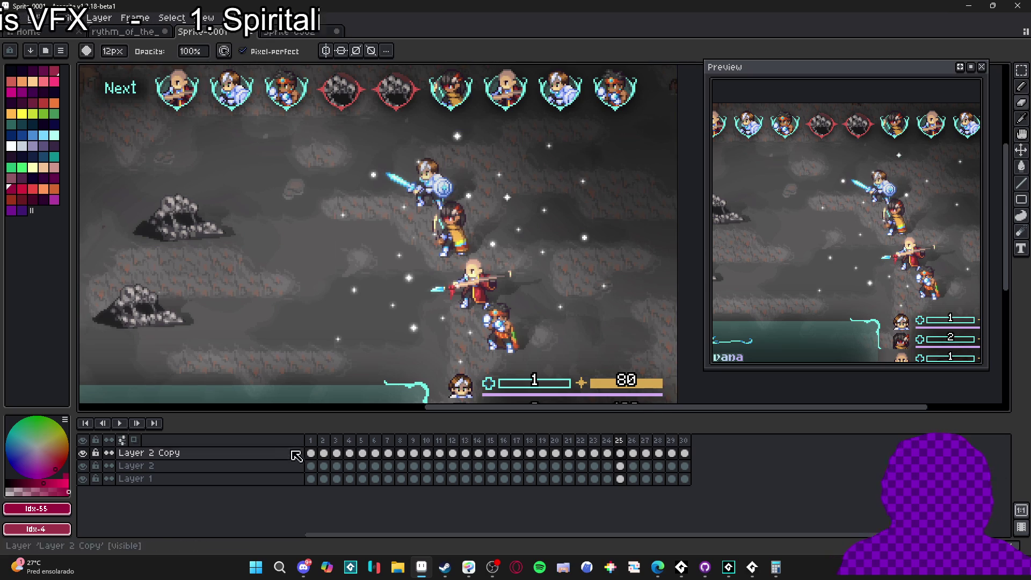
Step through frames 1 to 9 of Layer 2 Copy to review the sparkles.
click(311, 453)
click(324, 453)
click(337, 453)
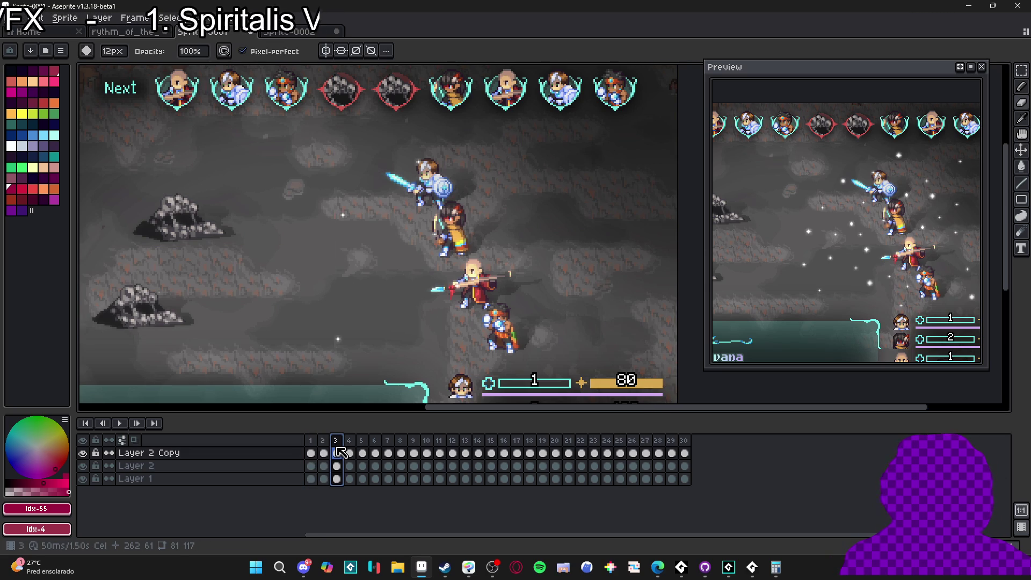
click(311, 452)
click(323, 453)
click(336, 446)
click(350, 445)
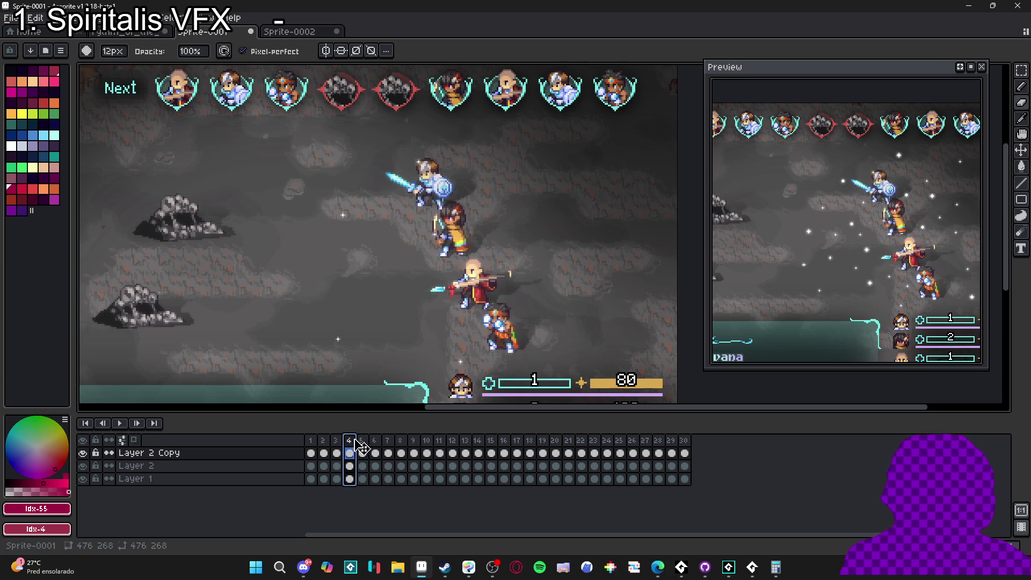
click(363, 445)
click(376, 449)
click(388, 449)
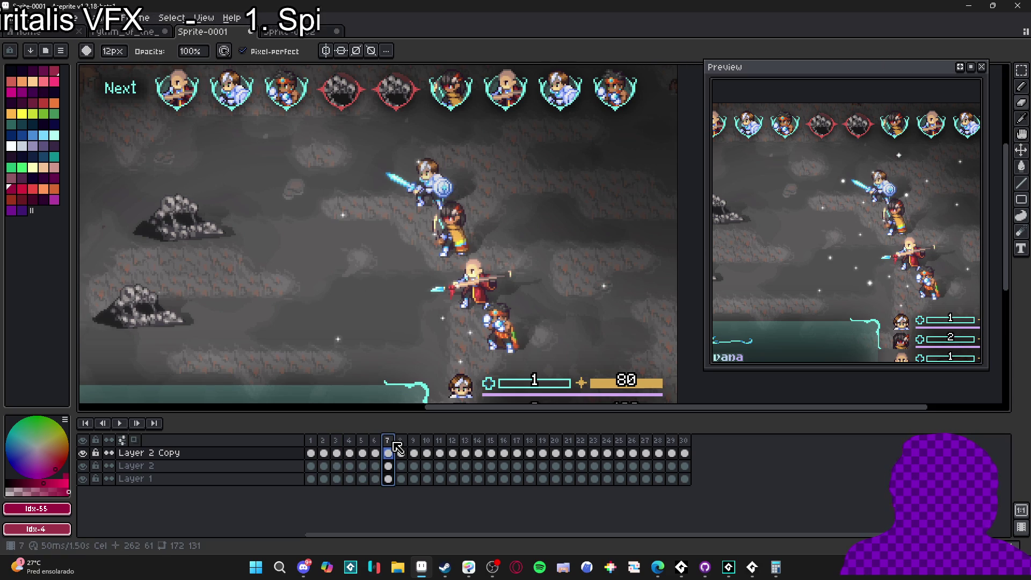
click(402, 447)
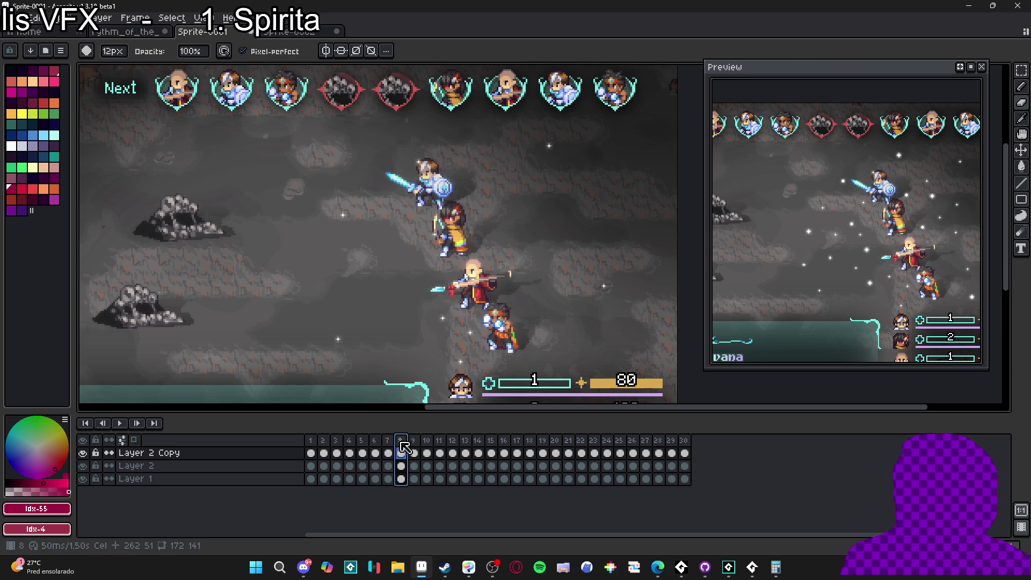
click(414, 450)
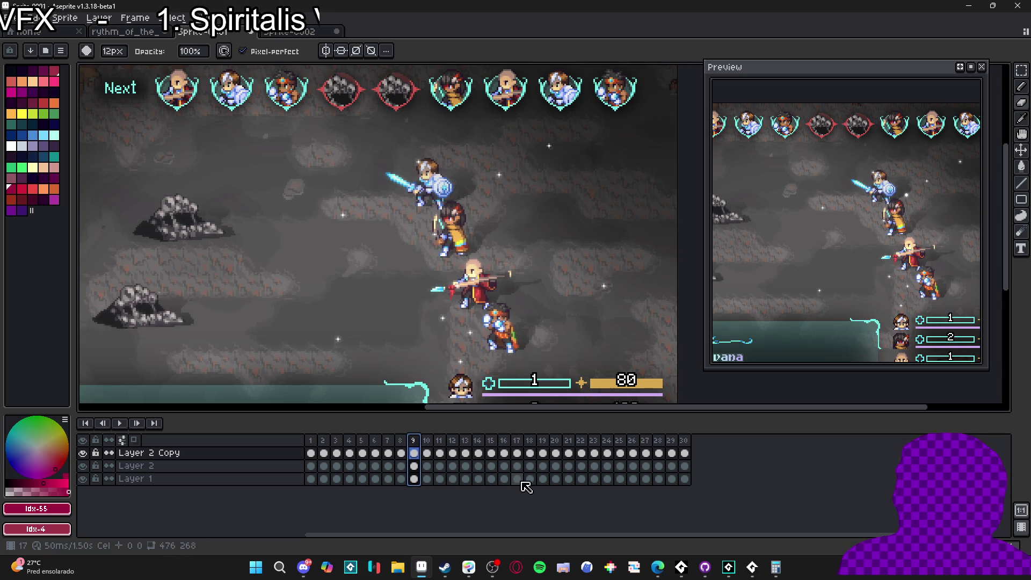
Undo the last eraser stroke and step back to frame 1, then forward again.
key(ctrl+z)
key(Left)
key(Left)
key(Left)
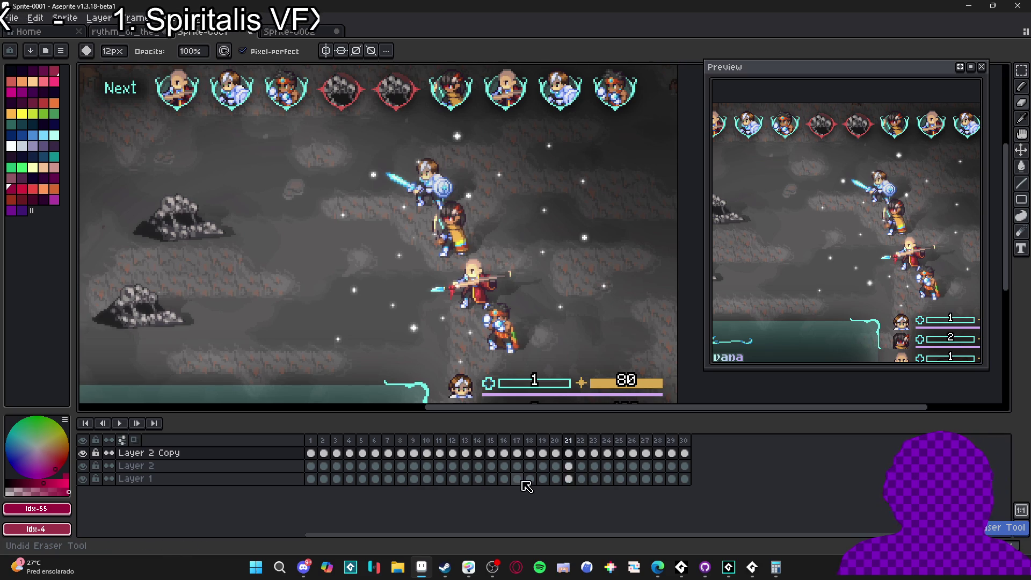
key(Left)
key(Left)
key(Left)
key(Left)
key(Left)
key(Left)
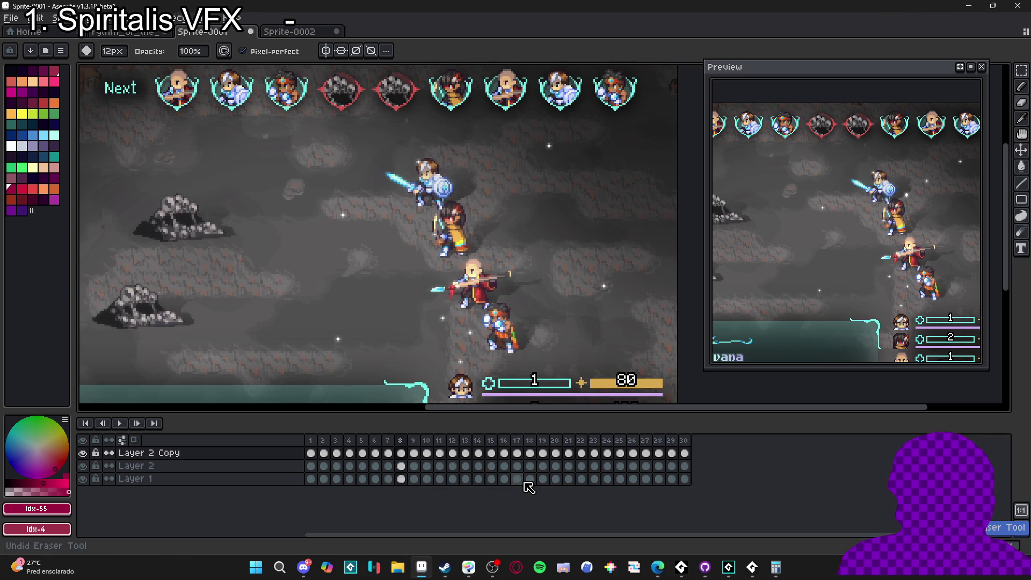
key(Left)
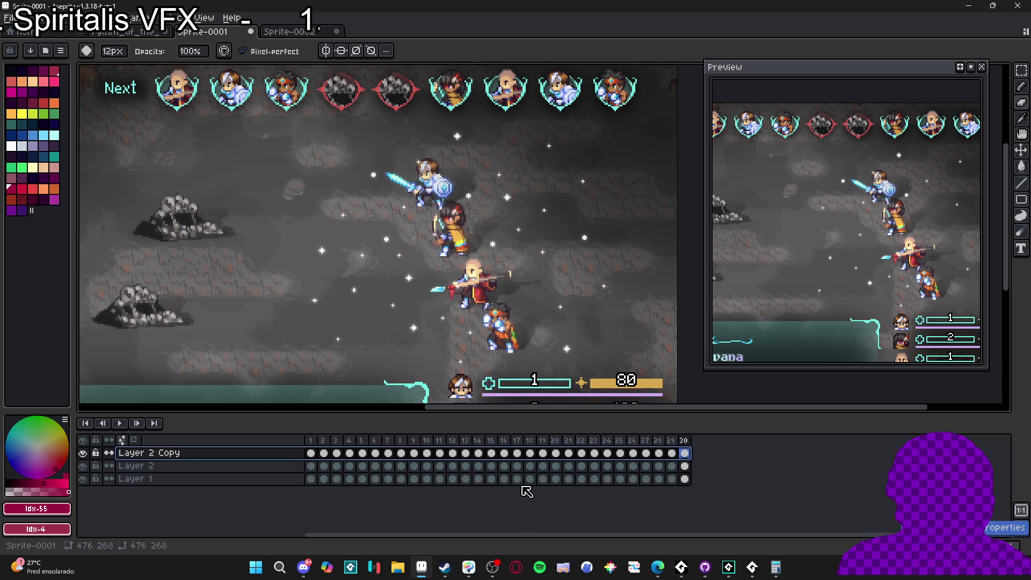
click(317, 440)
key(Right)
key(Right)
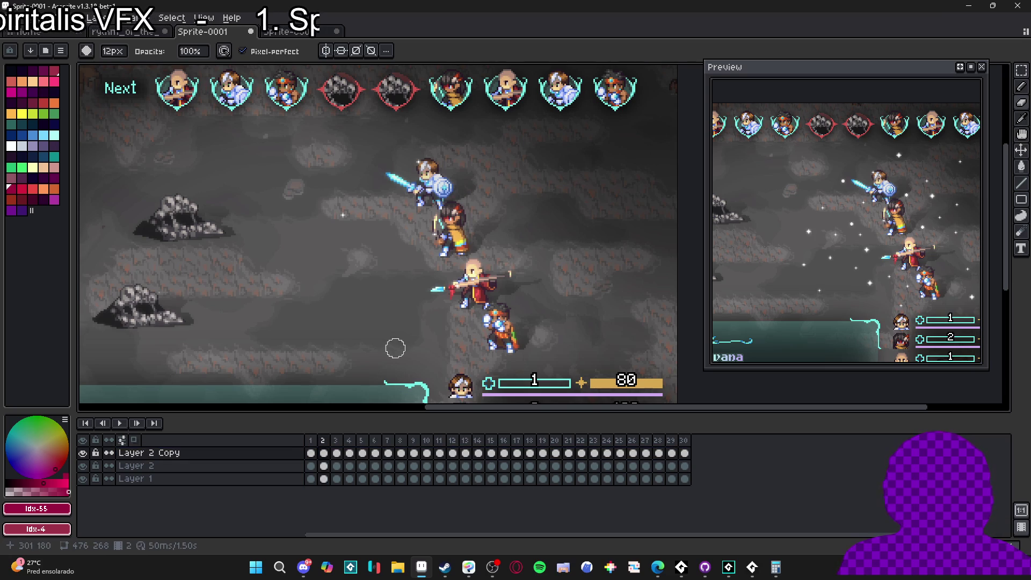
Advance to frame 21 and select the later cels of Layer 2 Copy.
key(Right)
key(Right)
key(Right)
key(Right)
key(Right)
key(Right)
key(Right)
key(Right)
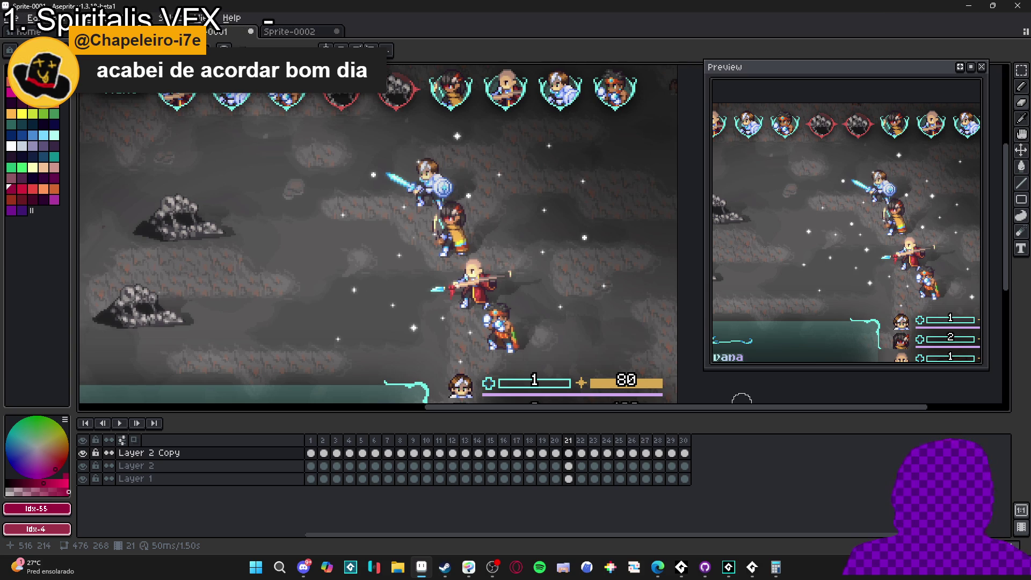
mouse_move(684, 452)
mouse_down()
mouse_move(310, 453)
mouse_move(796, 485)
mouse_move(704, 471)
mouse_up()
Clear Layer 2 Copy's cels and paste Layer 2's star frames into it from frame 1.
key(Delete)
key(ctrl+c)
click(316, 458)
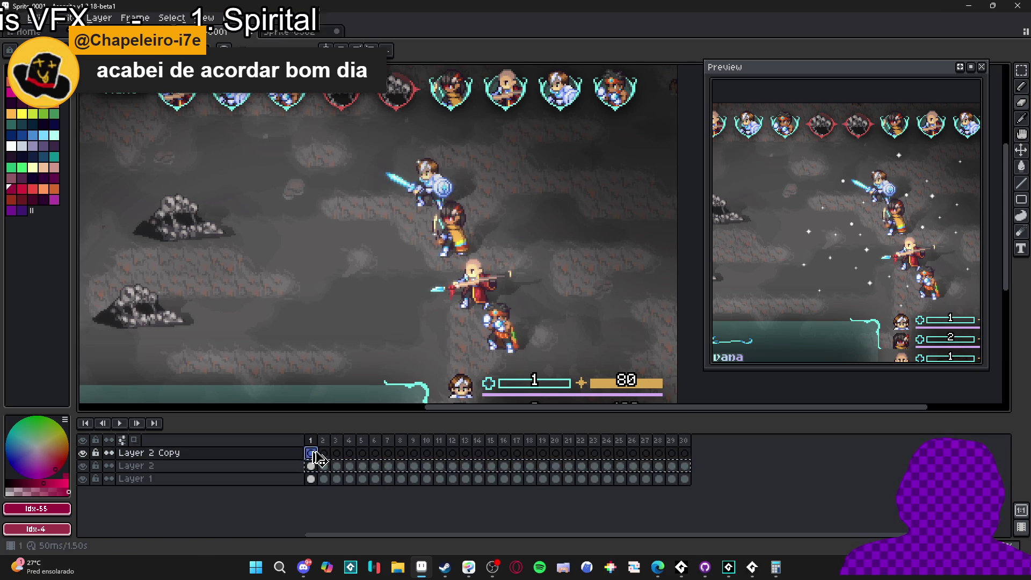
key(ctrl+v)
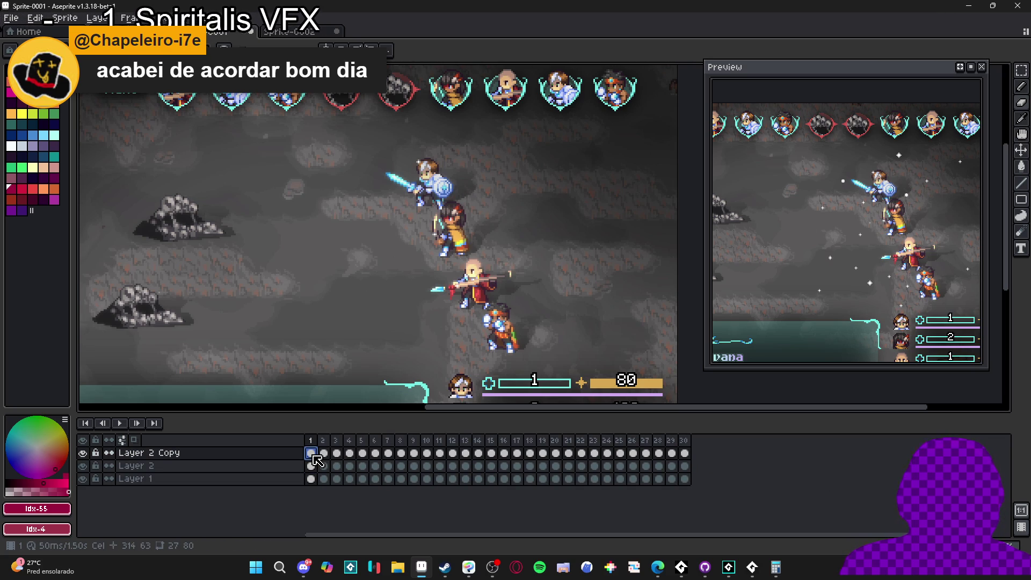
Blur frames 1, 2 and 3 of Layer 2 Copy with Convolution Matrix blur-5x5.
key(F9)
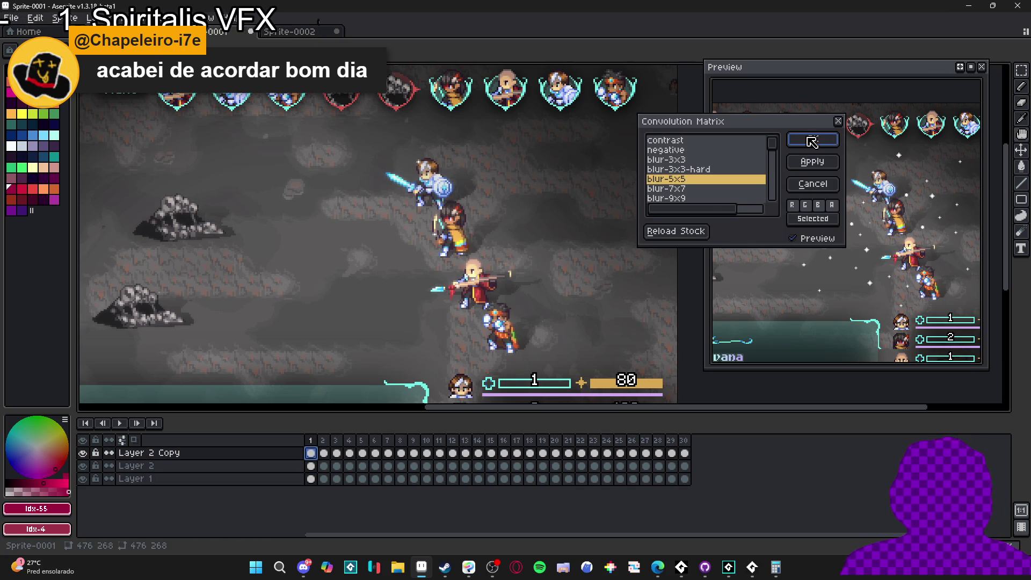
click(810, 140)
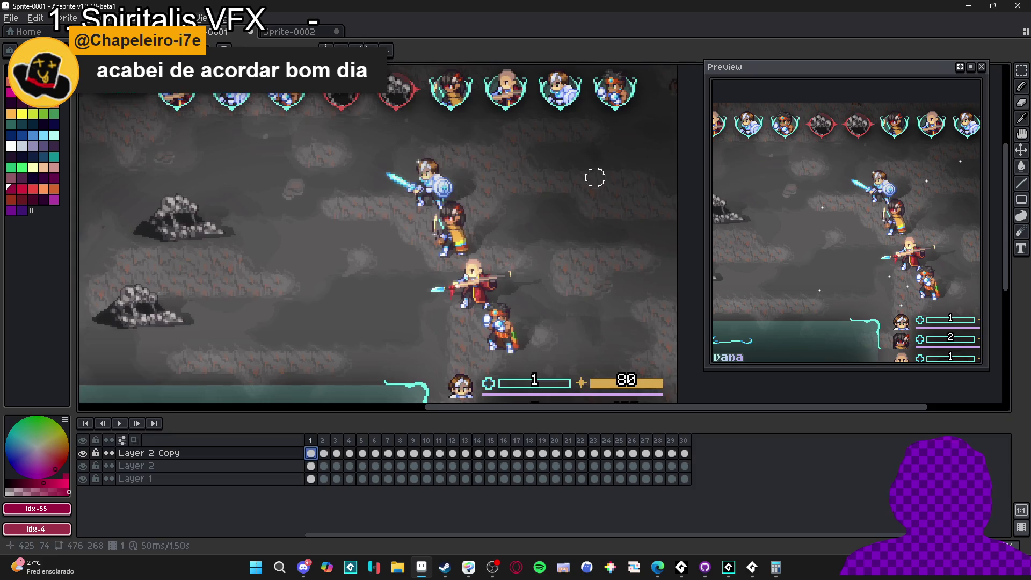
click(325, 454)
key(F9)
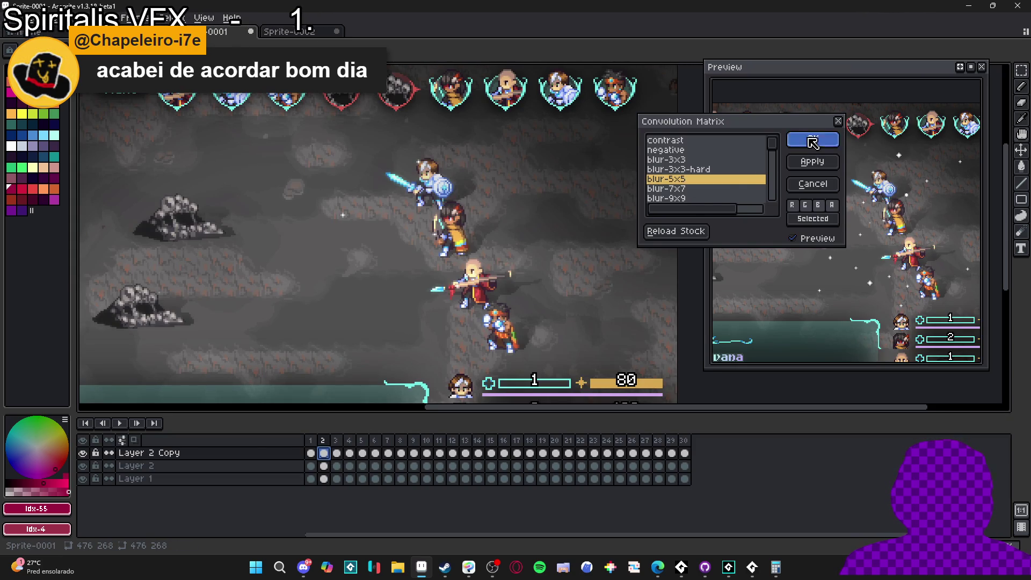
click(812, 141)
click(337, 453)
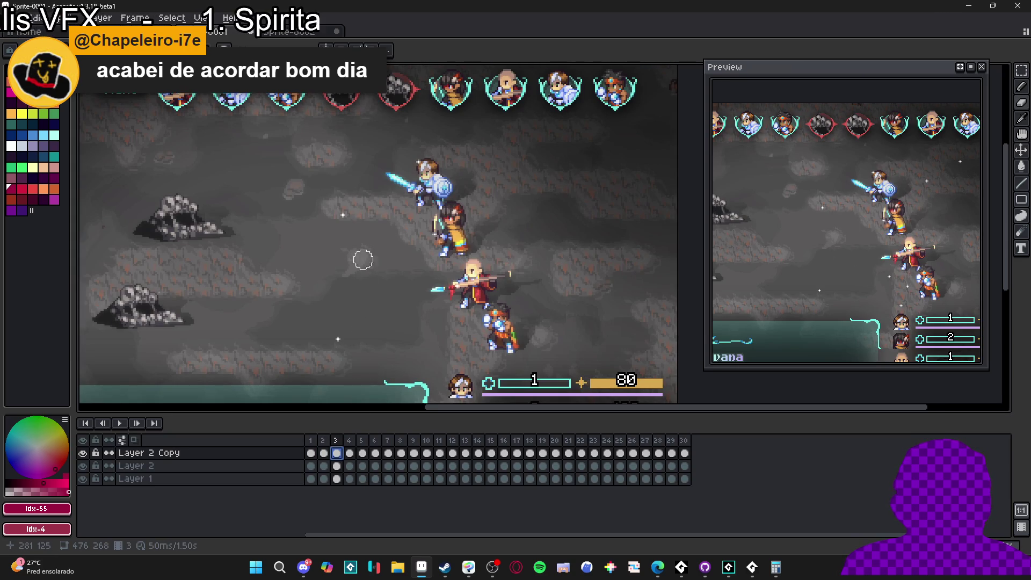
key(F9)
click(812, 139)
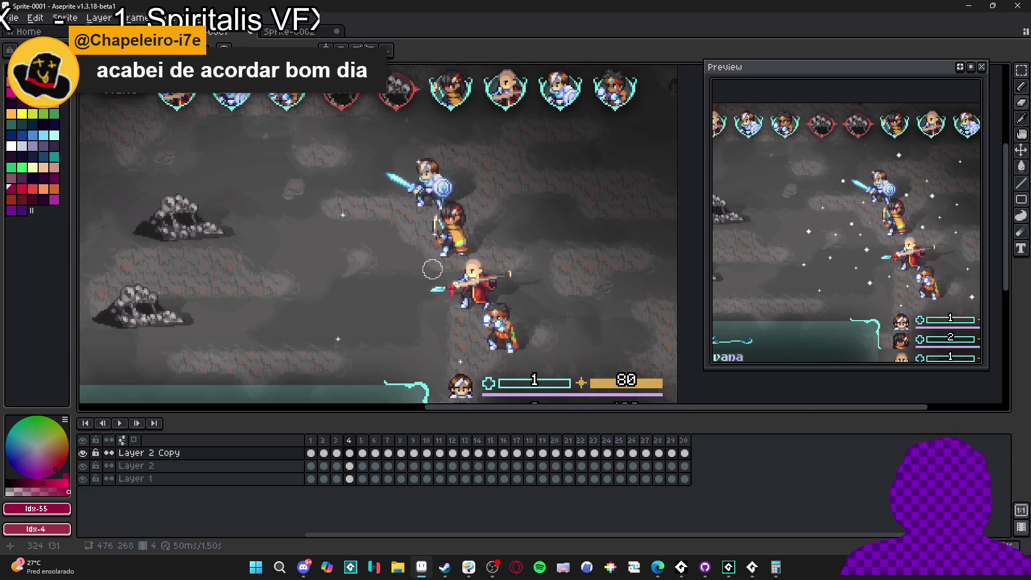
Blur frames 4, 5 and 6 of Layer 2 Copy with blur-5x5, moving on to frame 7.
key(period)
key(F9)
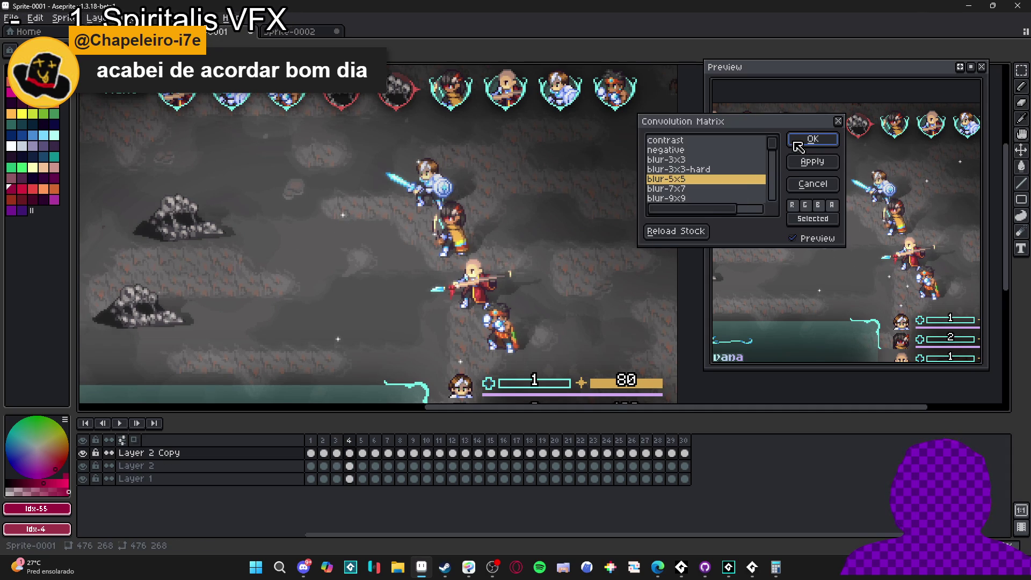
click(798, 143)
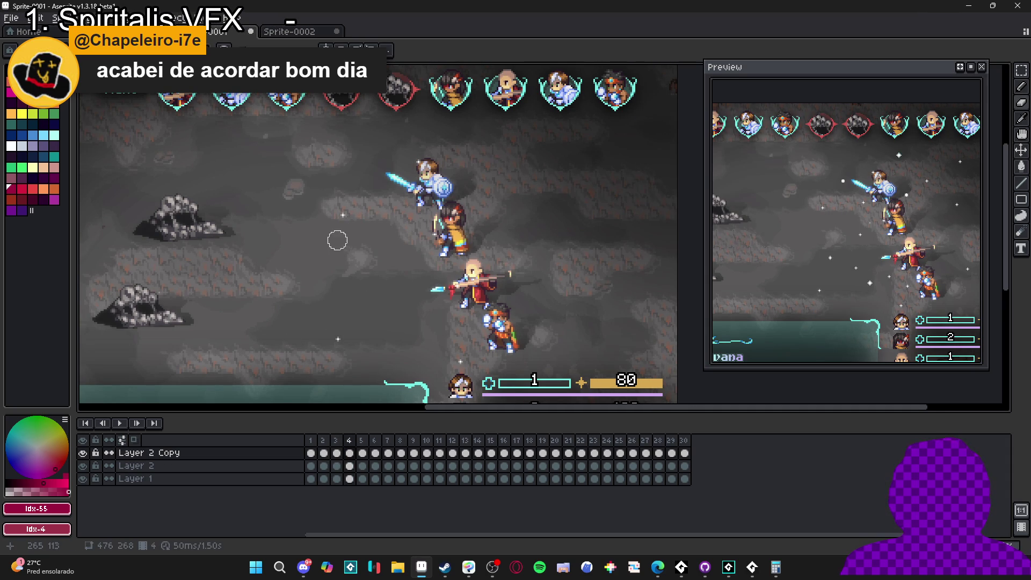
click(363, 453)
key(F9)
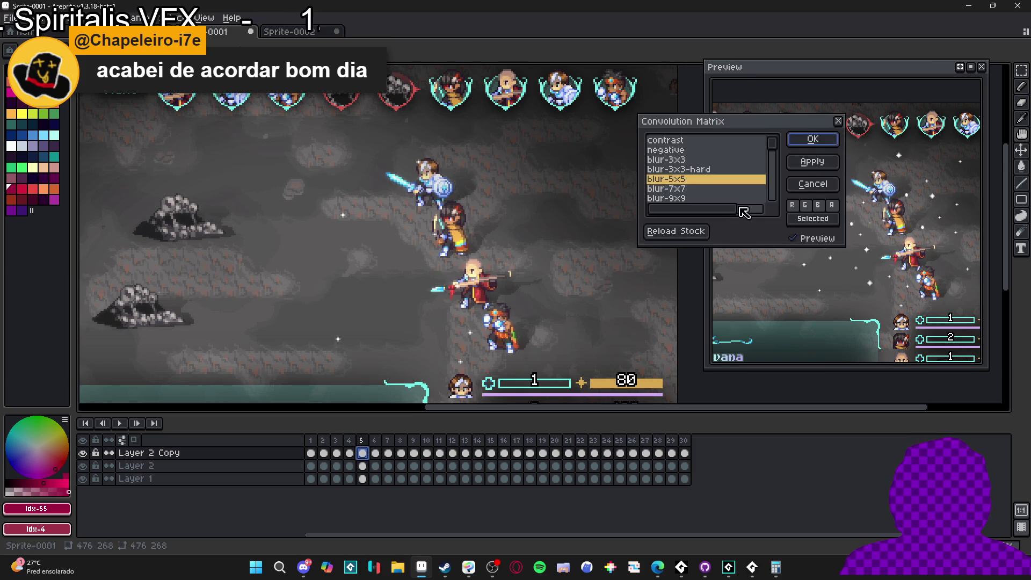
click(814, 142)
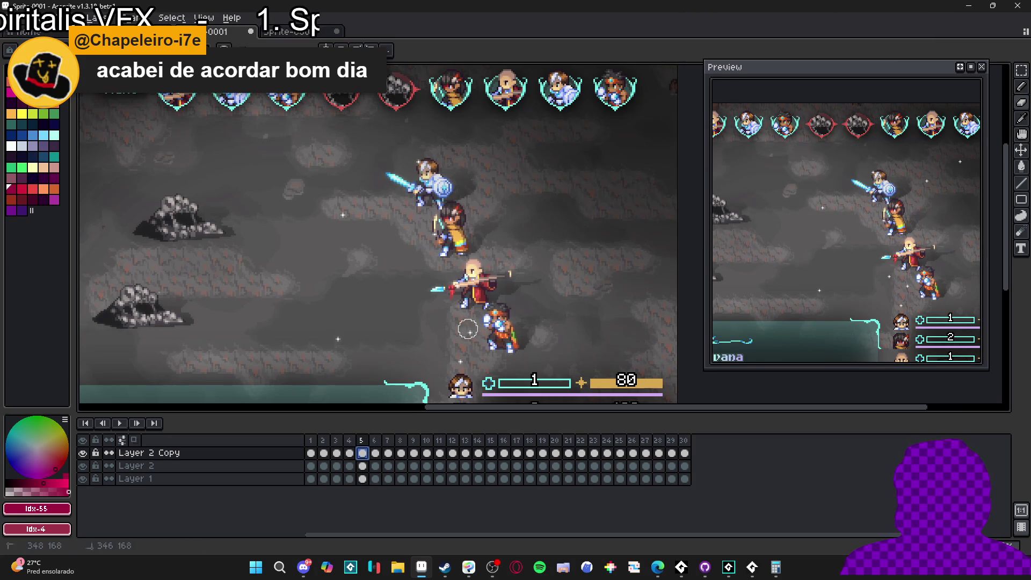
key(F9)
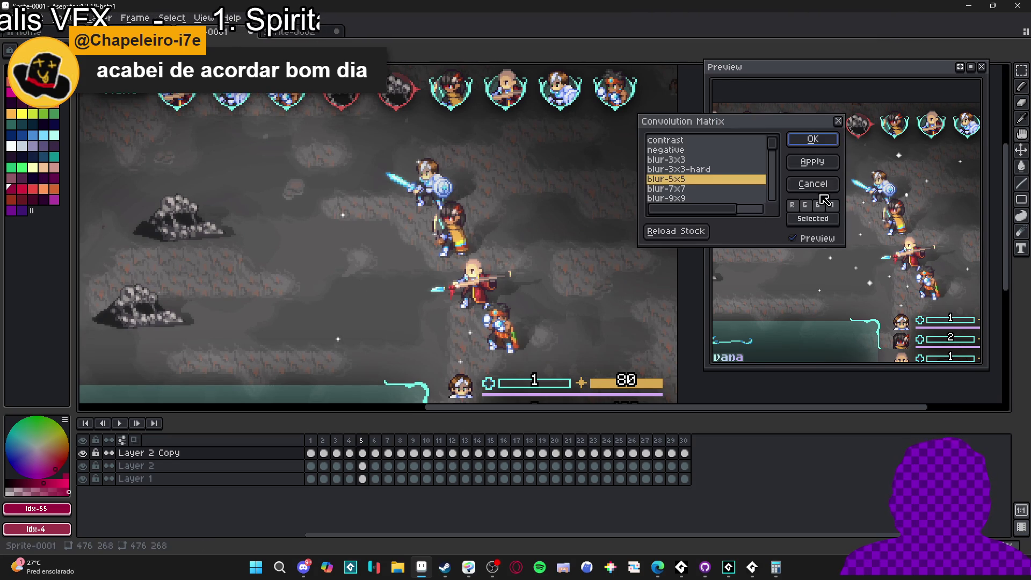
click(825, 163)
key(period)
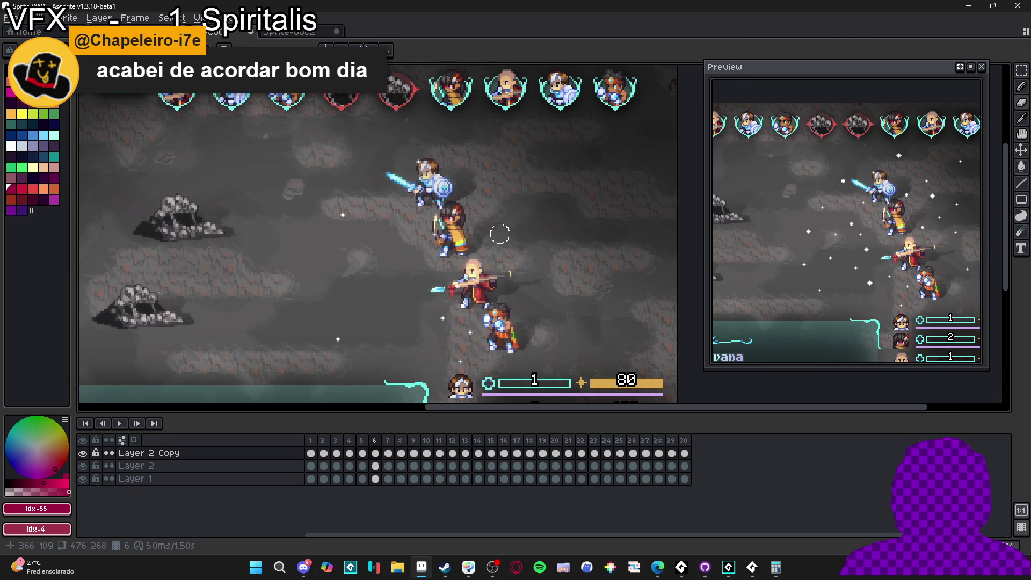
key(F9)
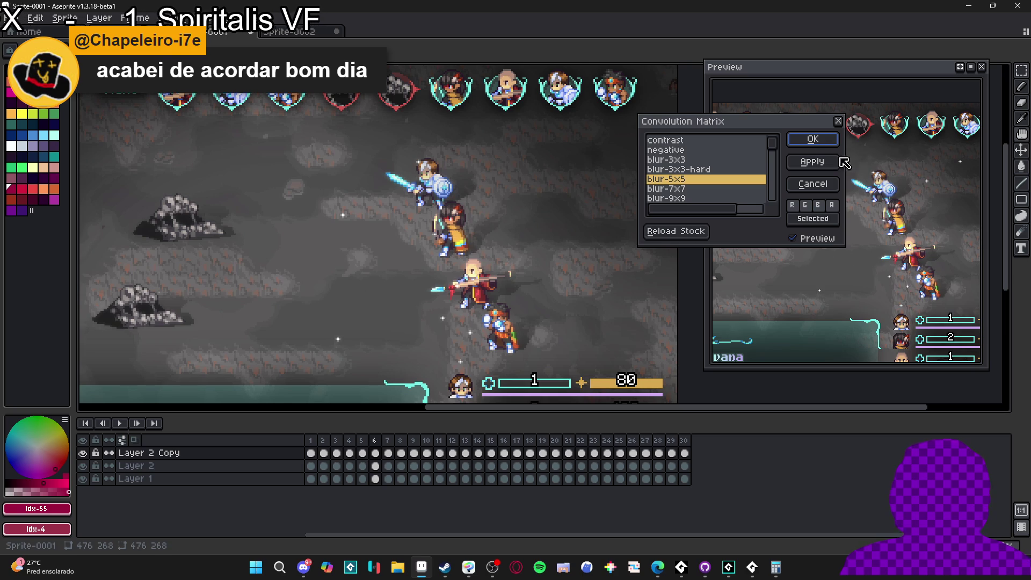
click(833, 143)
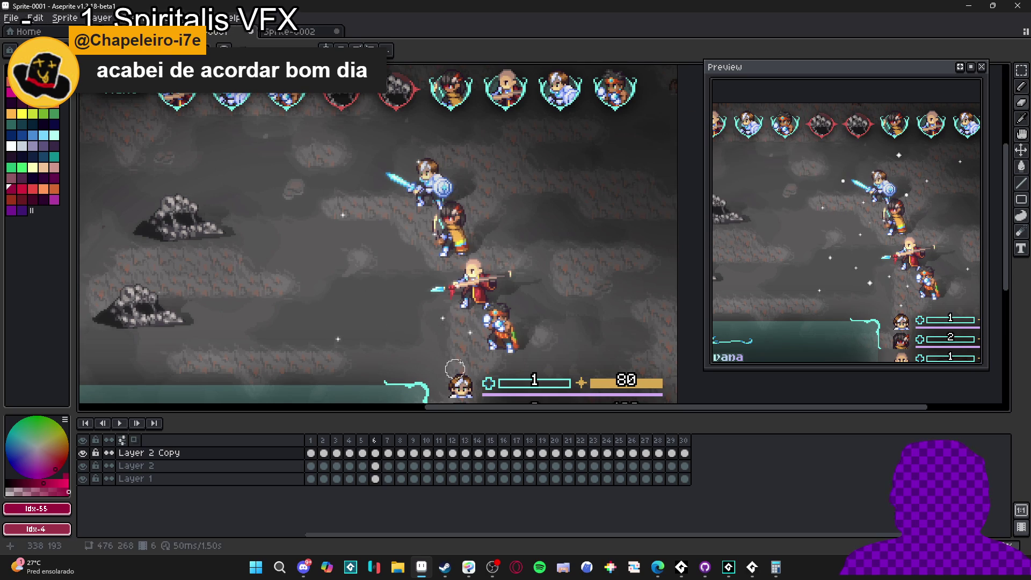
key(period)
key(F9)
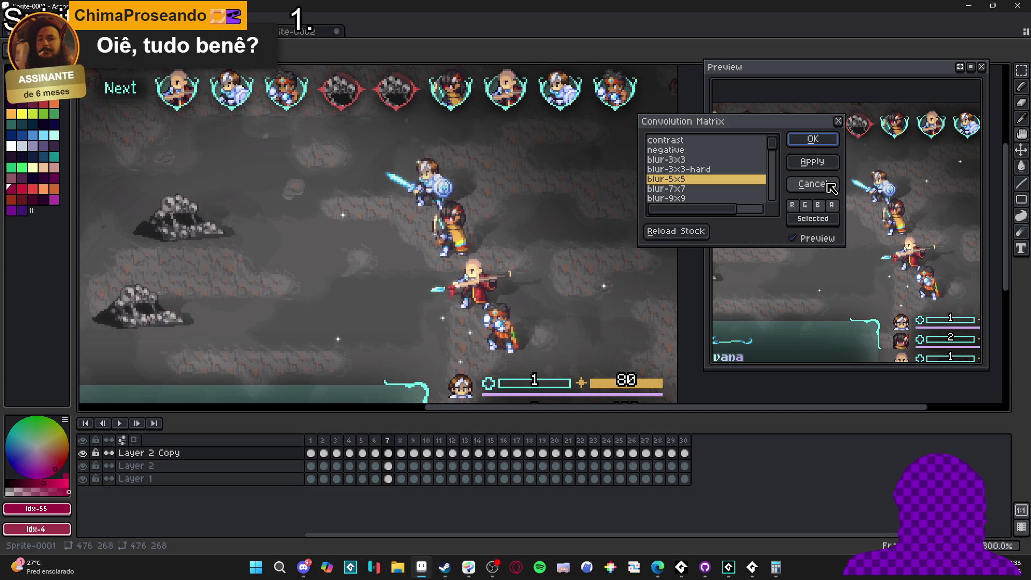
Blur frame 7 of Layer 2 Copy and review frames 8–9, switching to the eraser.
click(812, 184)
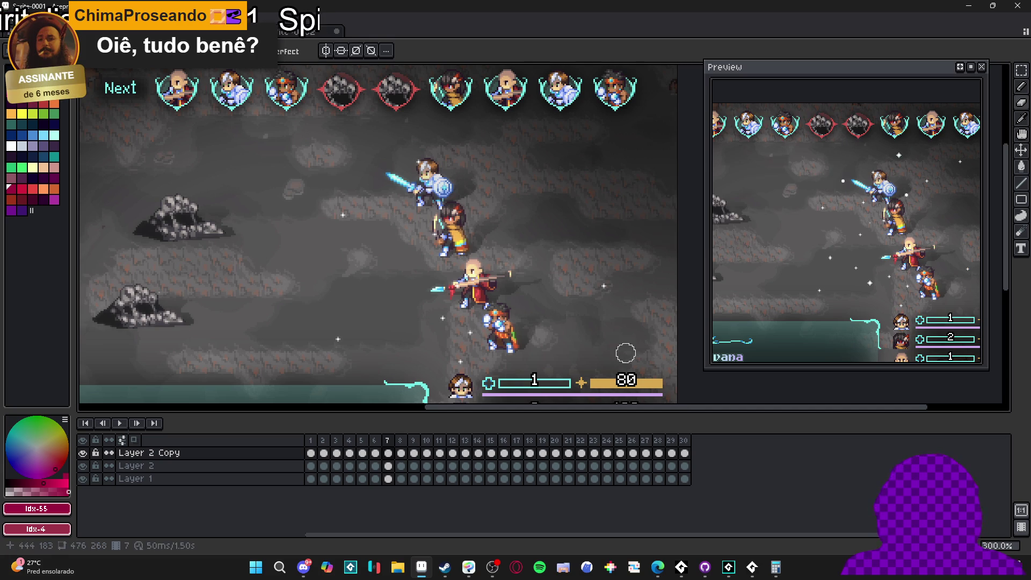
click(388, 454)
key(ctrl+f)
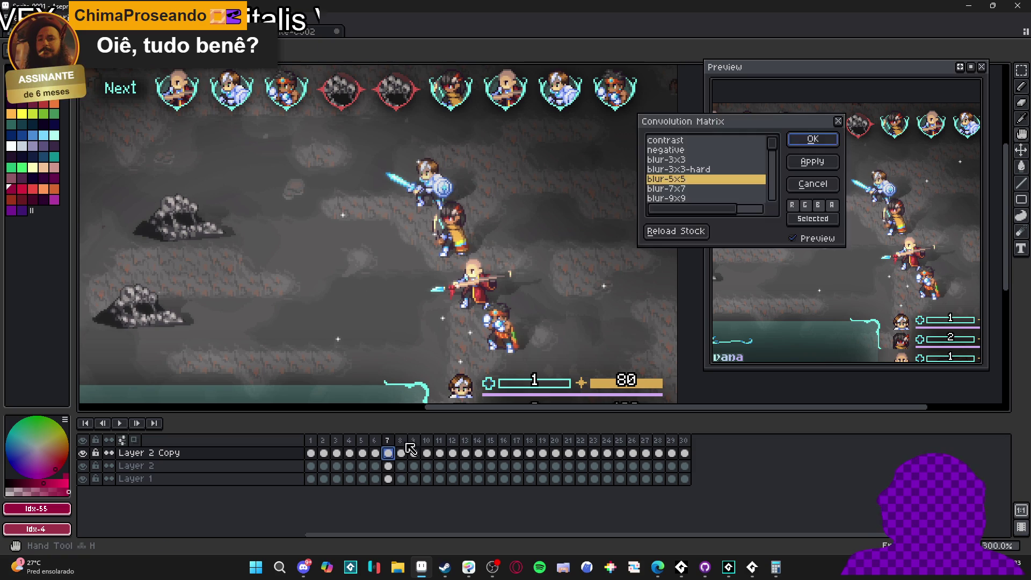
key(Escape)
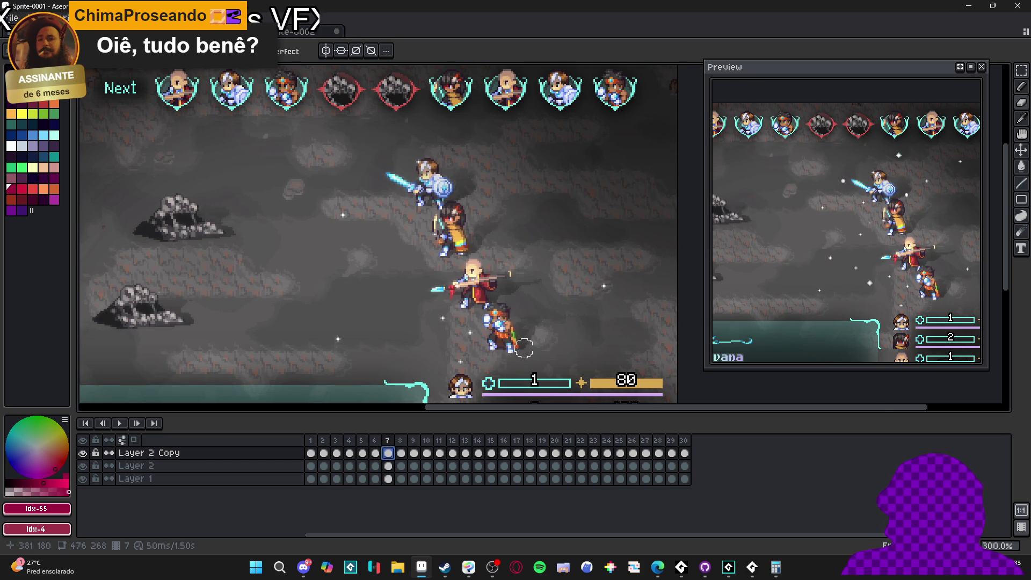
key(ctrl)
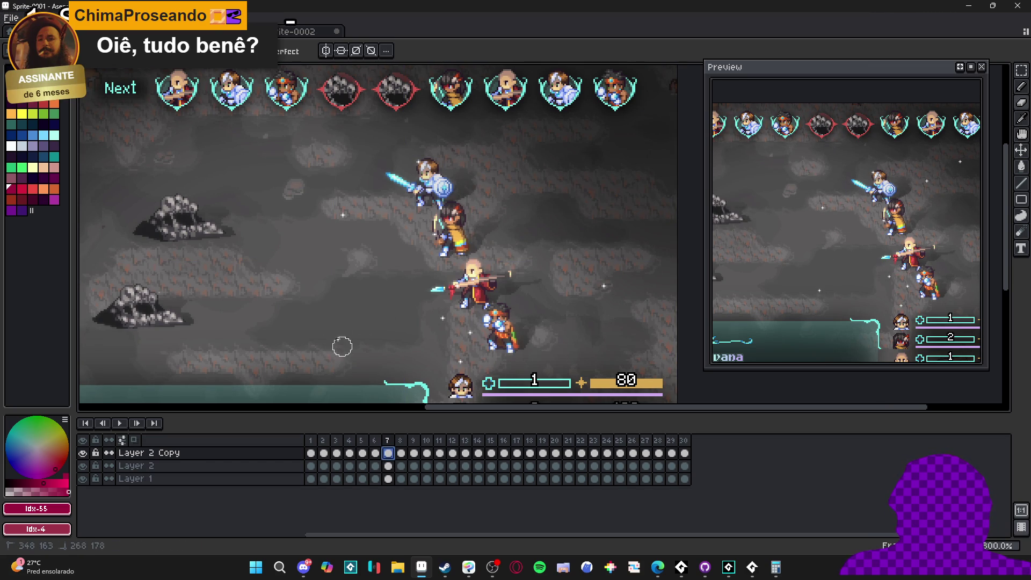
key(Right)
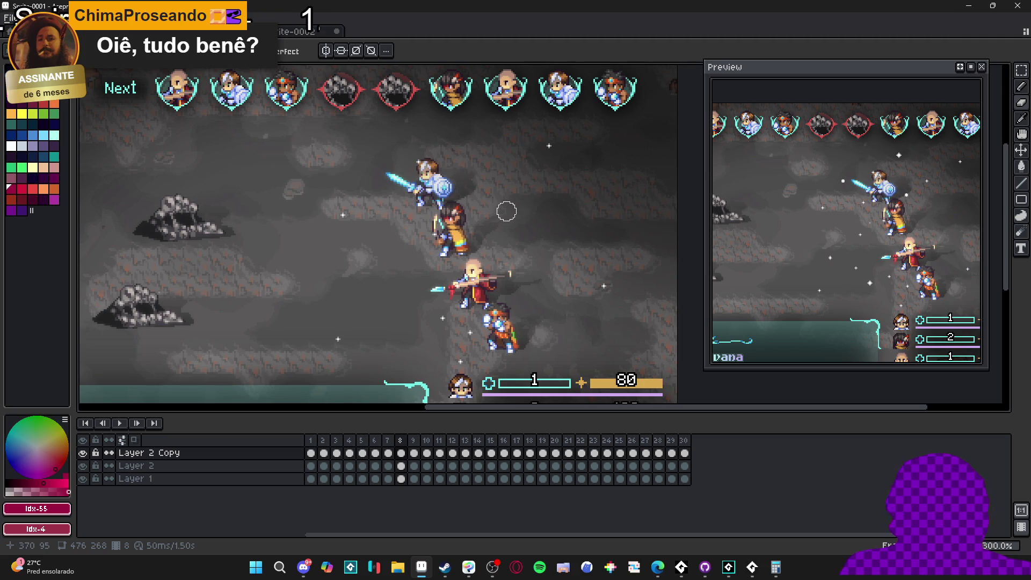
key(Escape)
key(e)
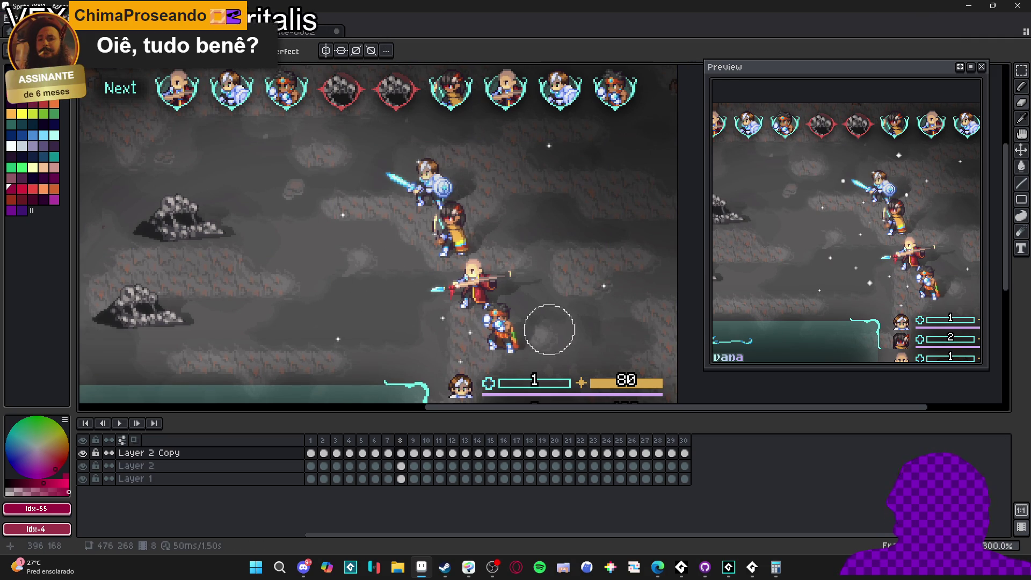
key(Right)
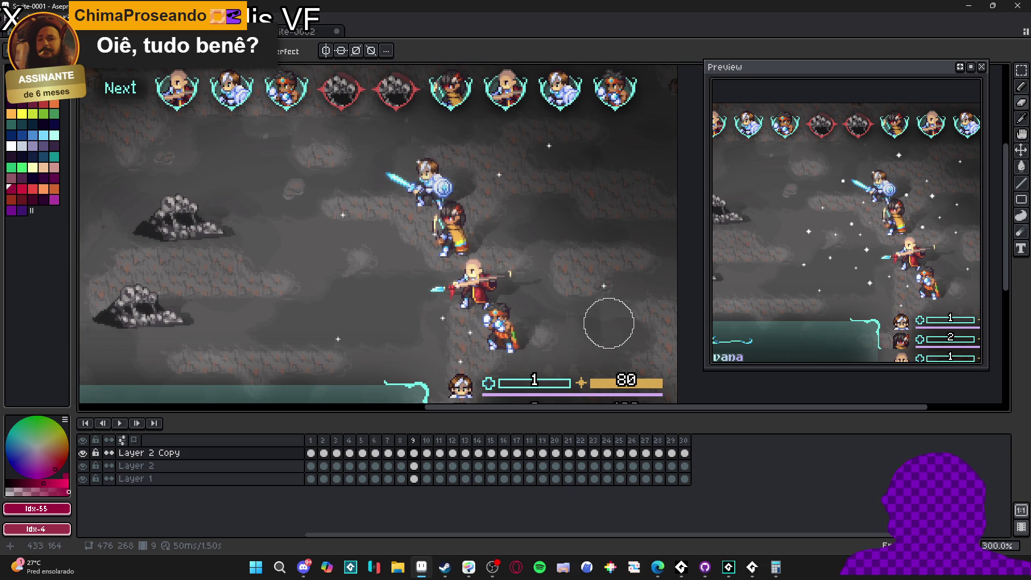
key(Left)
click(810, 184)
key(Right)
Blur frames 9 and 10 with blur-5x5, then raise Layer 2 Copy's opacity to 100%.
key(F9)
click(811, 138)
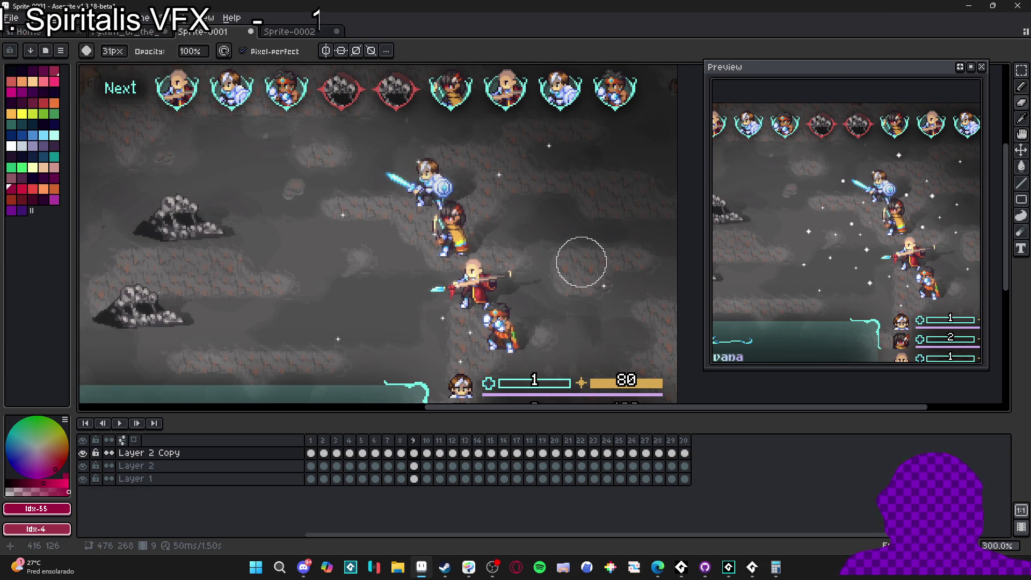
key(Right)
key(F9)
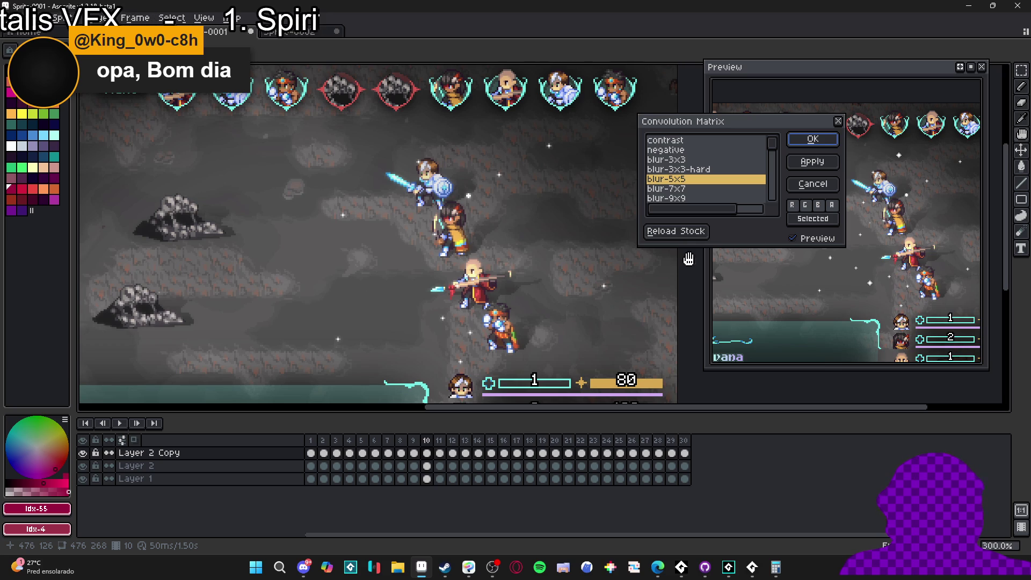
click(813, 184)
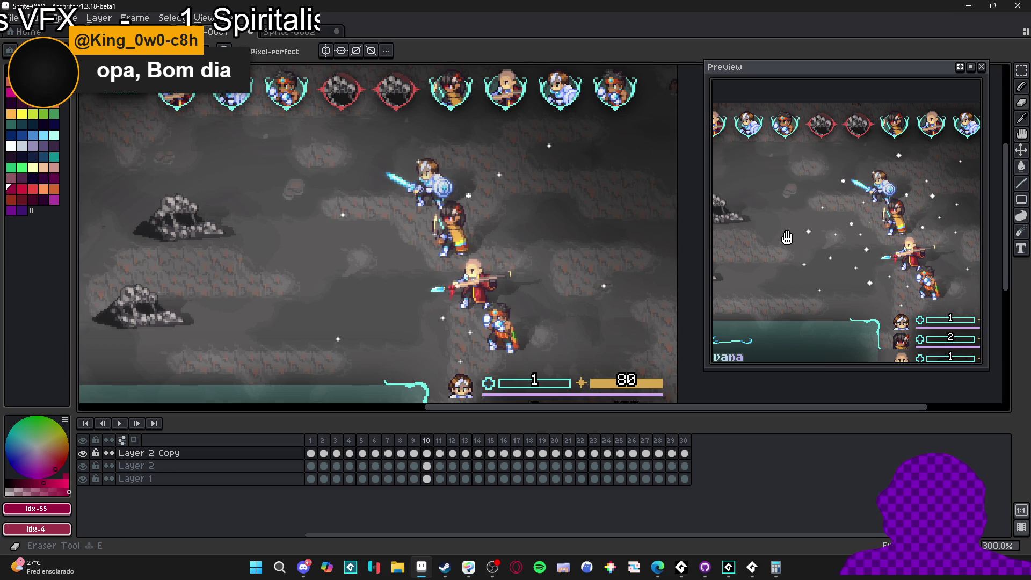
key(F9)
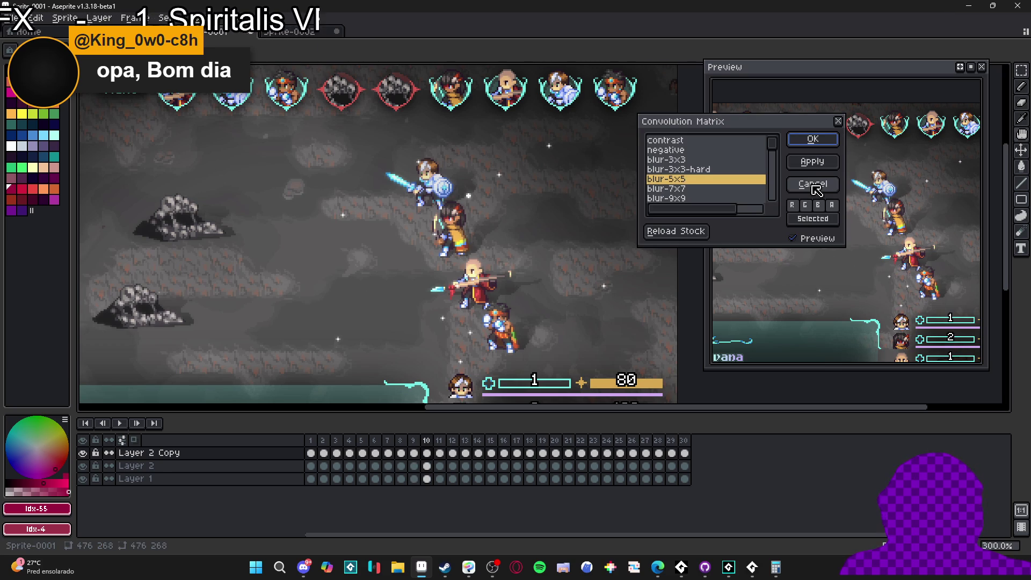
click(813, 185)
key(F9)
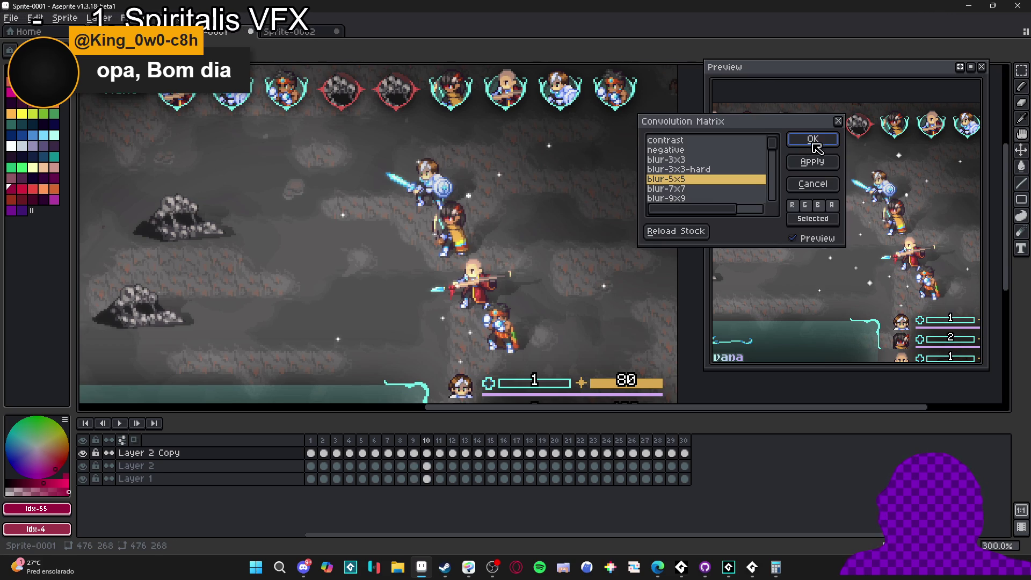
click(812, 146)
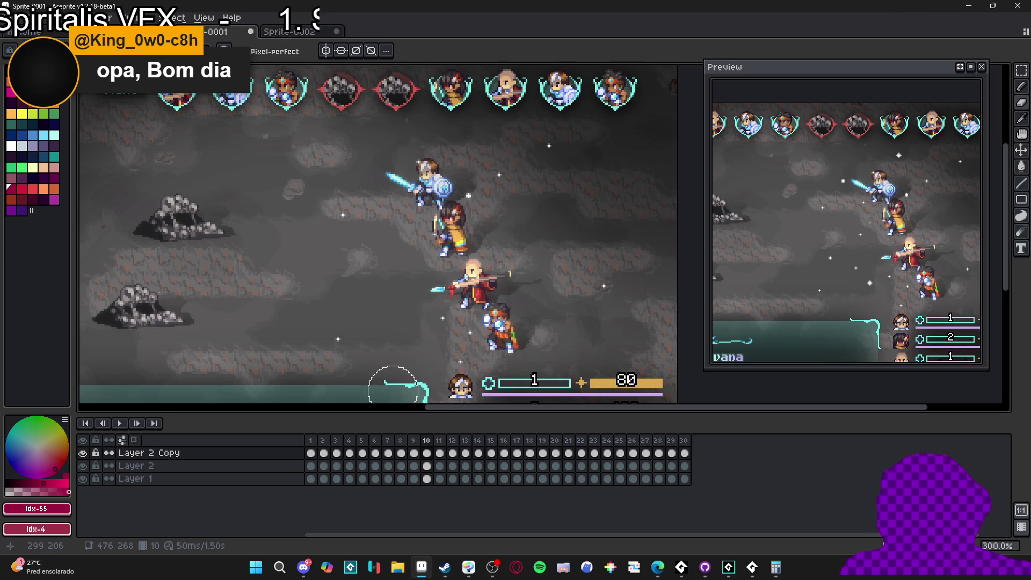
double_click(294, 453)
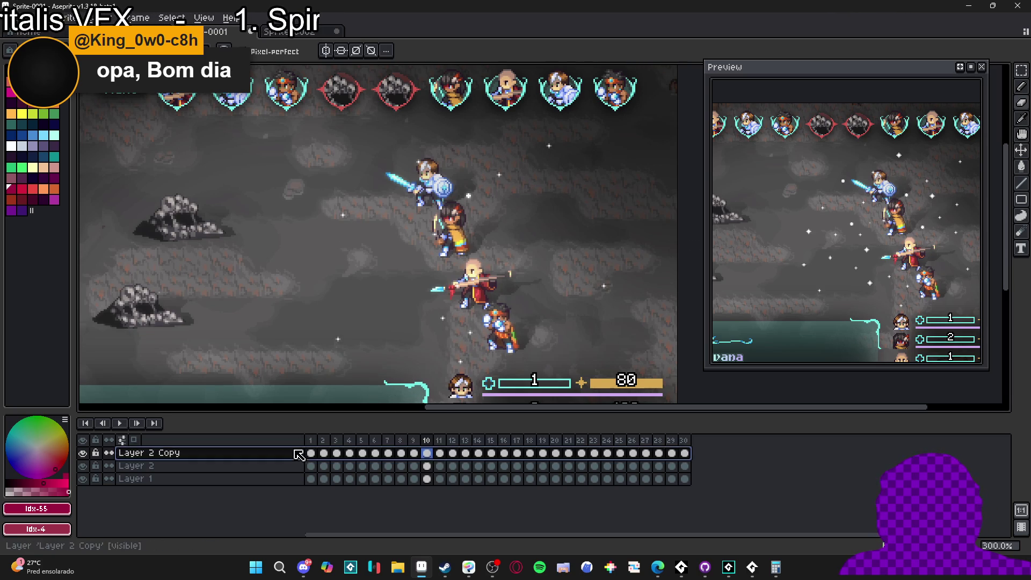
drag(881, 281, 962, 284)
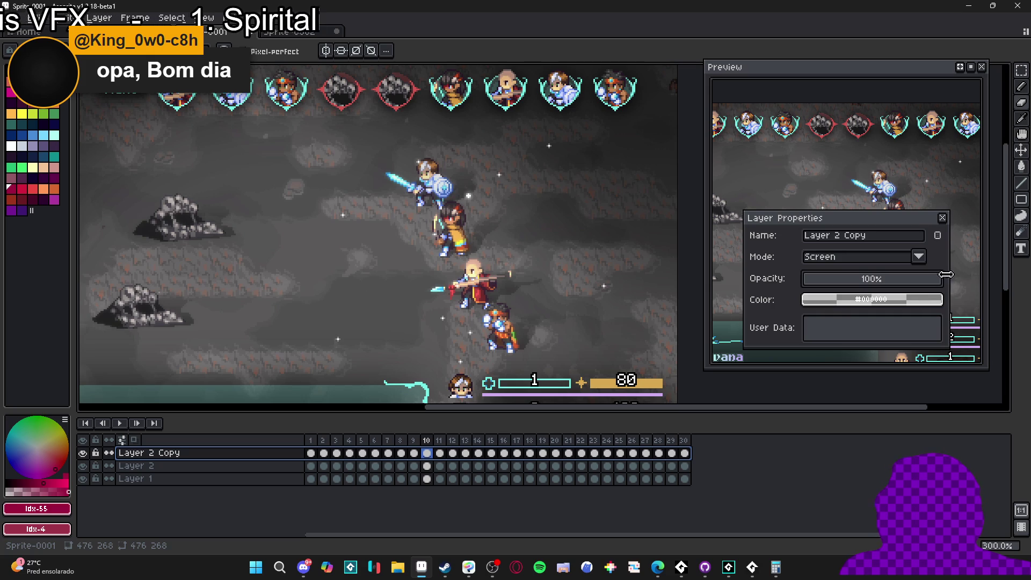
Close Layer Properties and apply the blur-5x5 filter to Layer 2 Copy frames 11 and 12.
click(942, 217)
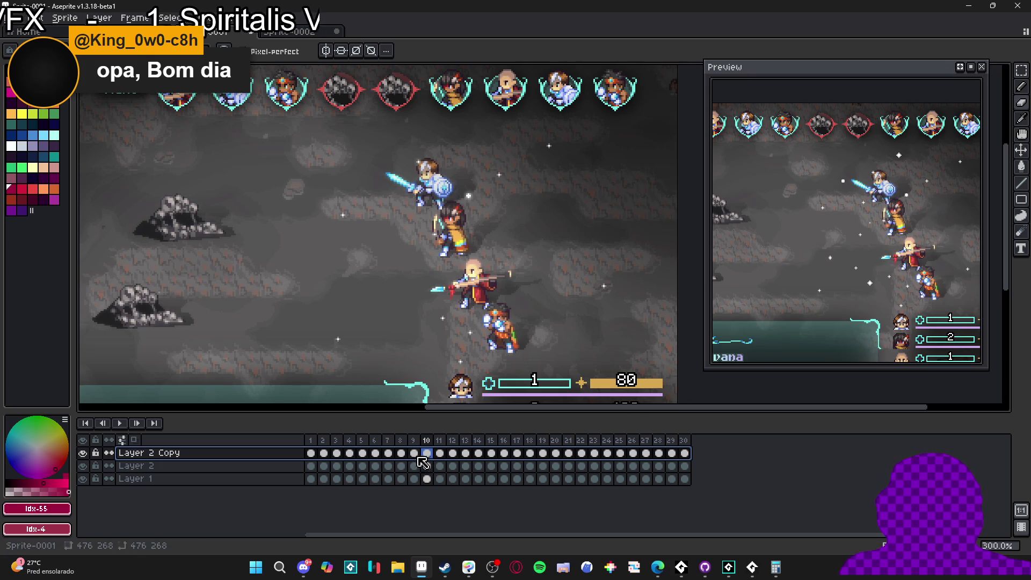
key(Right)
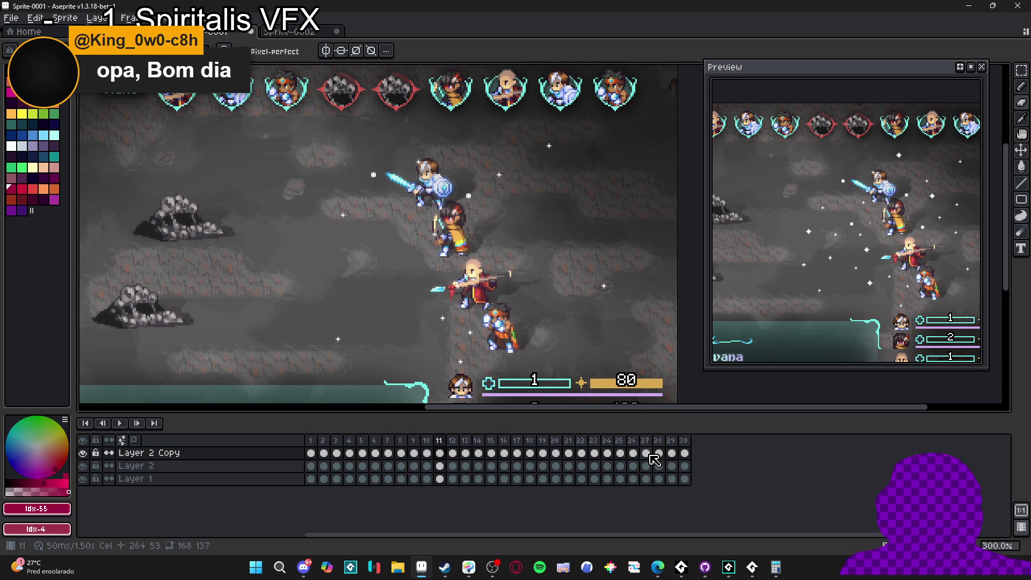
key(F9)
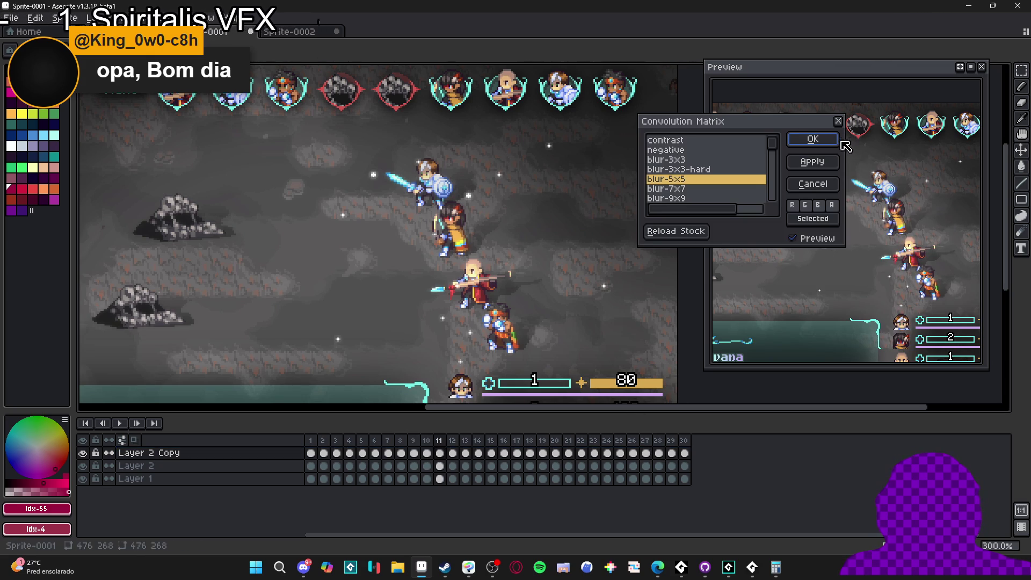
key(Return)
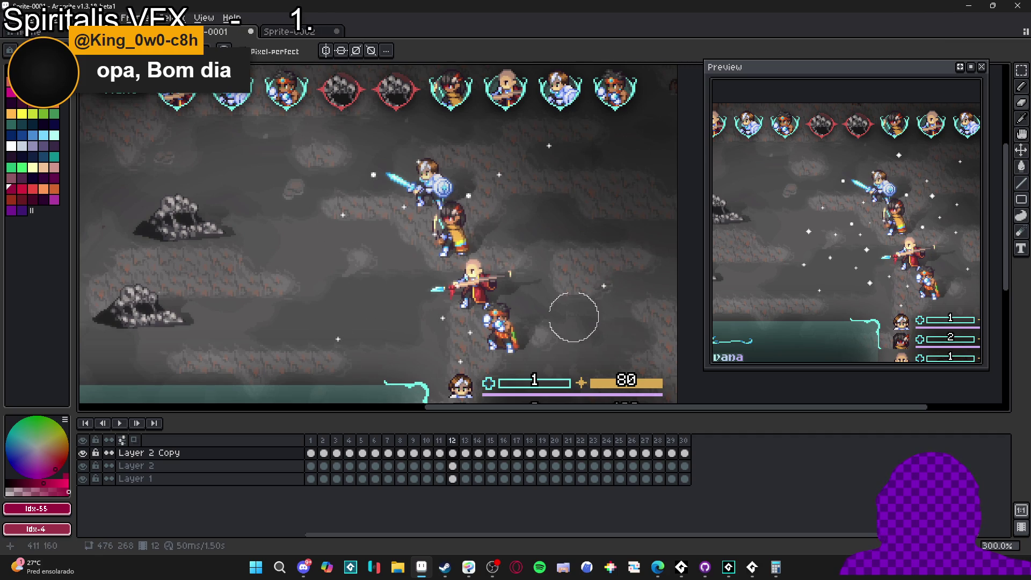
key(Right)
key(F9)
click(800, 185)
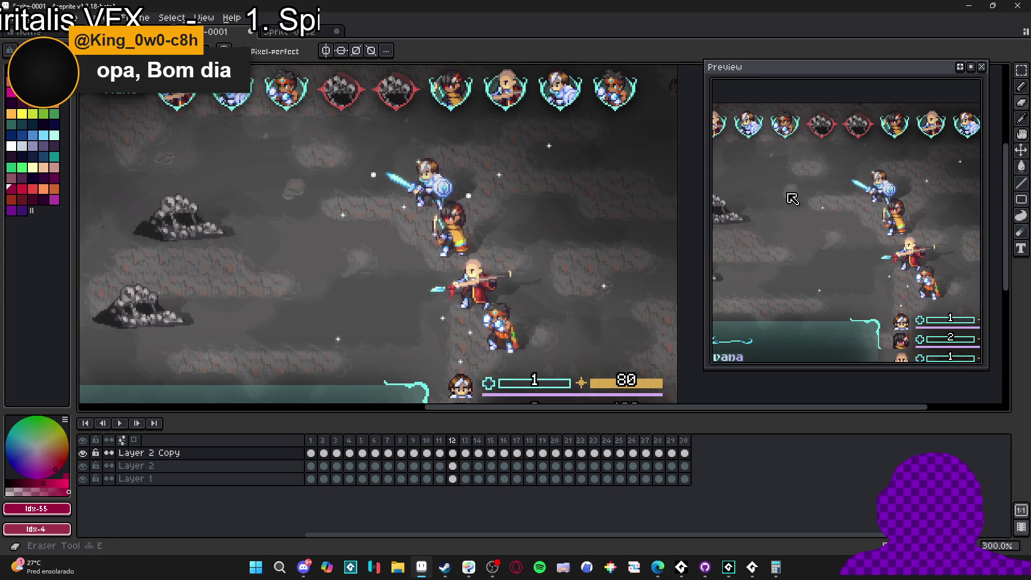
key(F9)
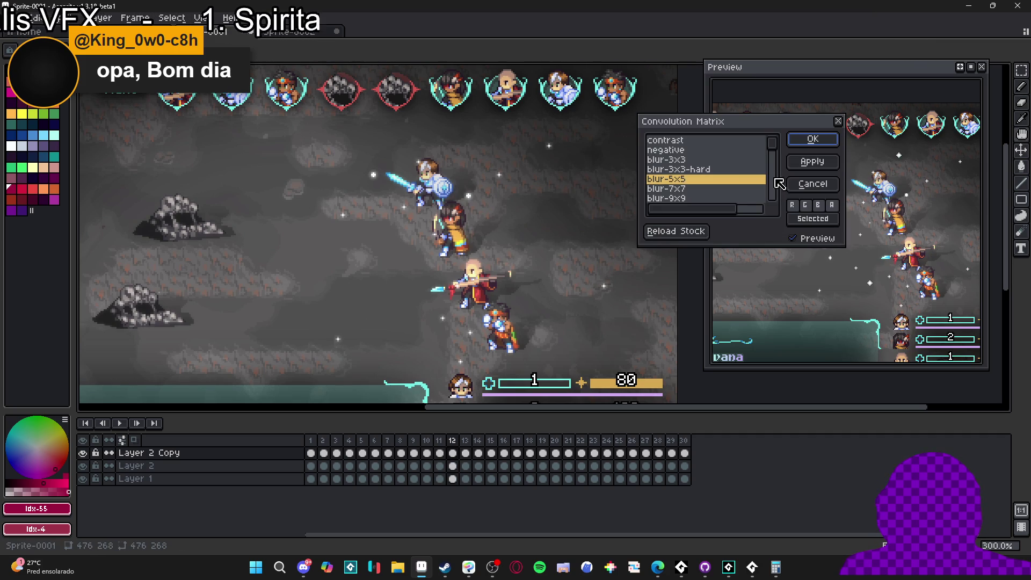
click(810, 139)
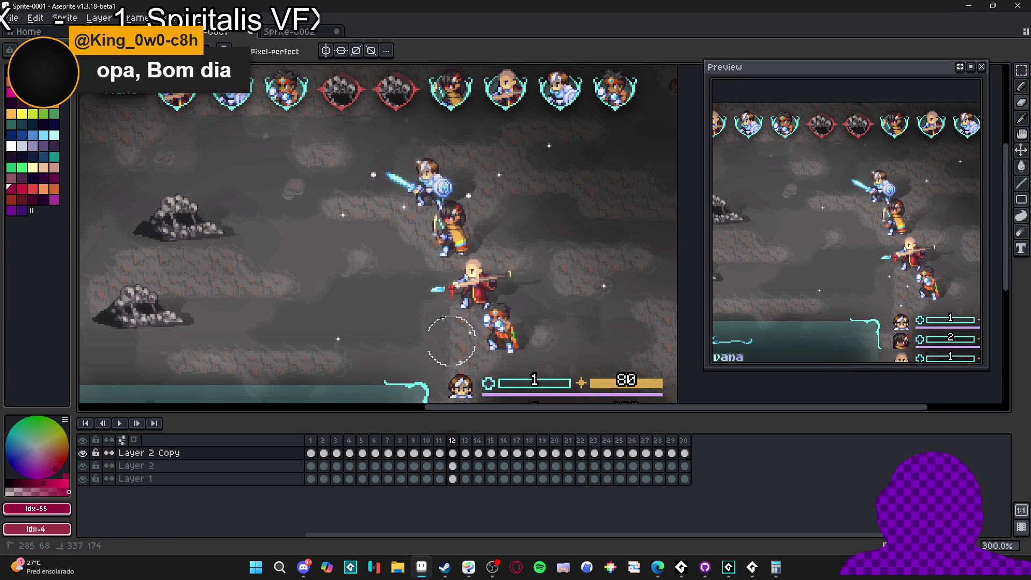
Apply the 5x5 blur to frames 13, 14 and 15, keeping Layer 2 Copy as the working layer.
key(Right)
key(e)
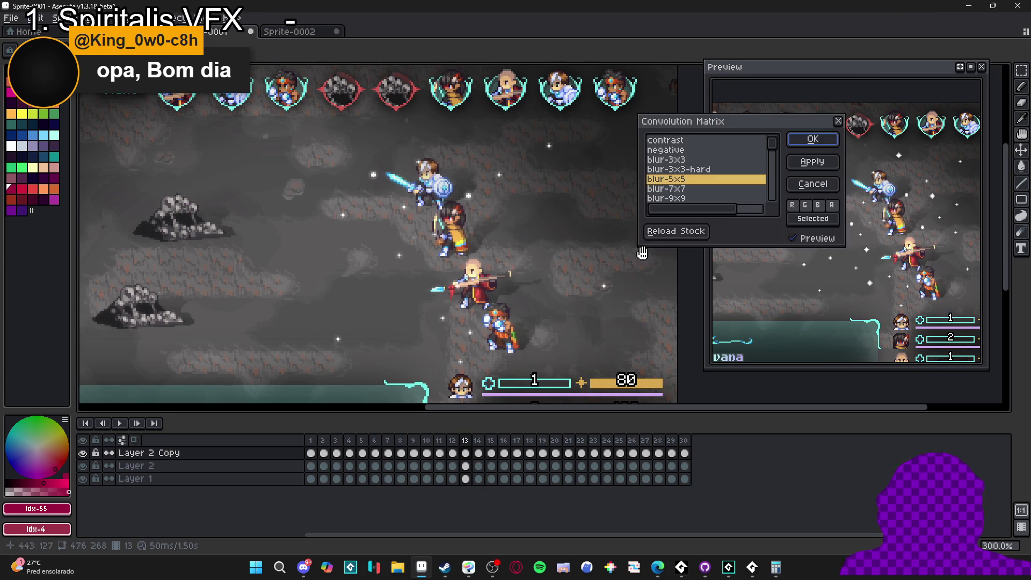
key(Escape)
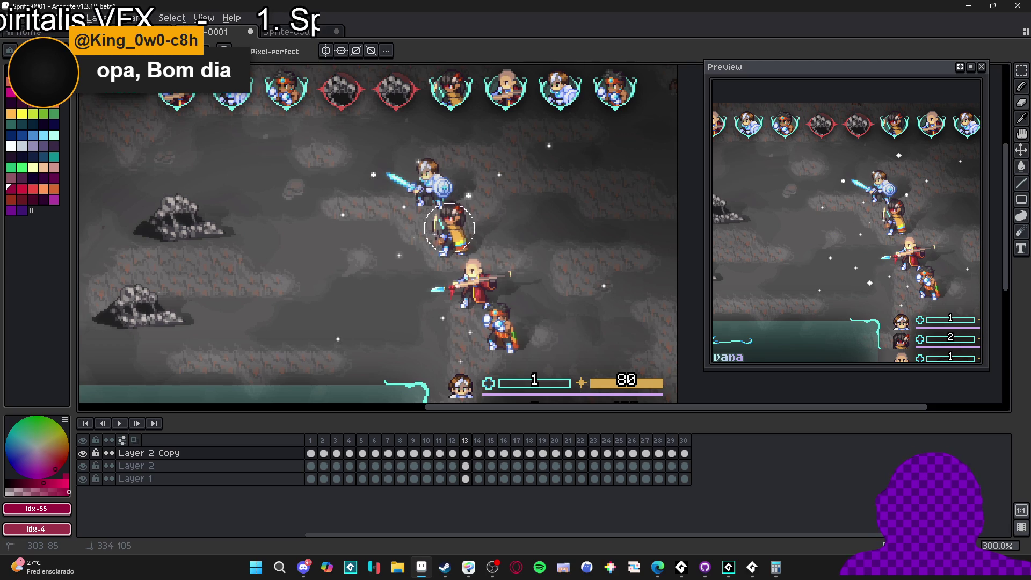
key(Right)
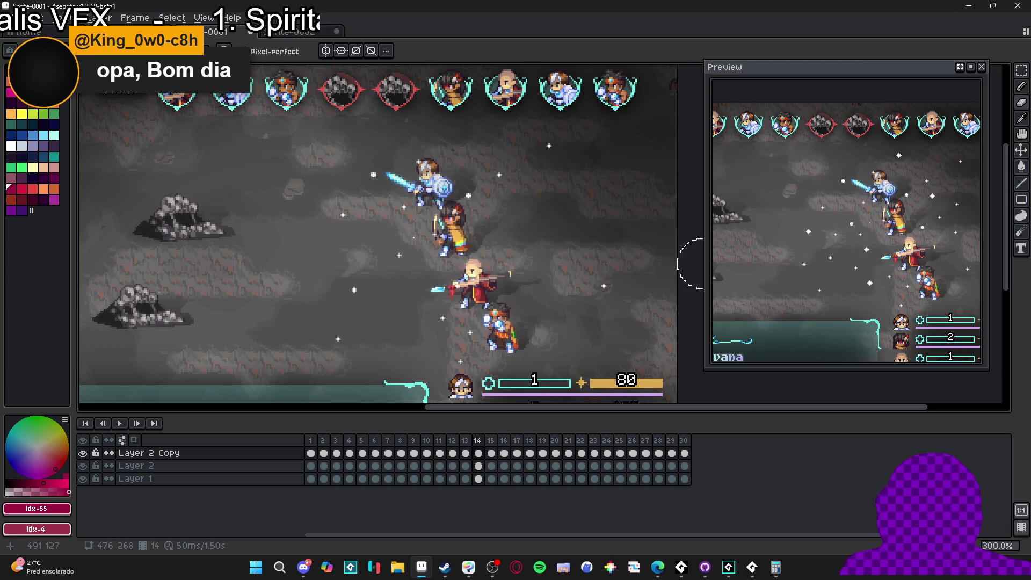
key(F9)
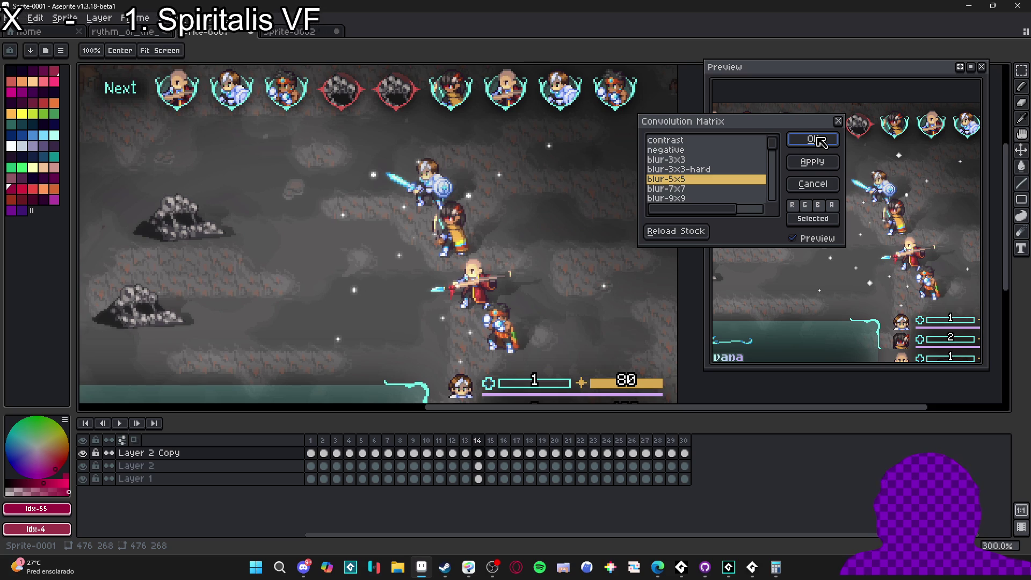
click(814, 140)
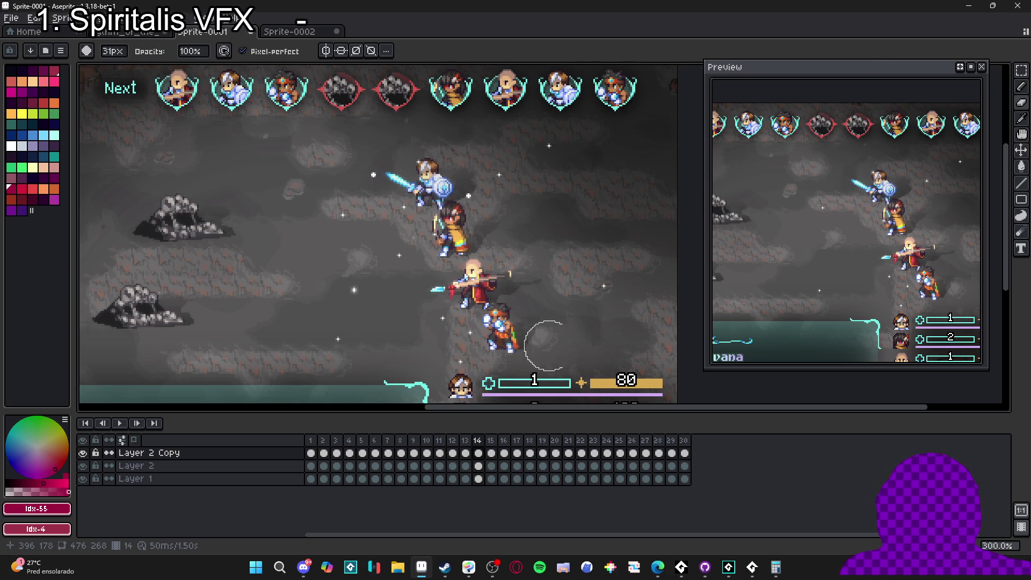
key(Right)
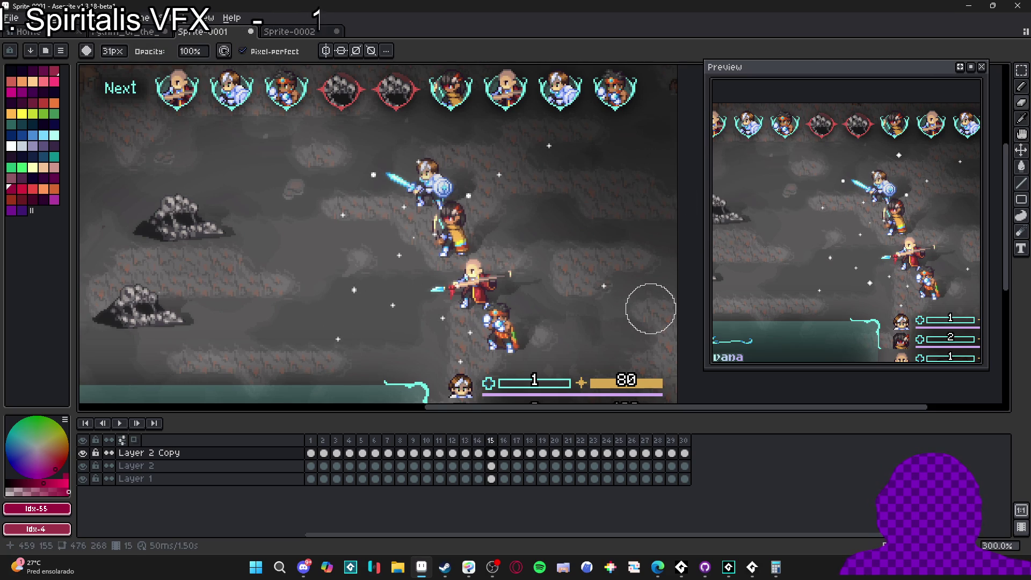
key(F9)
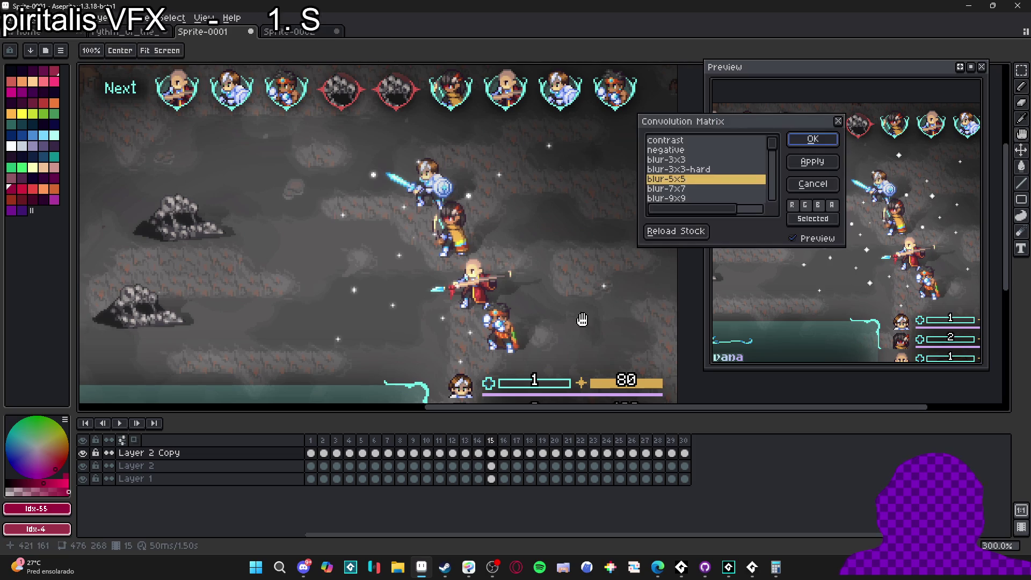
click(794, 141)
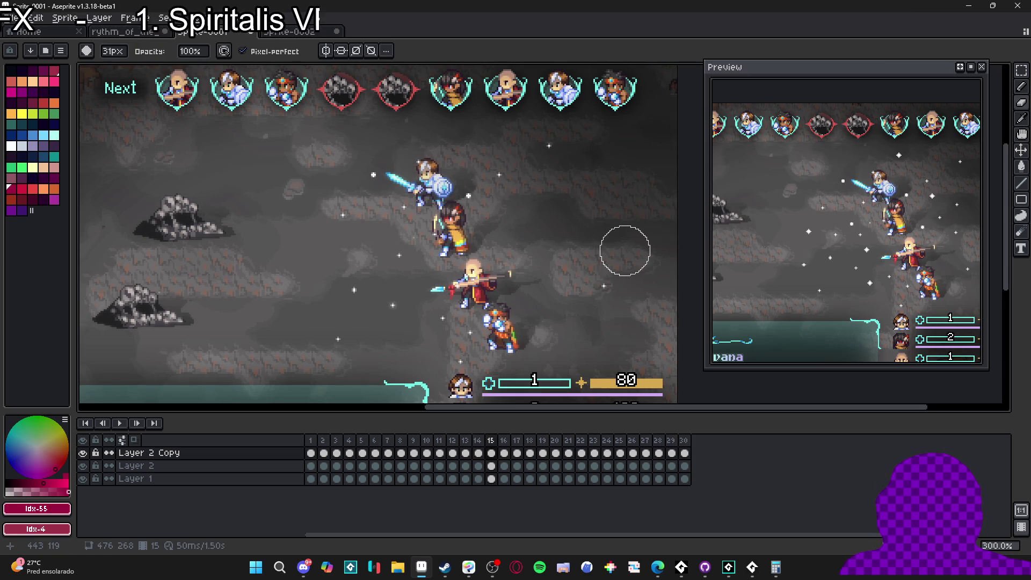
key(alt+Down)
key(alt+Up)
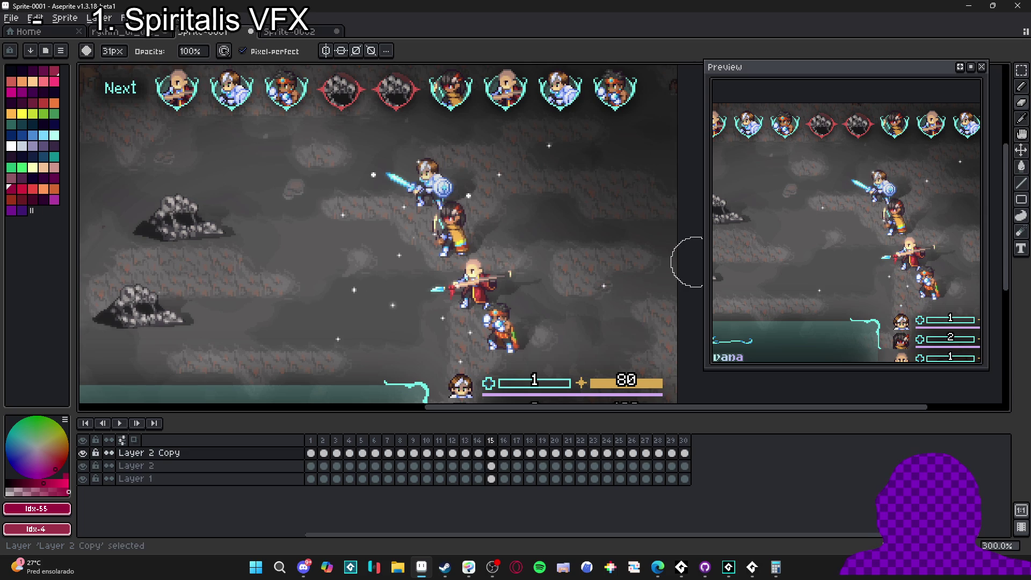
Apply the 5x5 blur to Layer 2 Copy frames 16 and 17.
key(F9)
key(Return)
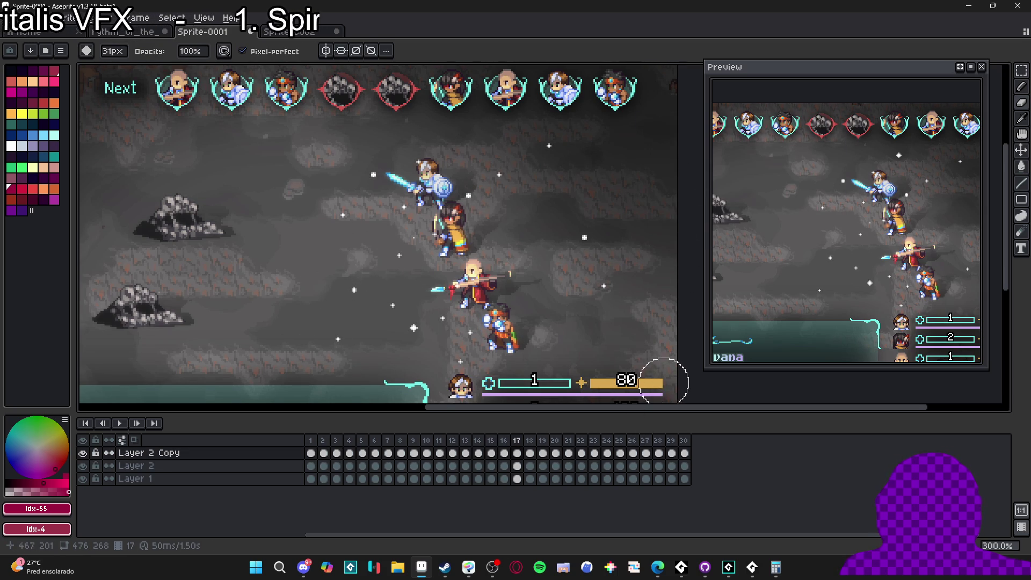
key(Right)
key(e)
scroll(470, 265, down, 2)
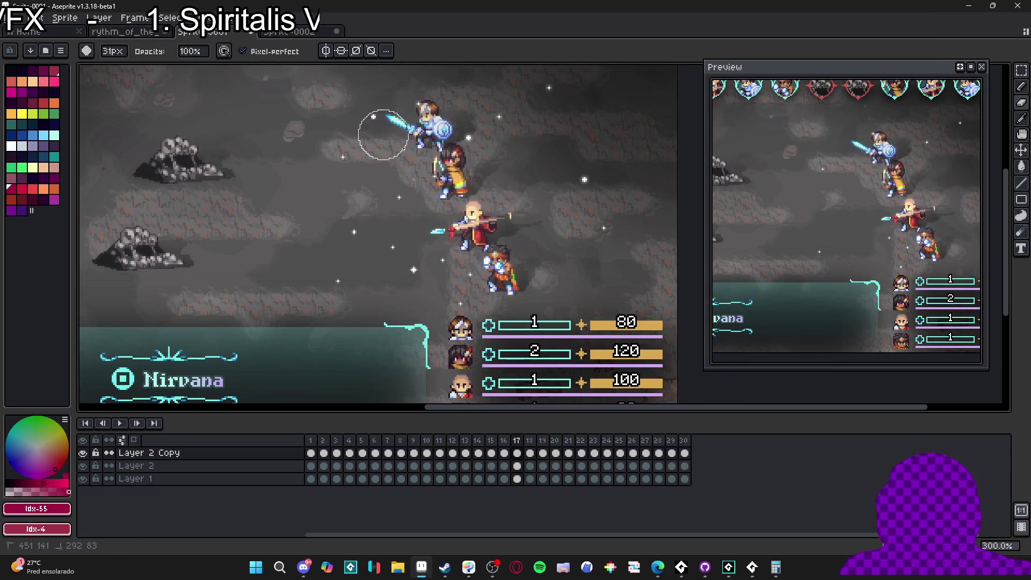
scroll(354, 166, up, 2)
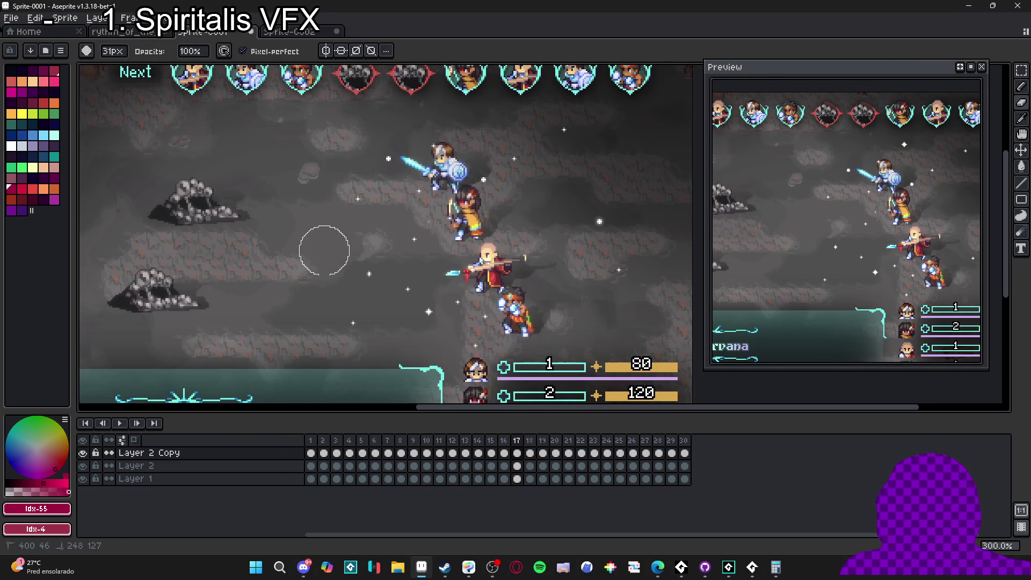
Blur frames 18 and 19 with blur-5x5, then select Layer 1 on frame 18.
key(Right)
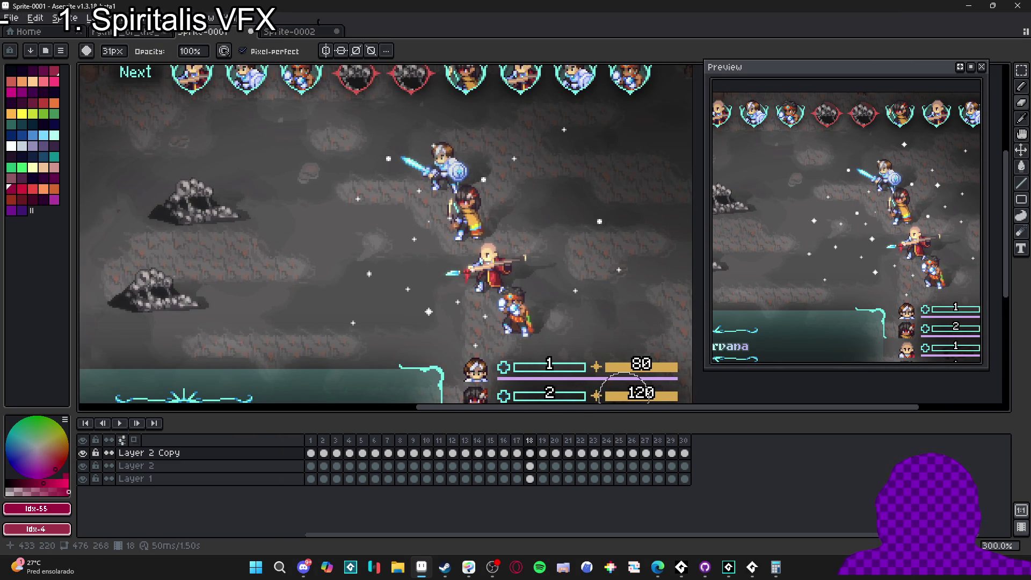
key(F9)
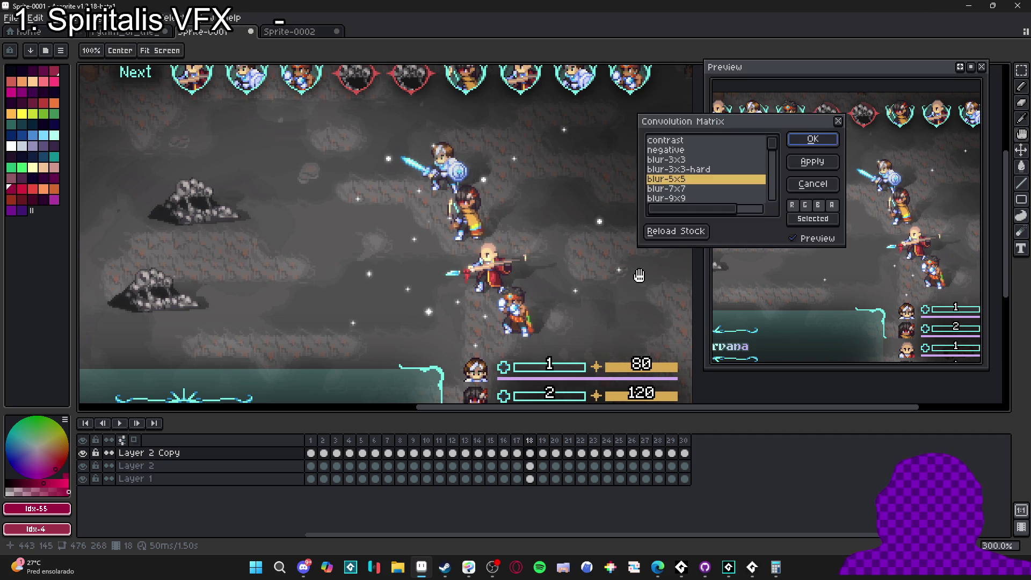
click(814, 138)
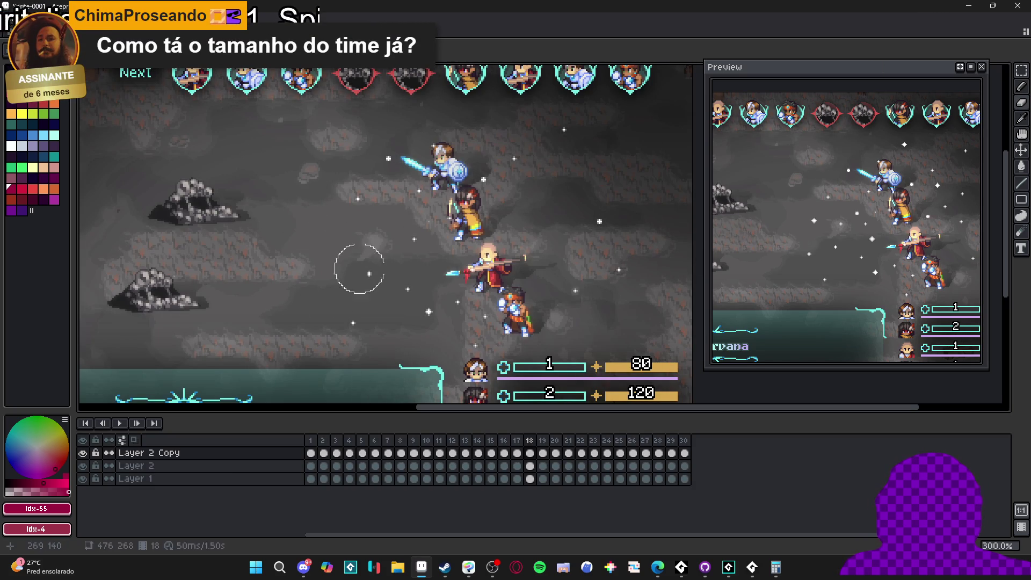
key(period)
key(F9)
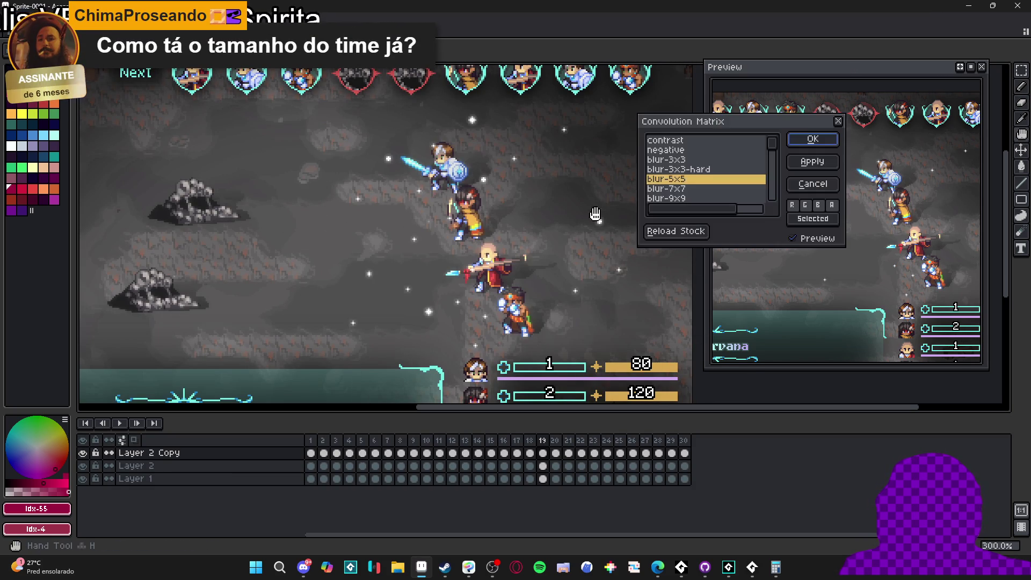
click(812, 139)
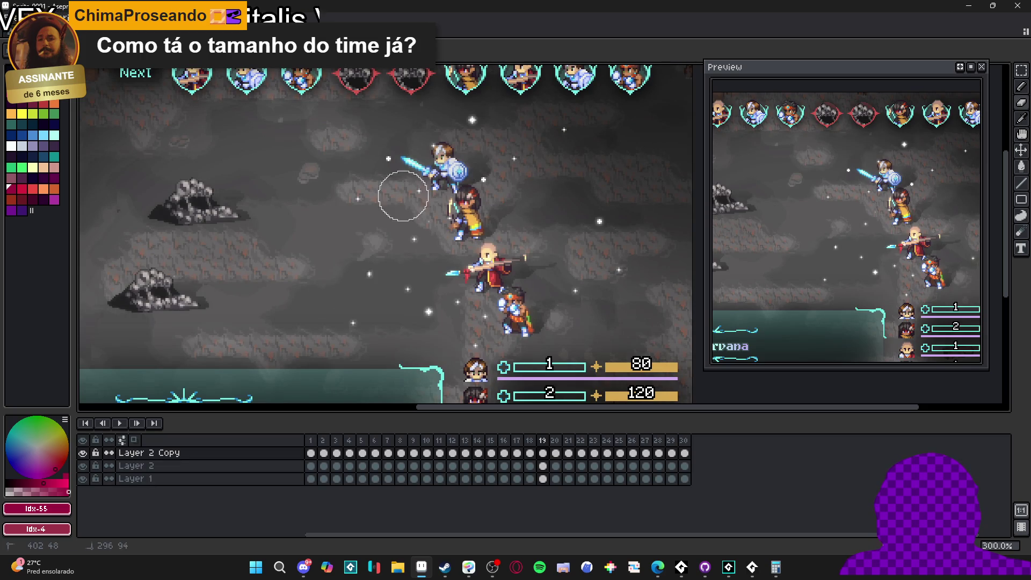
scroll(451, 280, down, 2)
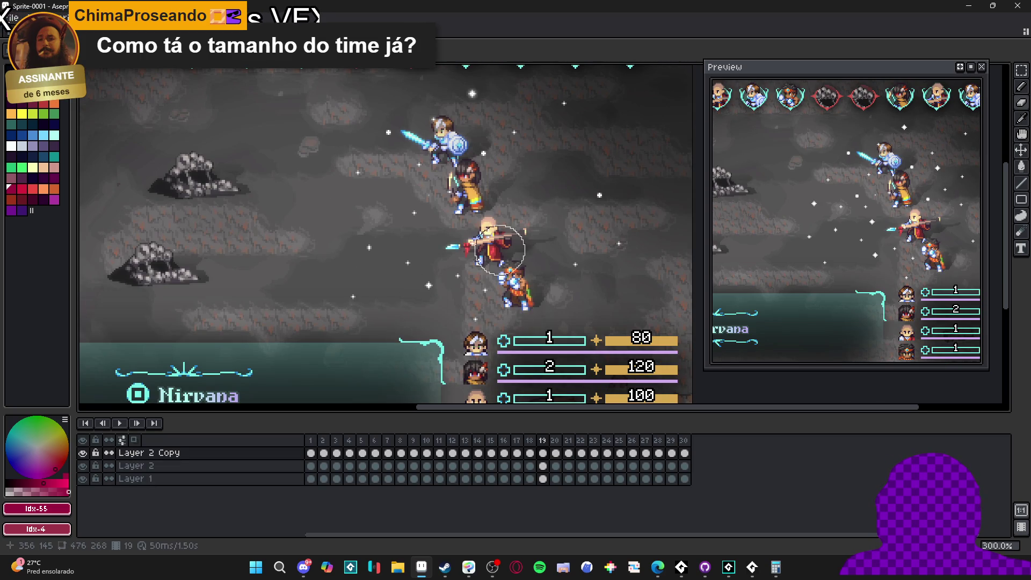
key(alt+Down)
key(alt+Down)
drag(587, 261, 574, 332)
key(Left)
Cancel blurring Layer 1 and reselect Layer 2 Copy's frame 19 cel, comparing it with frames 17–18.
key(Right)
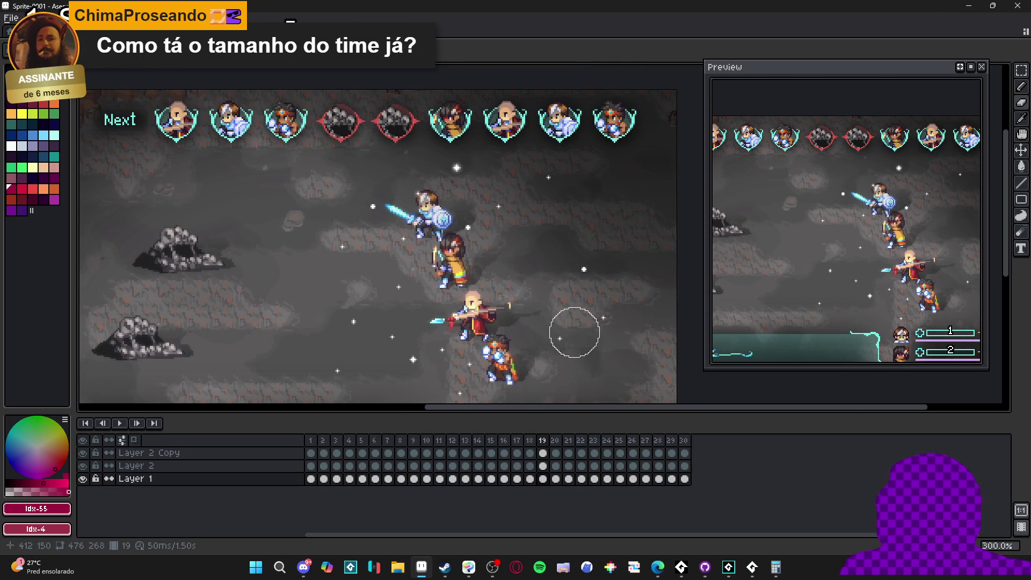
key(F9)
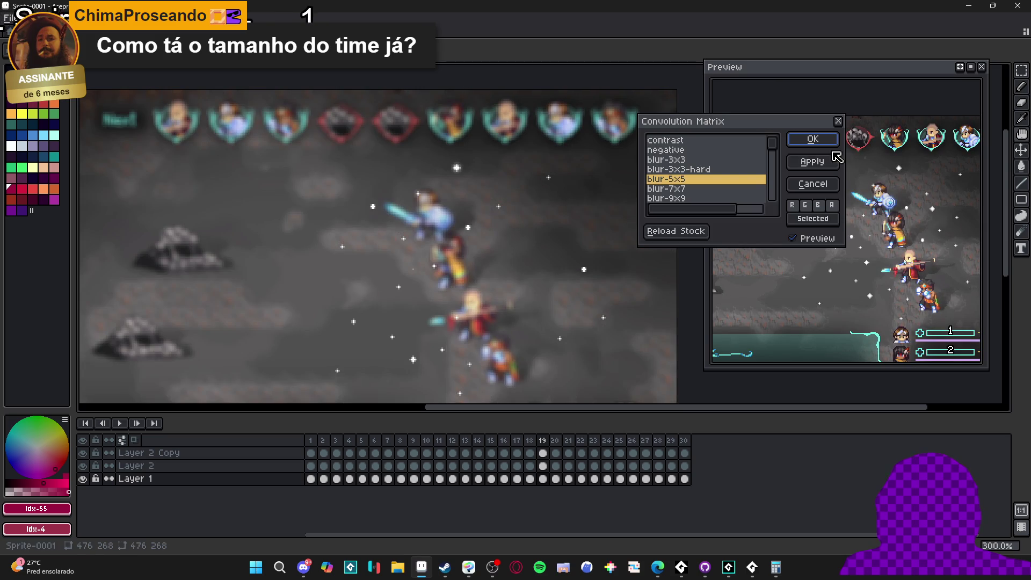
click(812, 183)
click(547, 455)
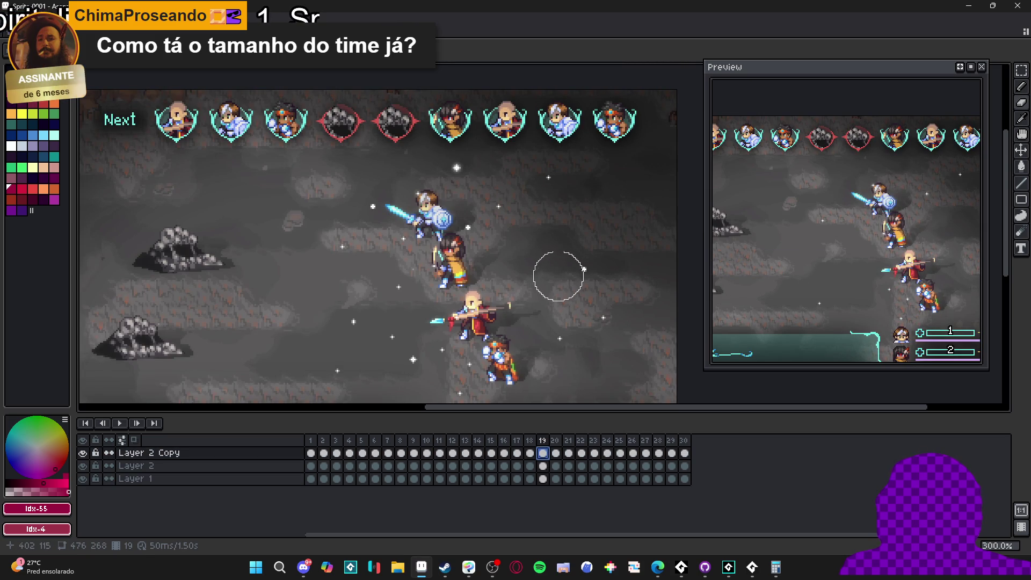
key(Left)
key(Right)
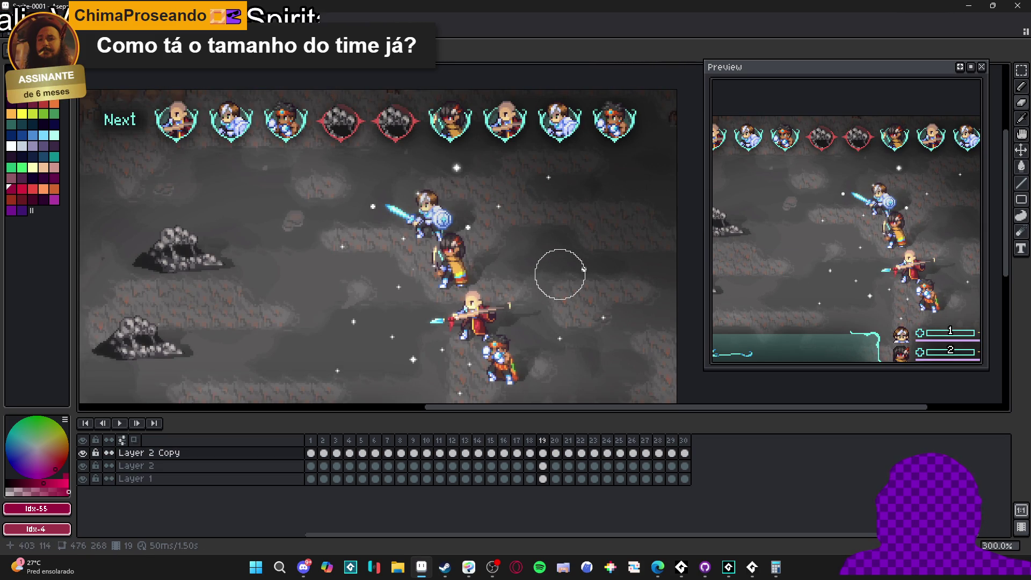
key(Left)
key(Left)
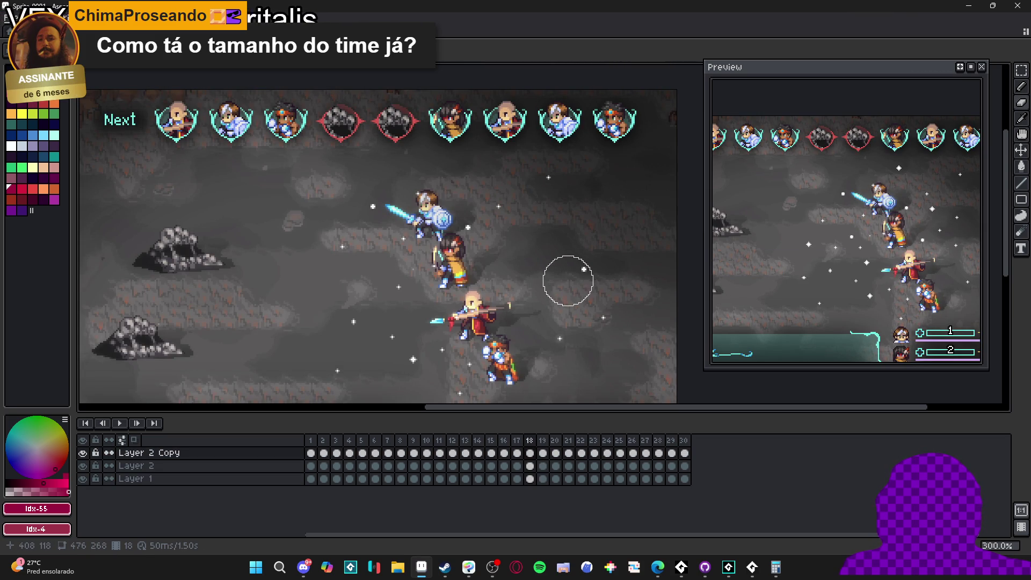
key(Right)
key(Right)
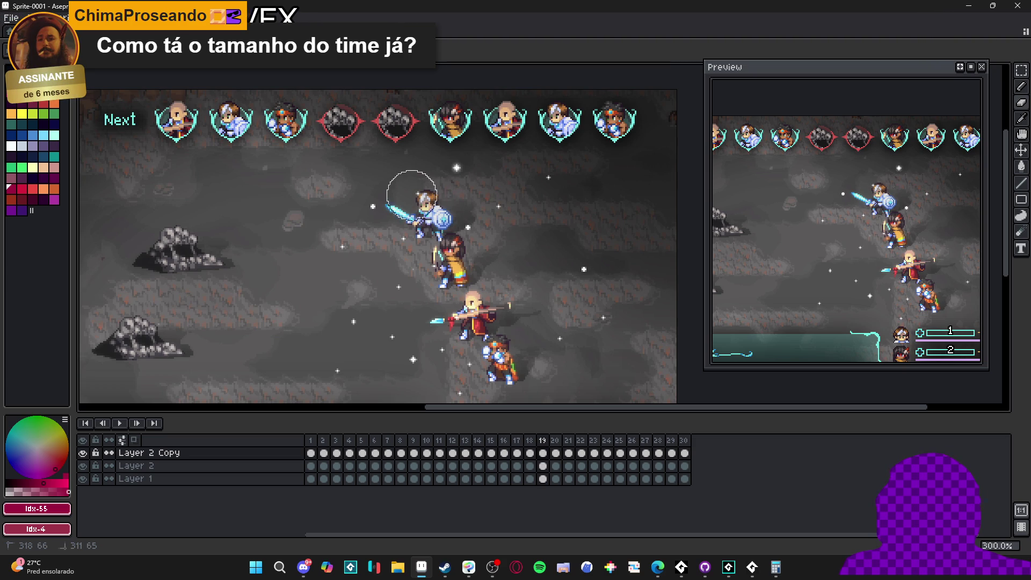
Apply the 5x5 blur to Layer 2 Copy frames 20, 21 and 22.
key(Right)
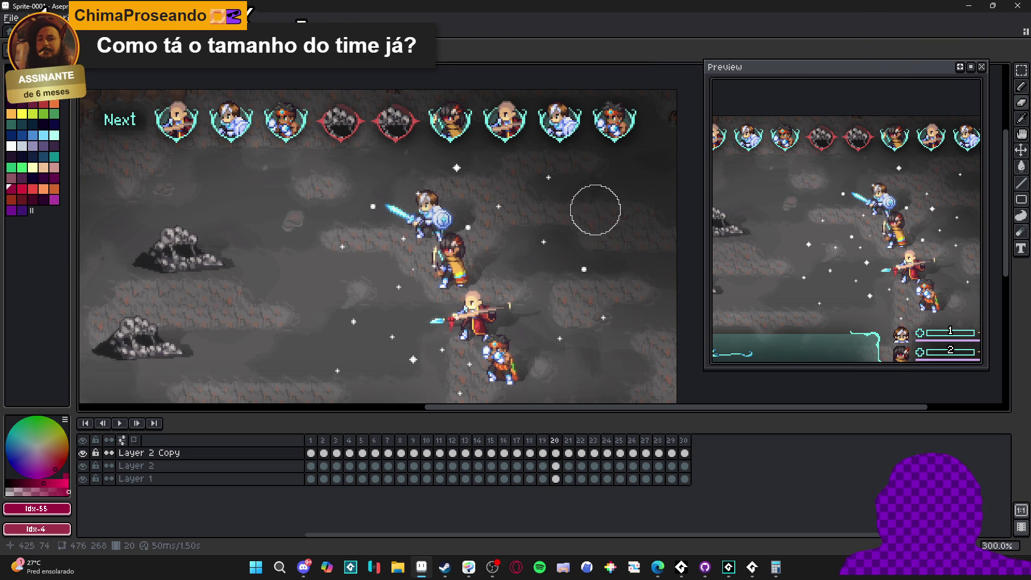
key(F9)
key(Escape)
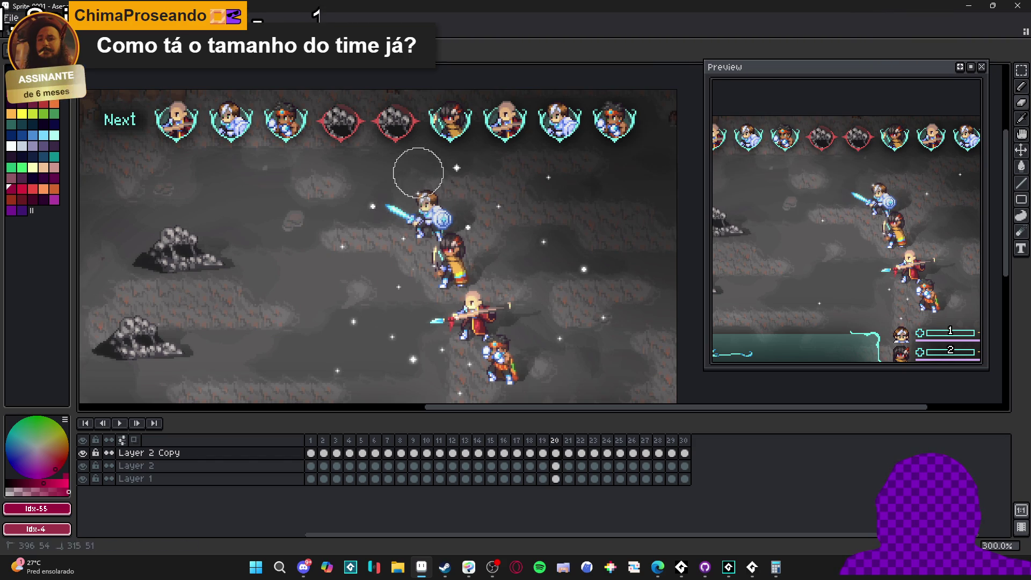
scroll(395, 350, down, 1)
scroll(467, 391, down, 1)
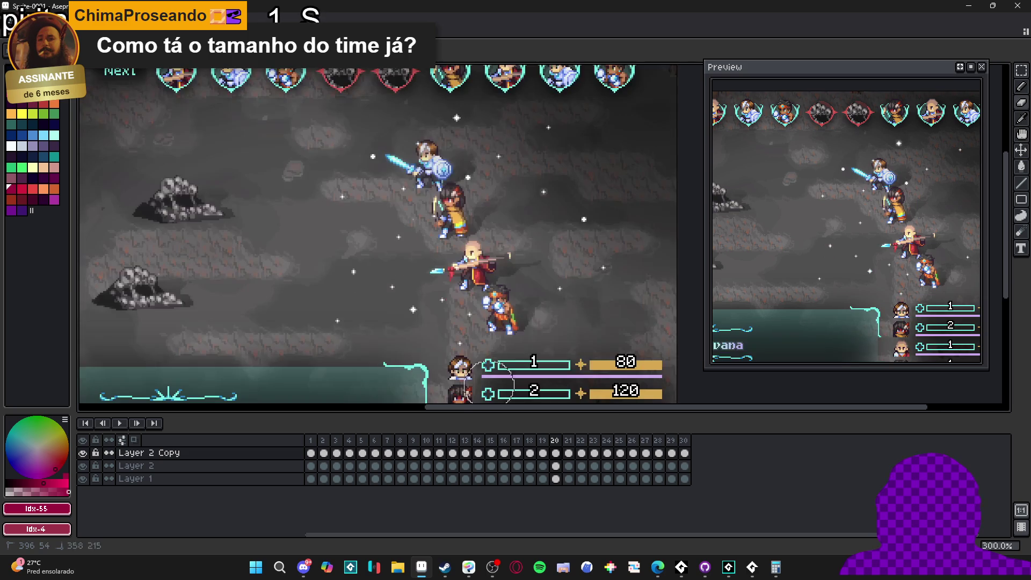
key(Right)
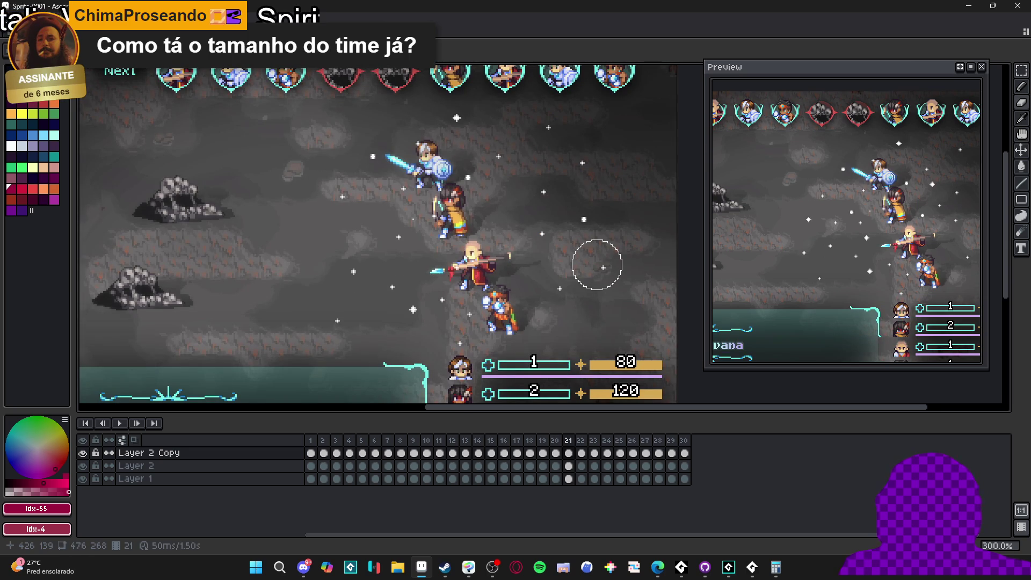
key(F9)
click(817, 140)
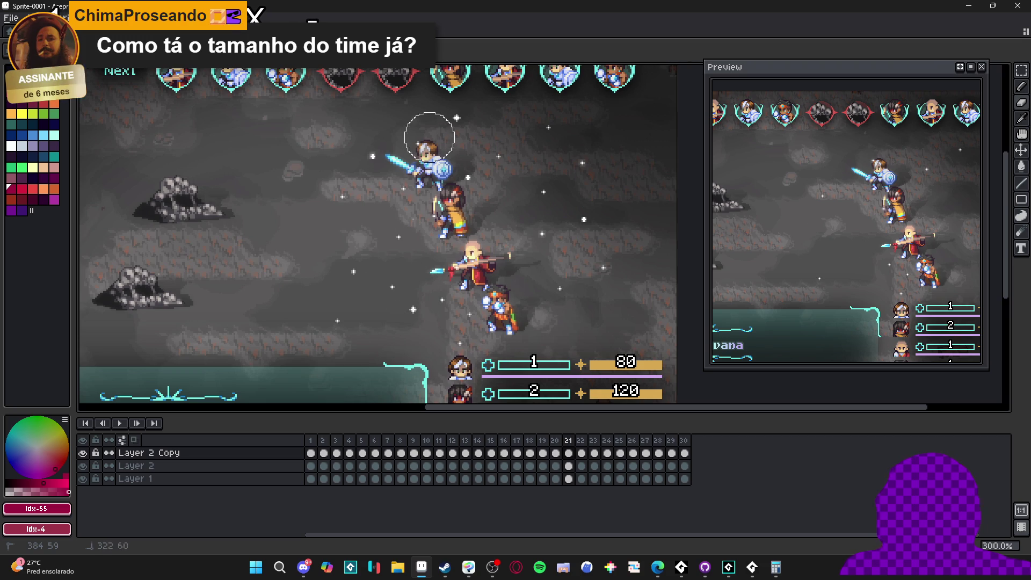
key(period)
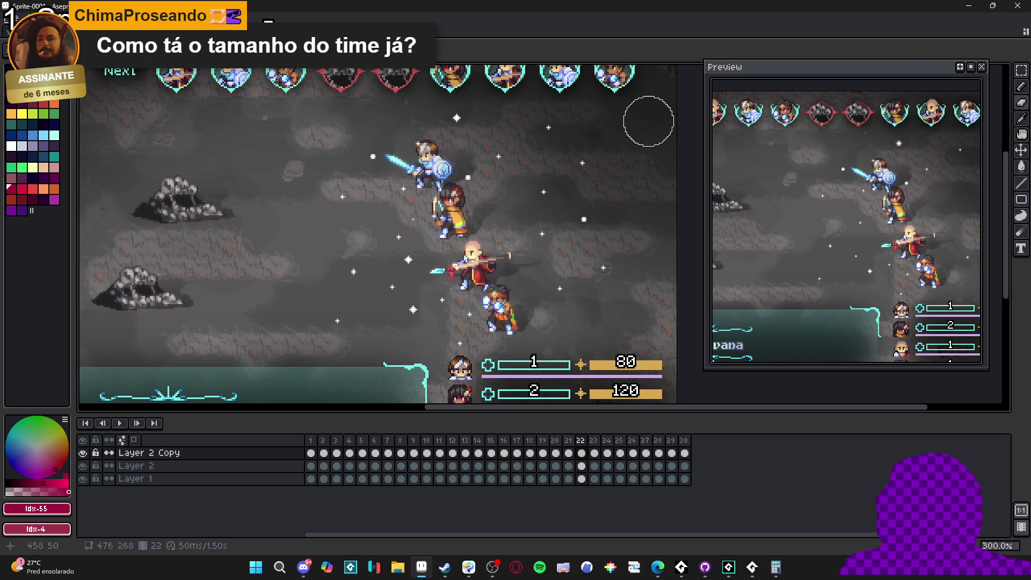
key(F9)
click(808, 141)
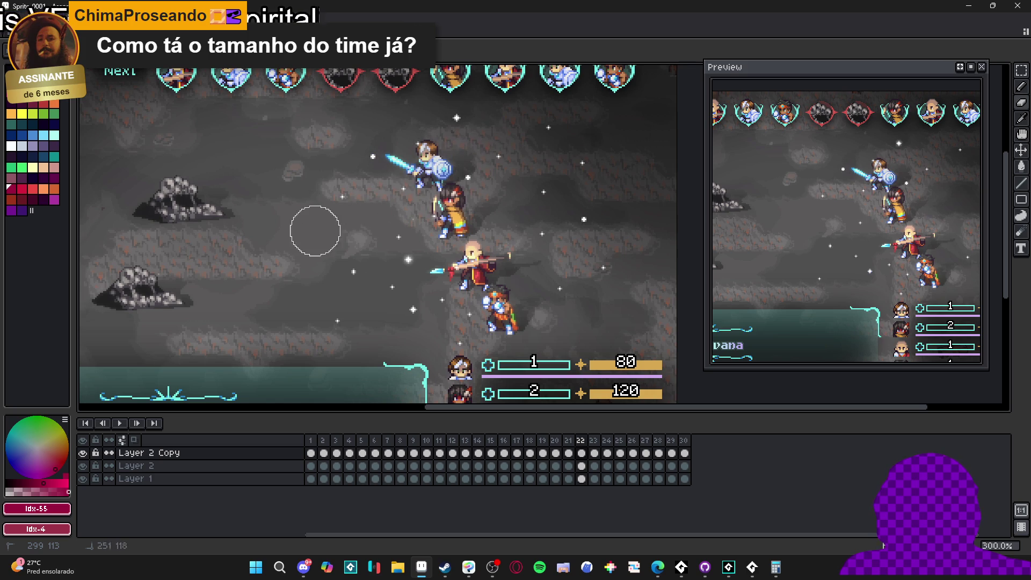
Apply the 5x5 blur to Layer 2 Copy frames 23 through 26.
scroll(345, 317, down, 1)
key(Right)
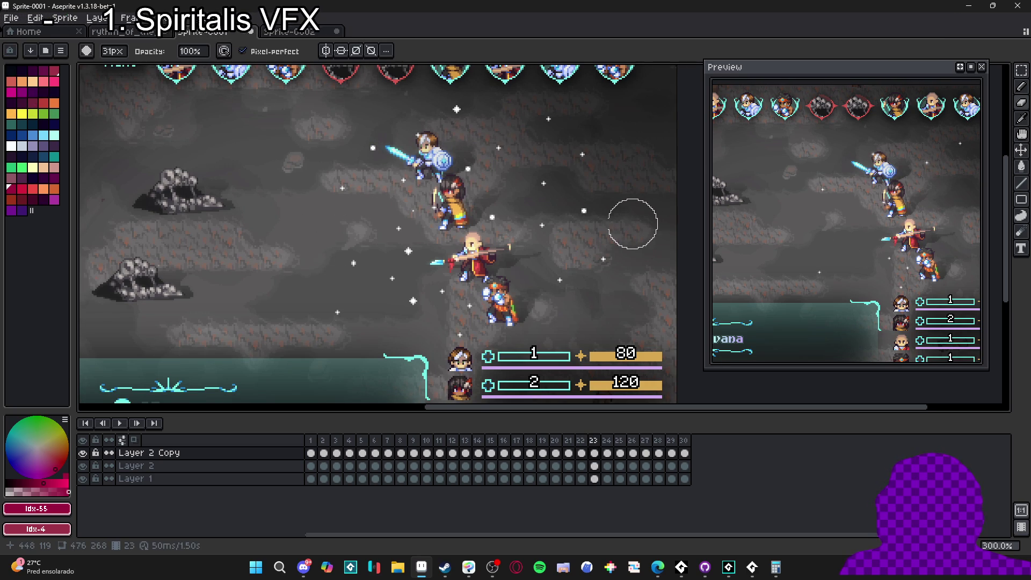
key(F9)
click(810, 141)
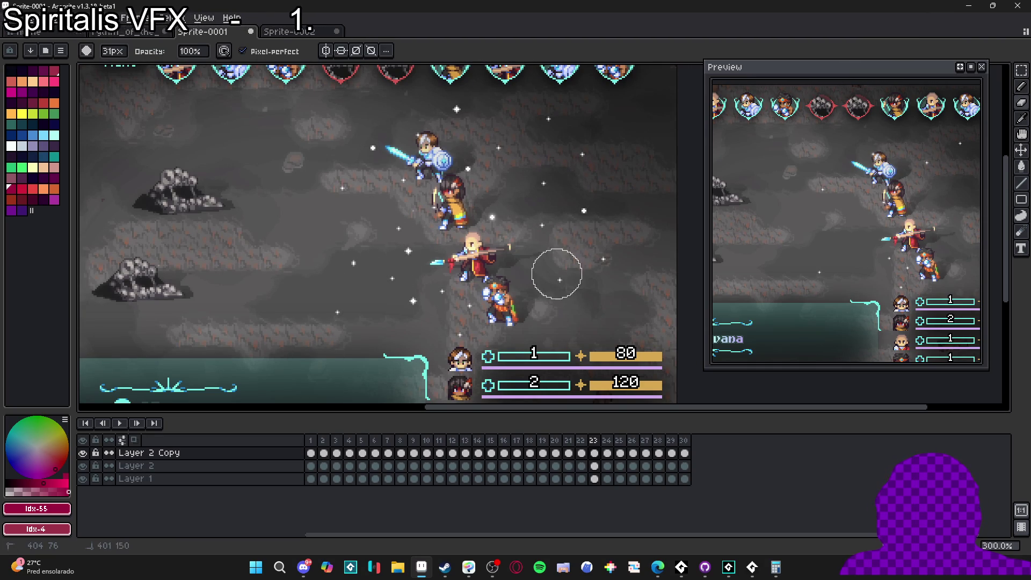
key(Right)
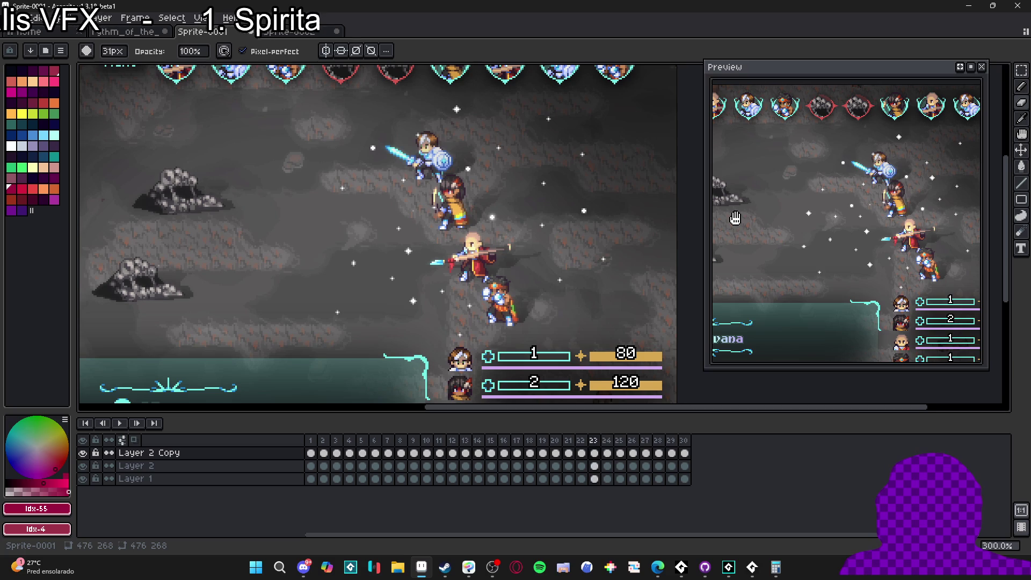
key(F9)
click(793, 142)
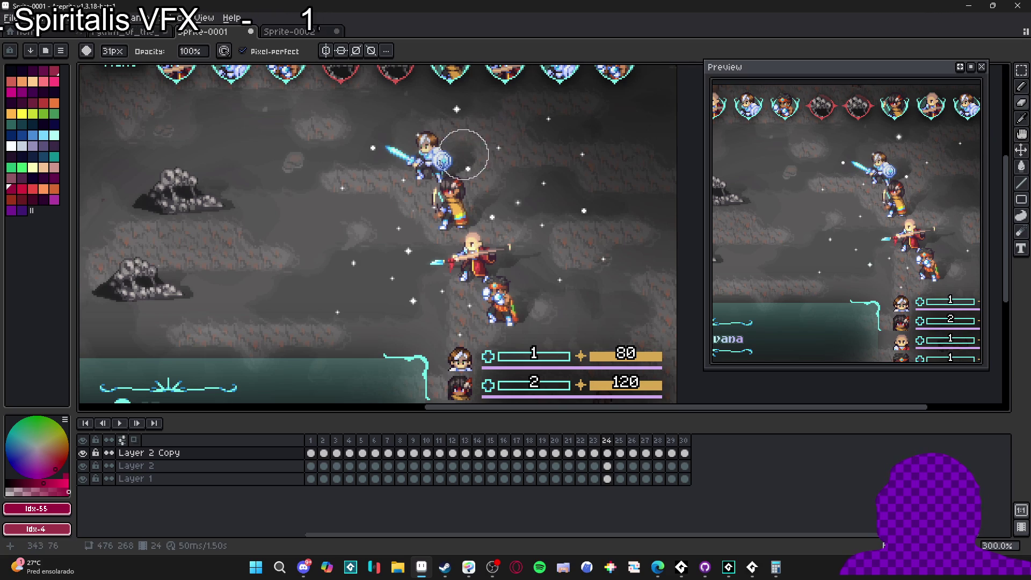
key(Right)
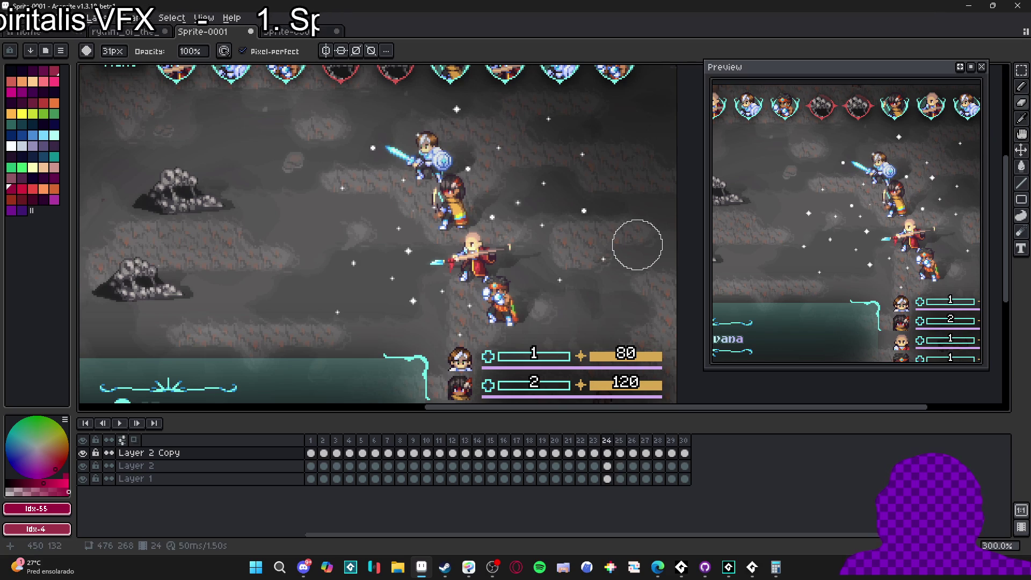
key(Escape)
key(e)
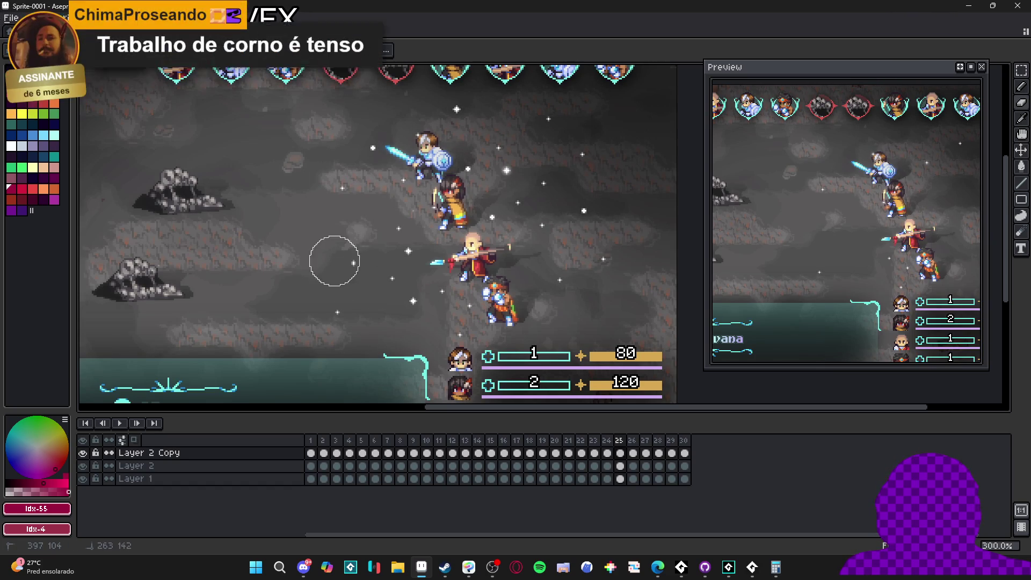
key(Right)
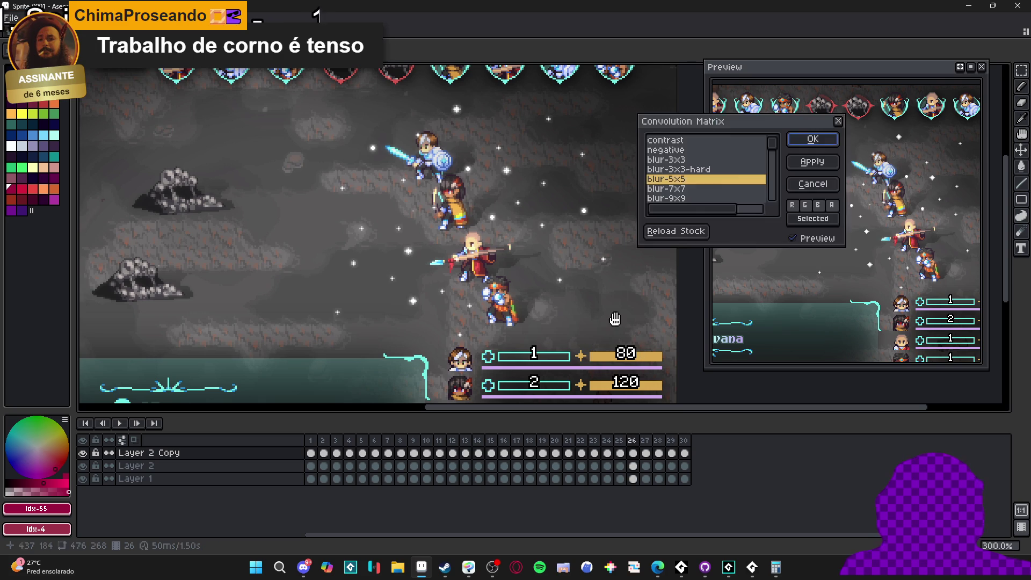
key(e)
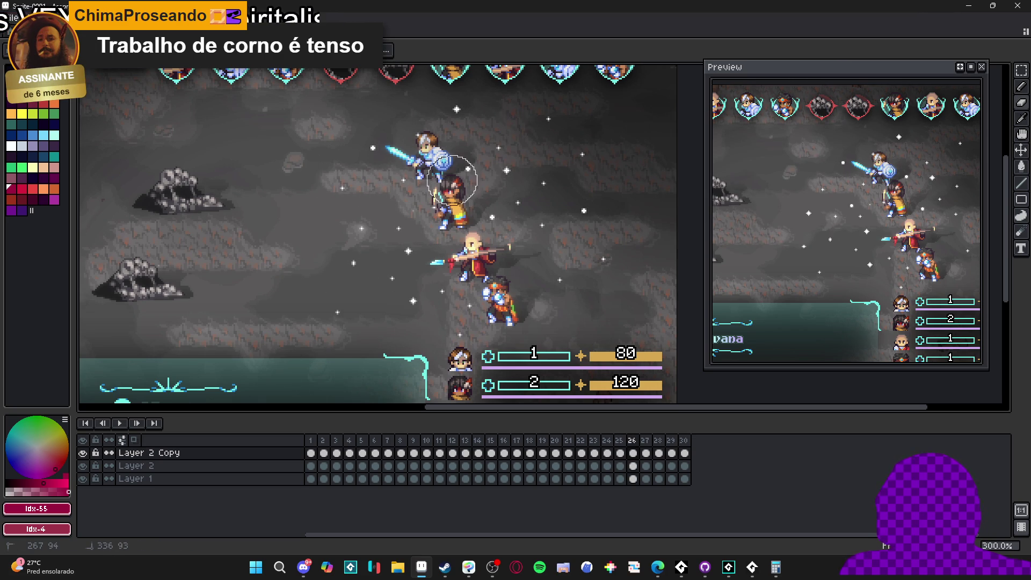
Blur frames 27 through 29, comparing frame 29 against frame 28.
key(period)
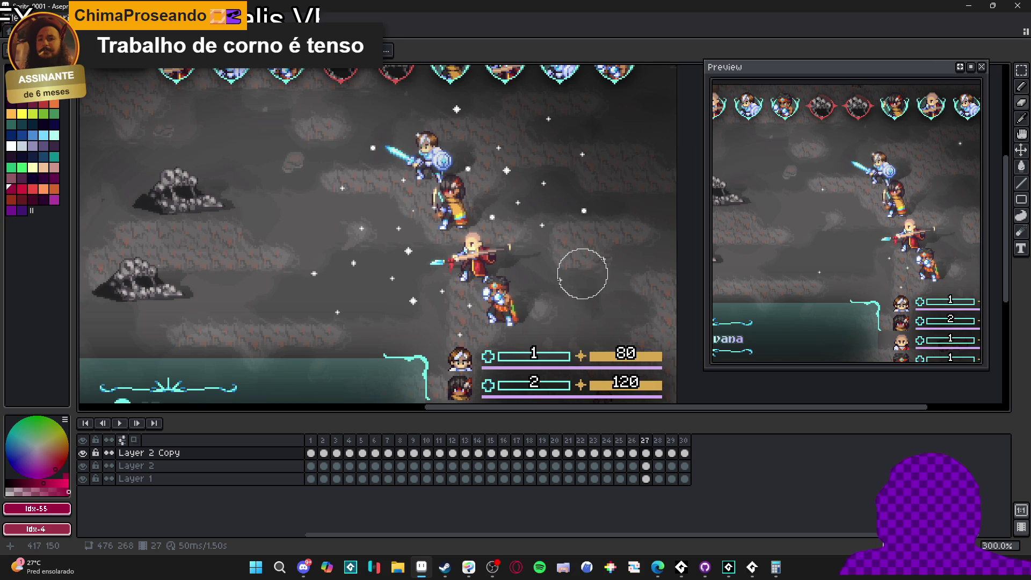
key(F9)
key(Escape)
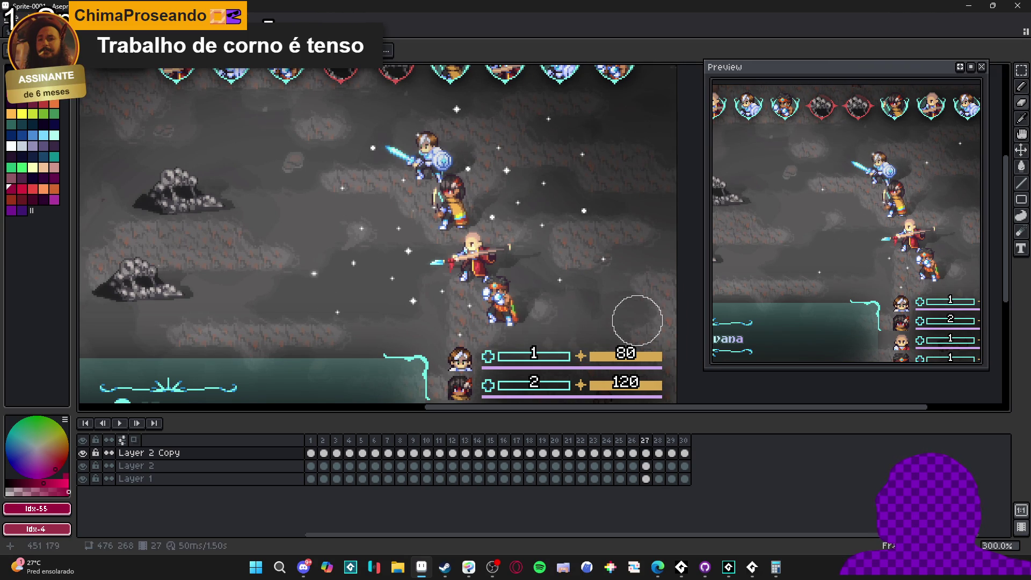
key(period)
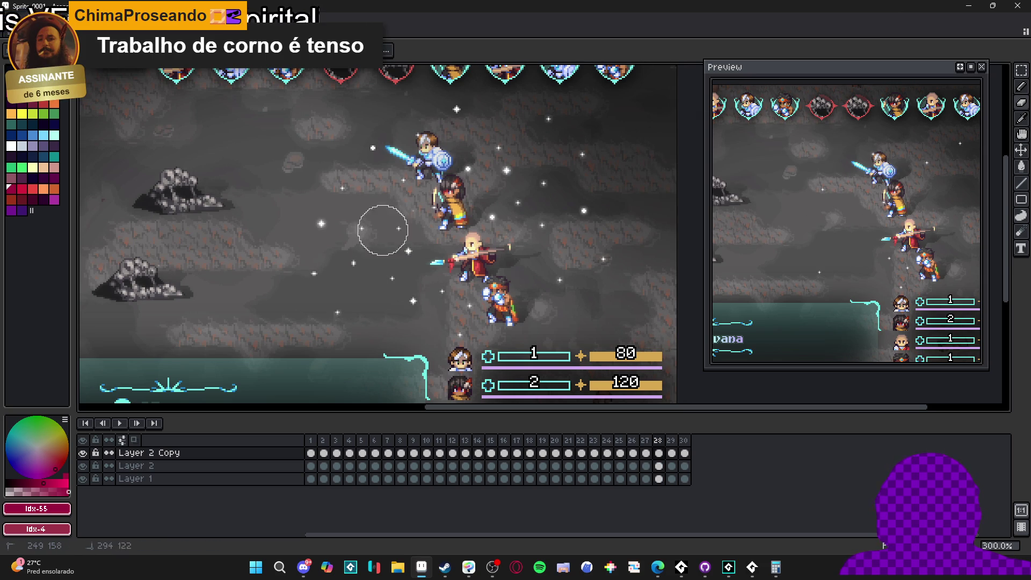
scroll(483, 252, up, 1)
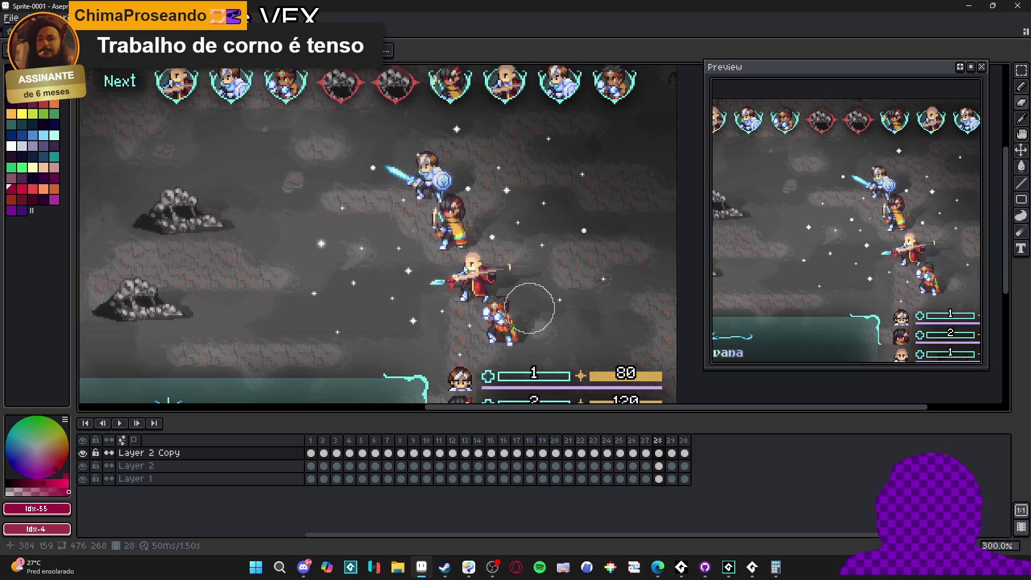
key(Right)
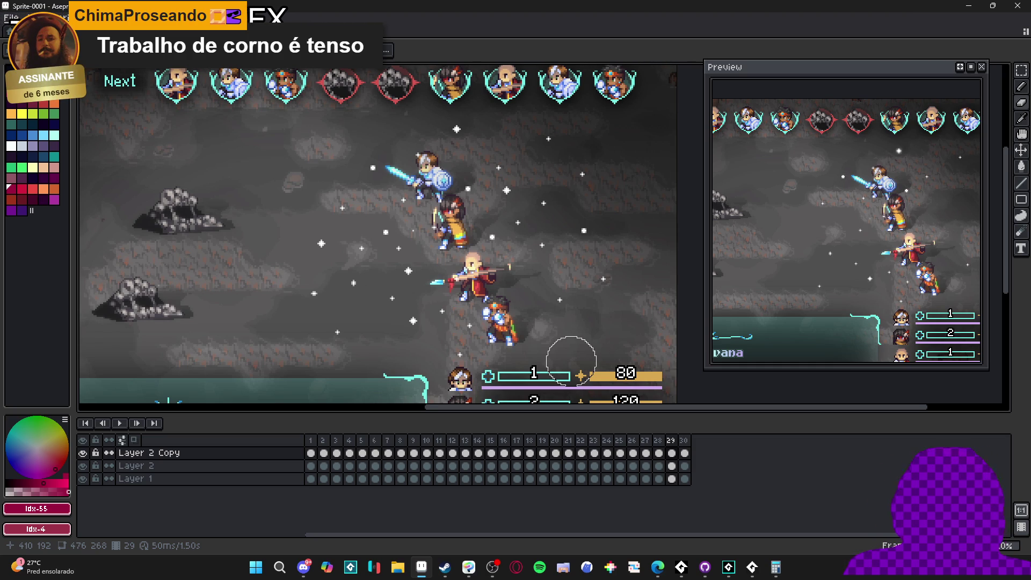
key(Left)
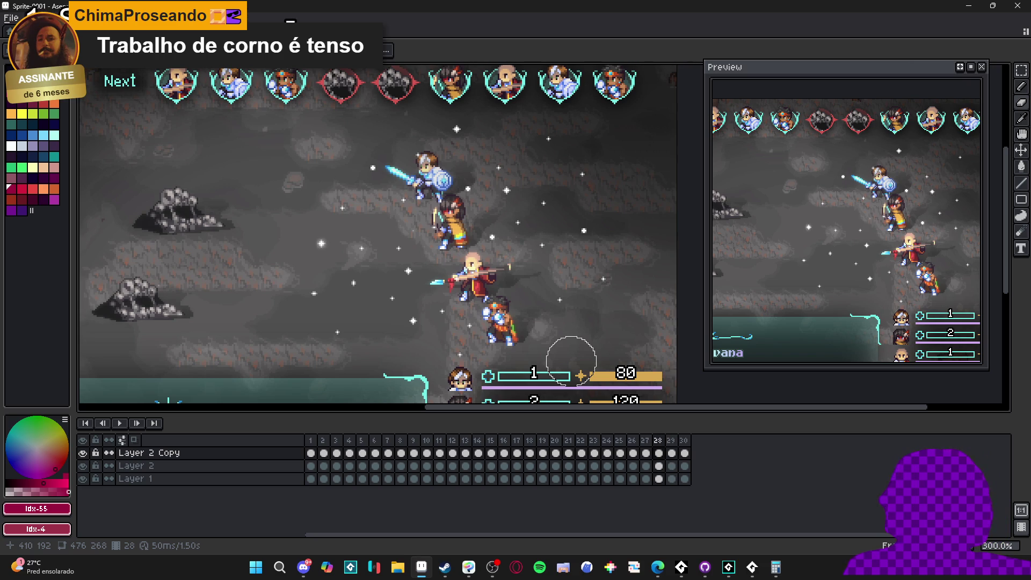
key(Right)
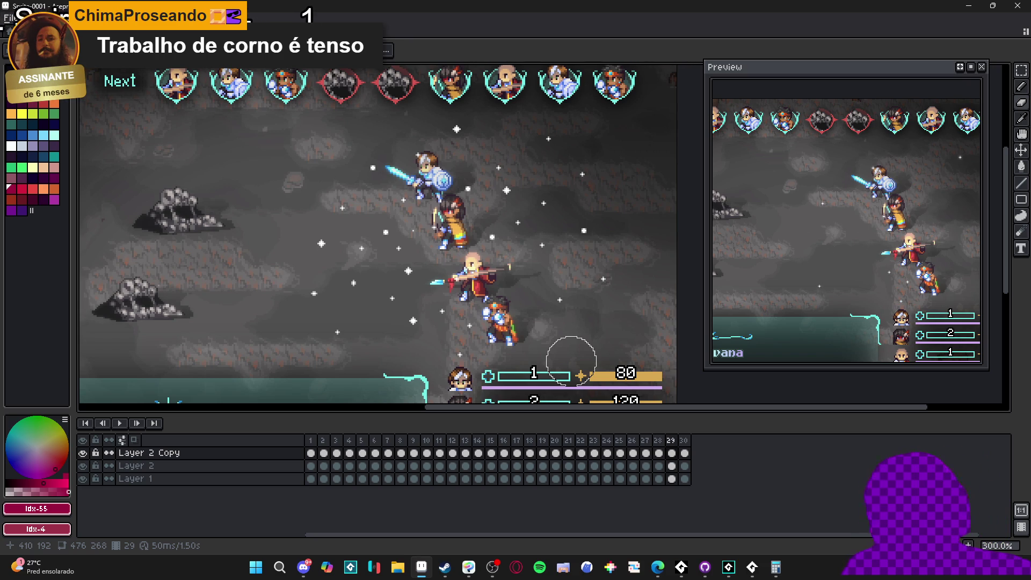
key(F9)
key(Return)
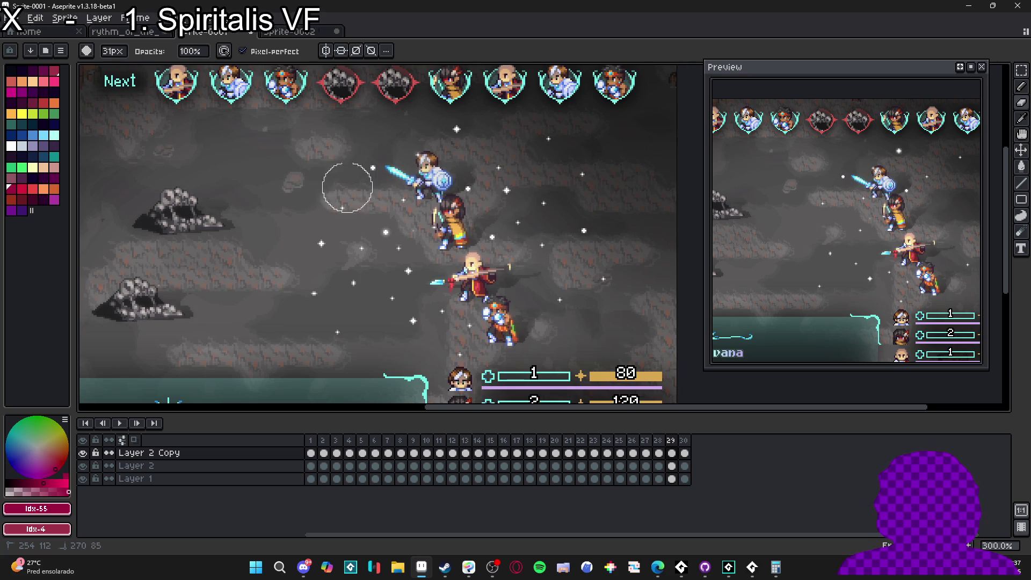
Blur frame 30 and shift the Preview window's view of the battle scene.
scroll(634, 299, down, 2)
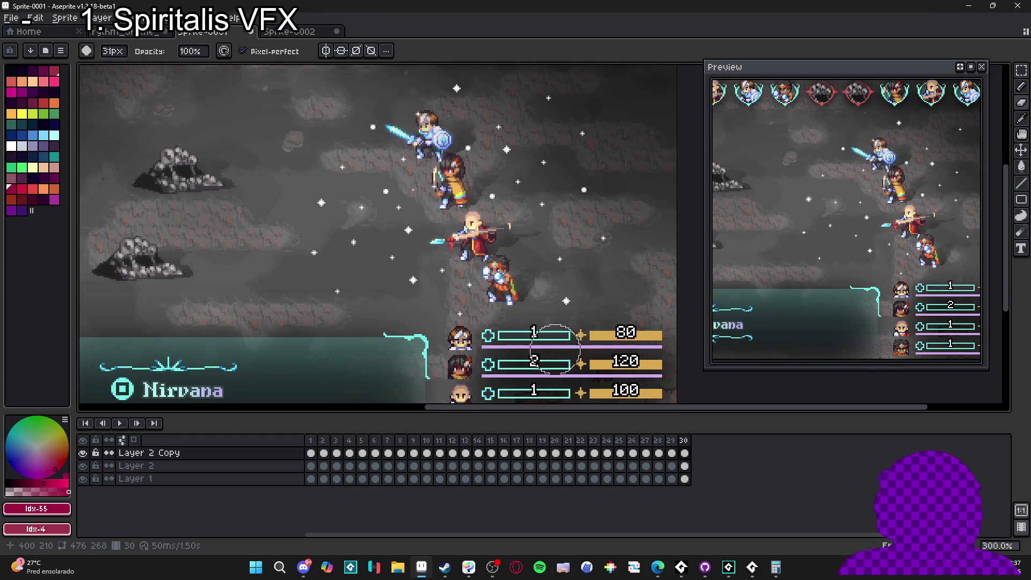
key(Right)
key(ctrl+shift+m)
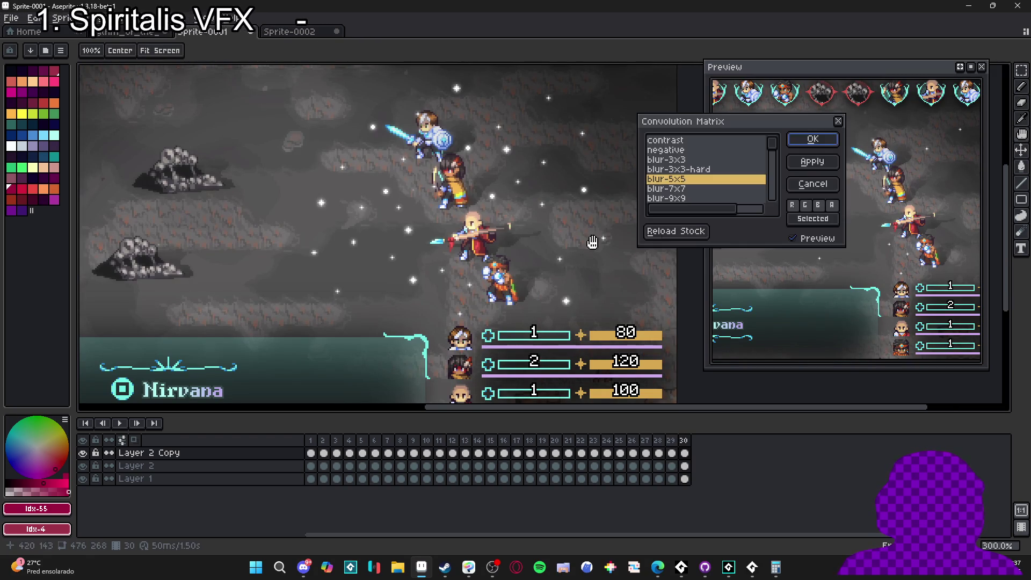
click(813, 141)
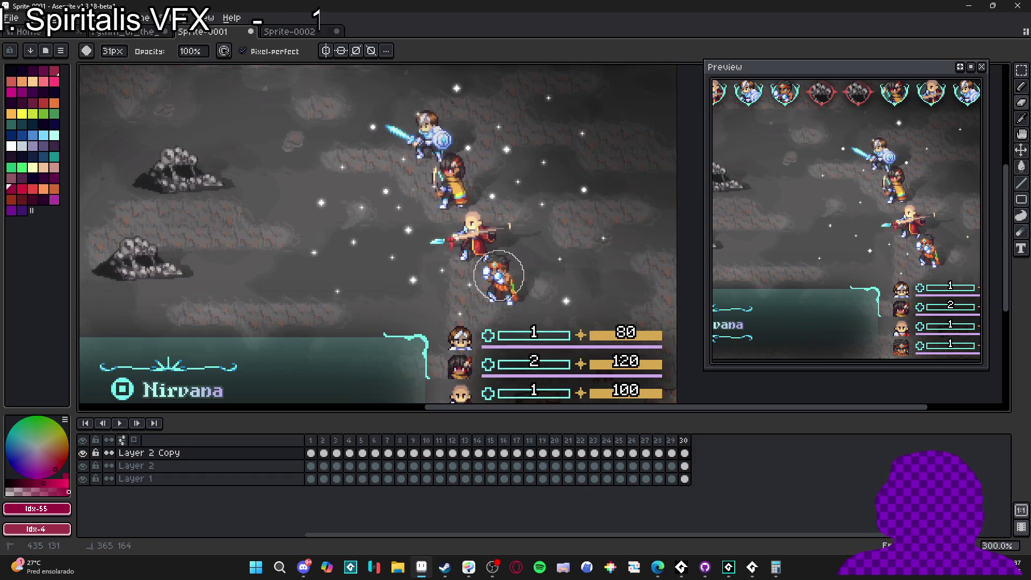
scroll(224, 258, up, 1)
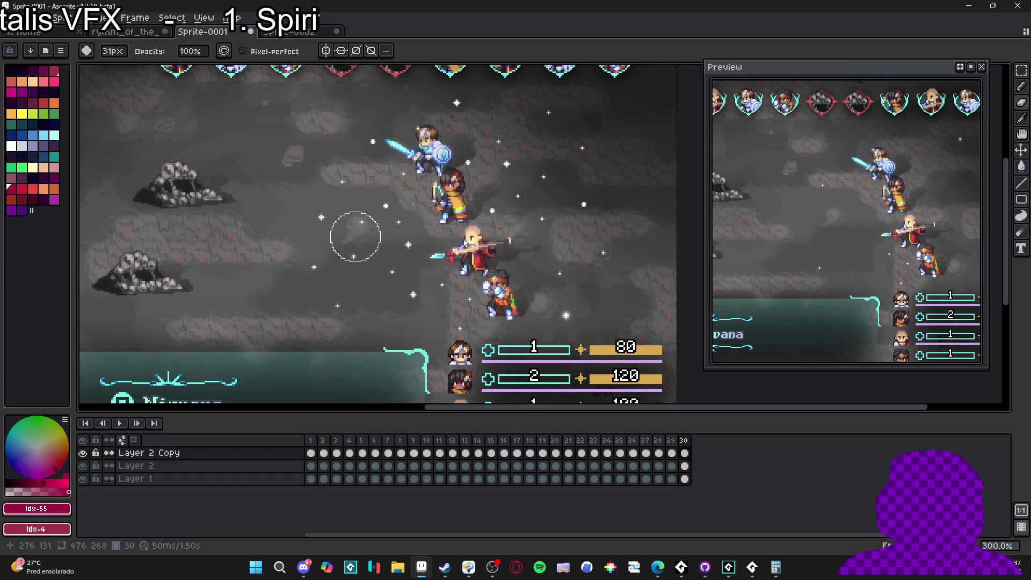
drag(901, 245, 803, 300)
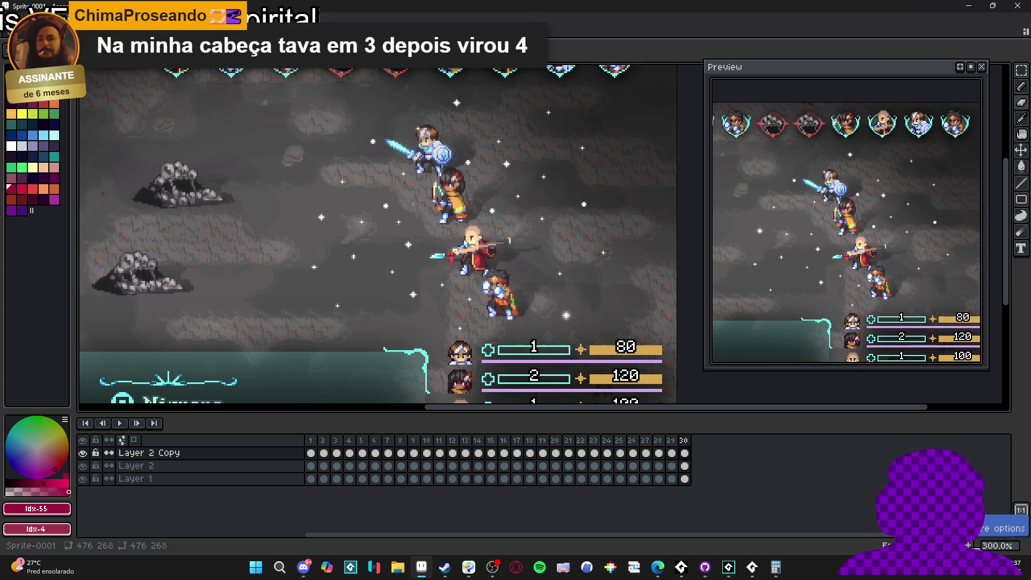
Add a new frame 31 after frame 30, restoring it after an accidental removal.
click(684, 440)
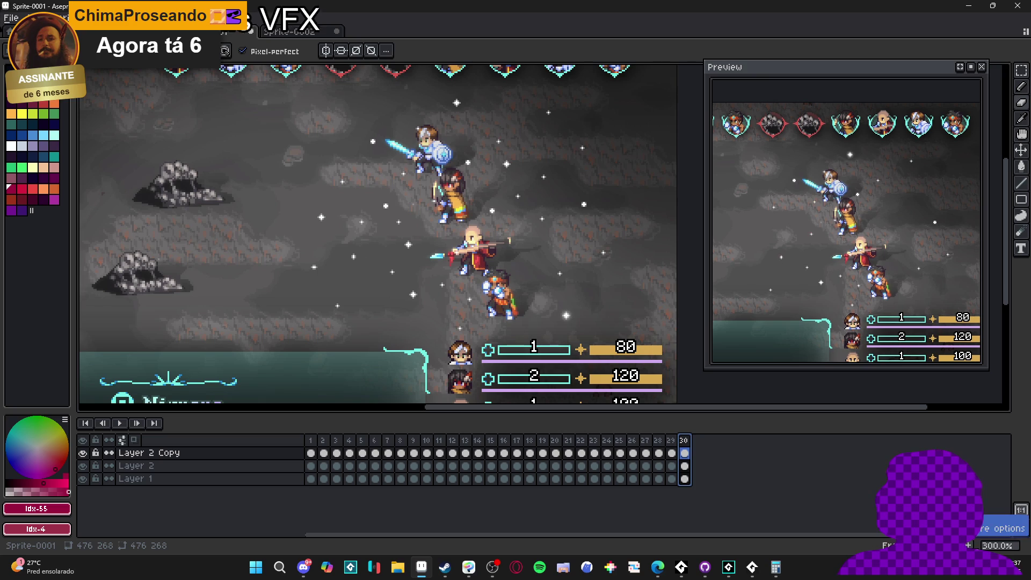
key(alt+n)
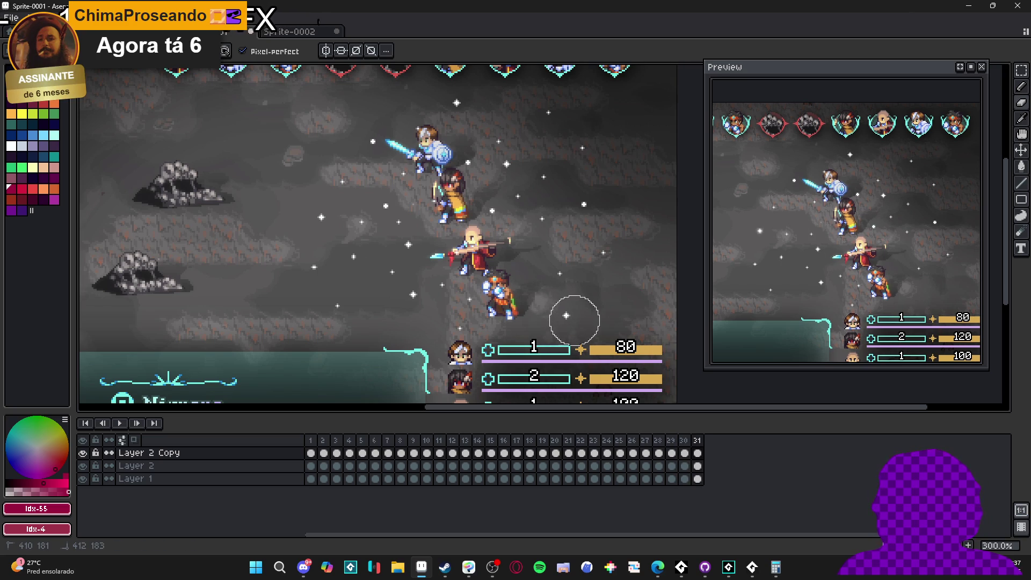
key(Delete)
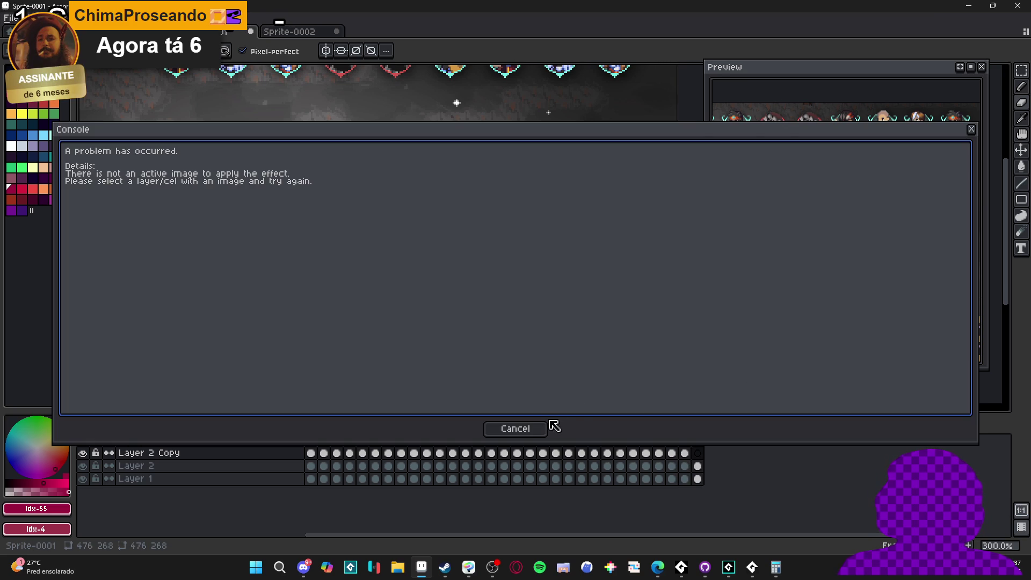
click(555, 425)
click(684, 454)
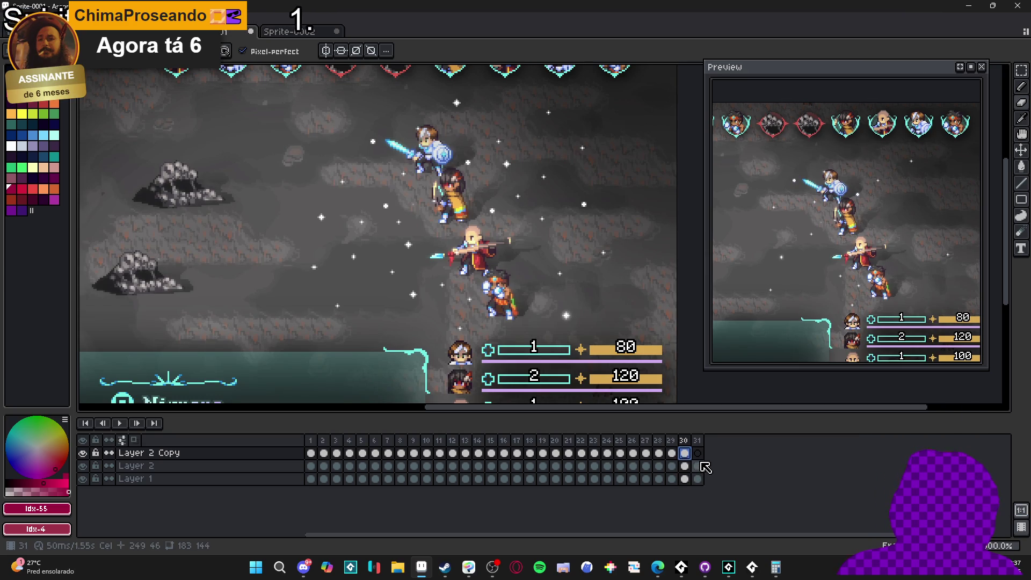
key(alt+c)
key(ctrl+z)
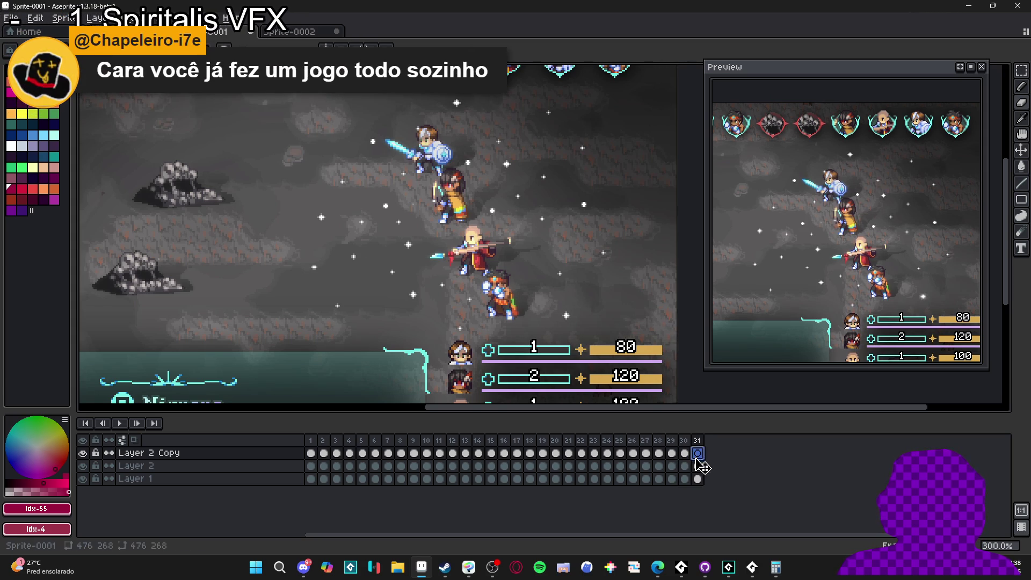
Blur frame 31's glow cel with blur-5x5 and add frame 32 at the end.
click(700, 466)
click(698, 453)
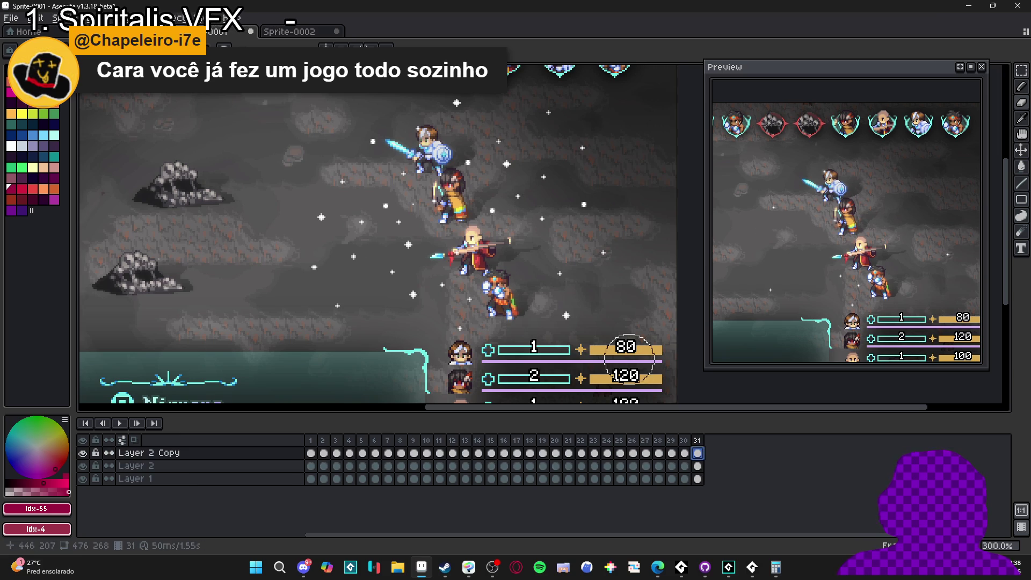
key(F9)
click(813, 140)
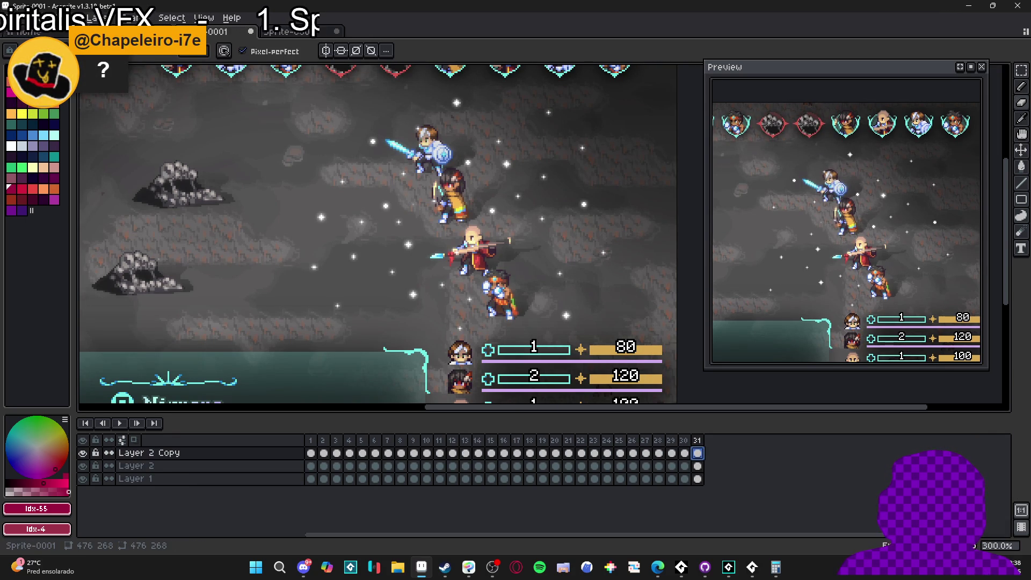
key(alt+n)
click(710, 453)
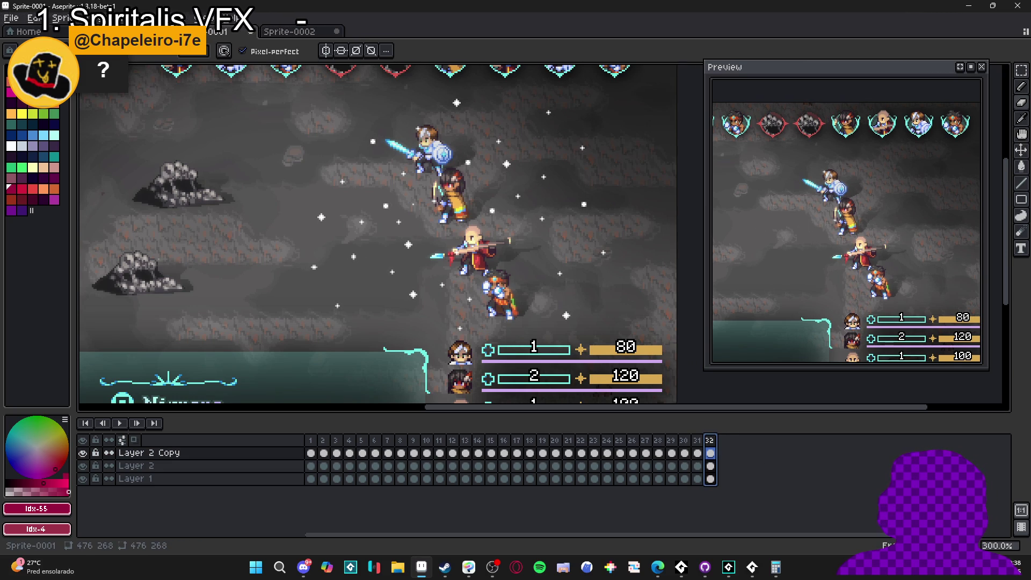
Set frame 32's duration to 5000 ms in Frame Properties, then bring Steam forward.
double_click(710, 441)
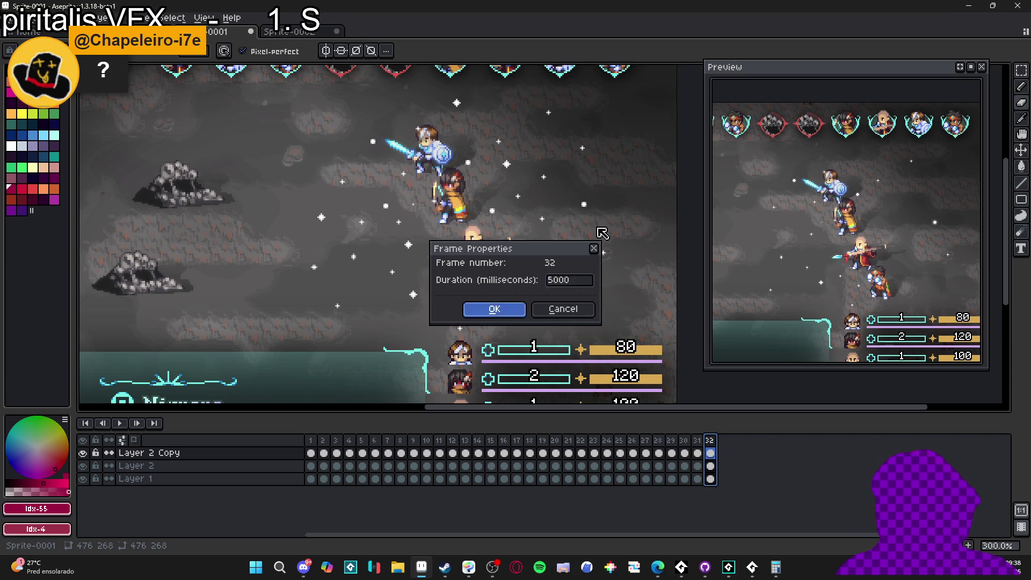
key(Return)
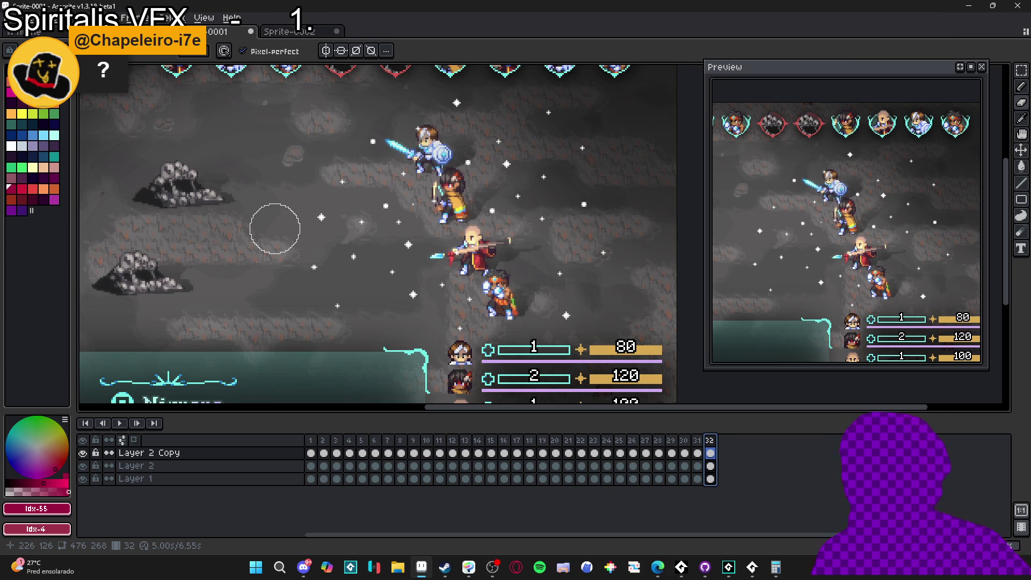
click(450, 577)
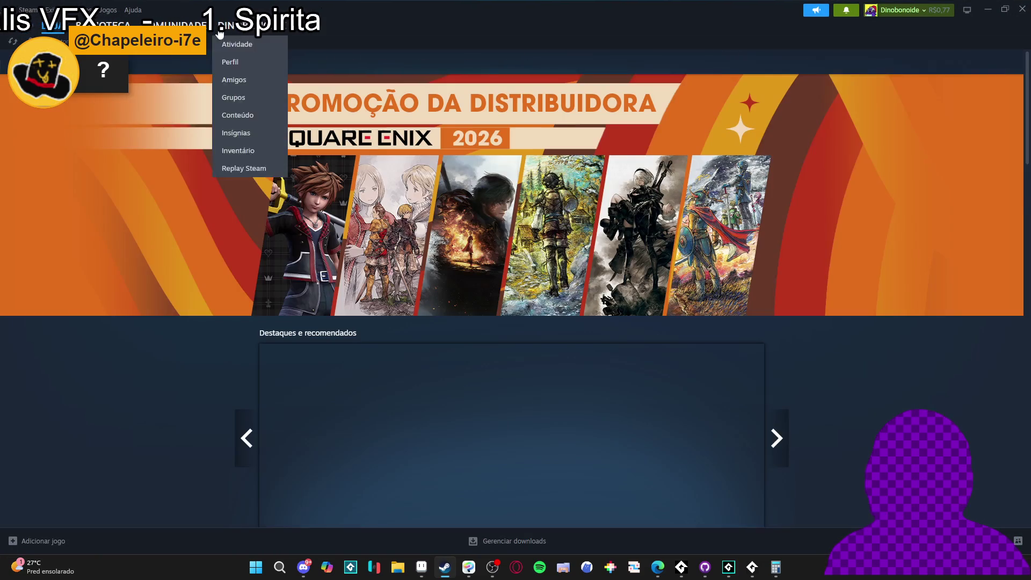
Search the Steam store for 'dininho' and copy the Dininho Adventures: Definitive Edition page address.
click(610, 56)
text(dininho)
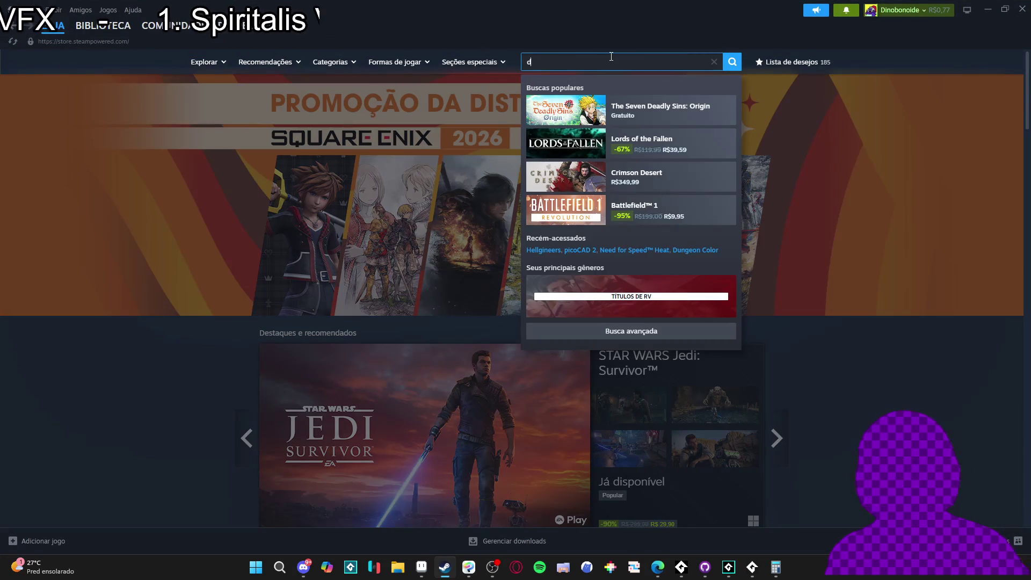
click(657, 114)
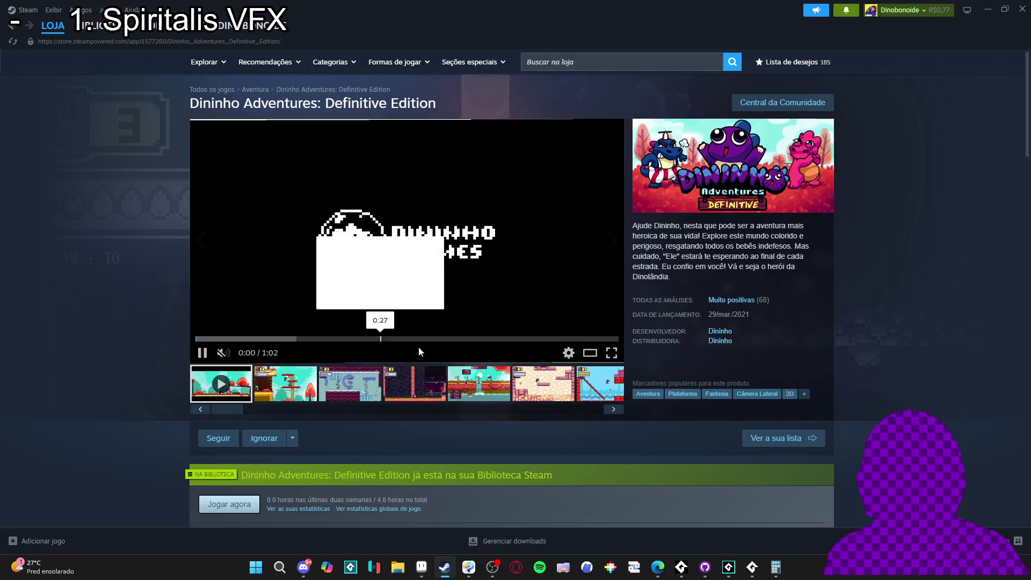
right_click(113, 388)
click(165, 453)
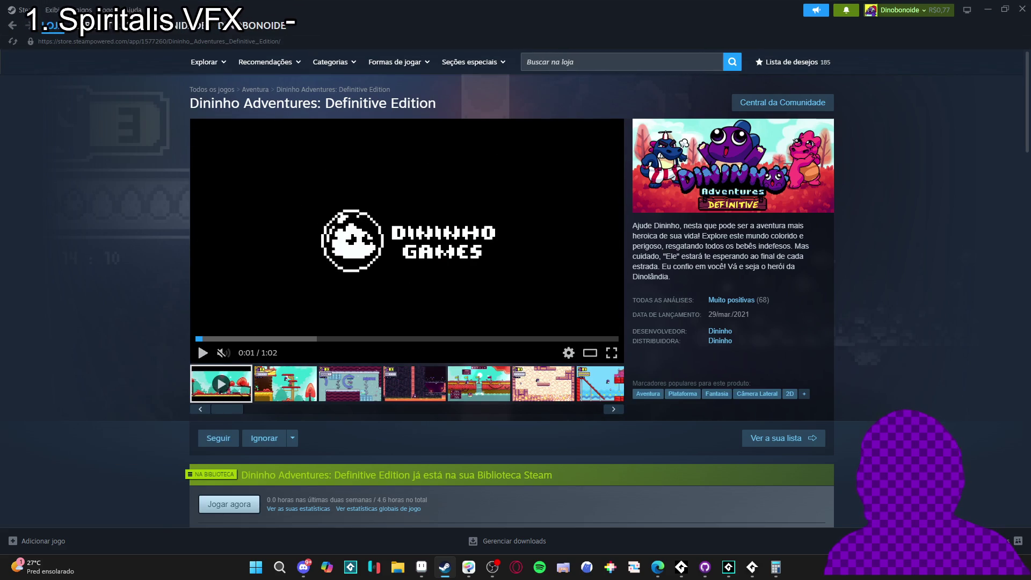
Copy the Dininho developer listing's page address and minimize Steam.
click(720, 330)
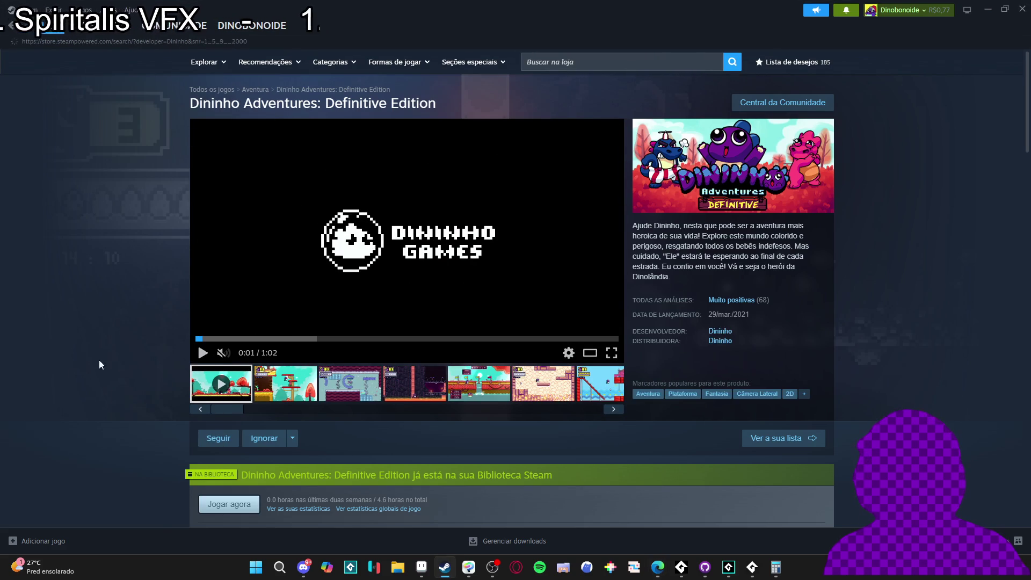
right_click(115, 340)
click(165, 400)
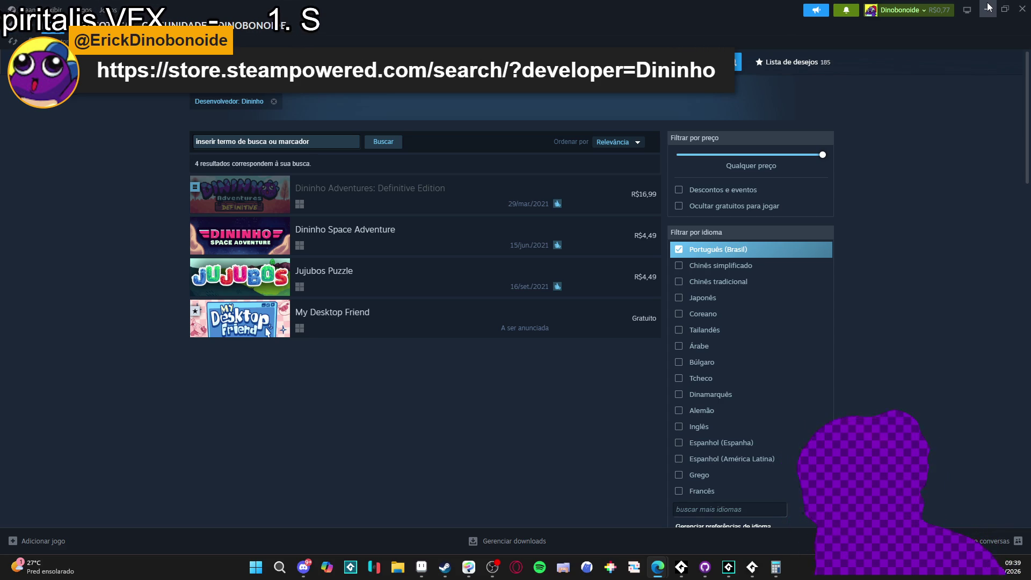
click(990, 7)
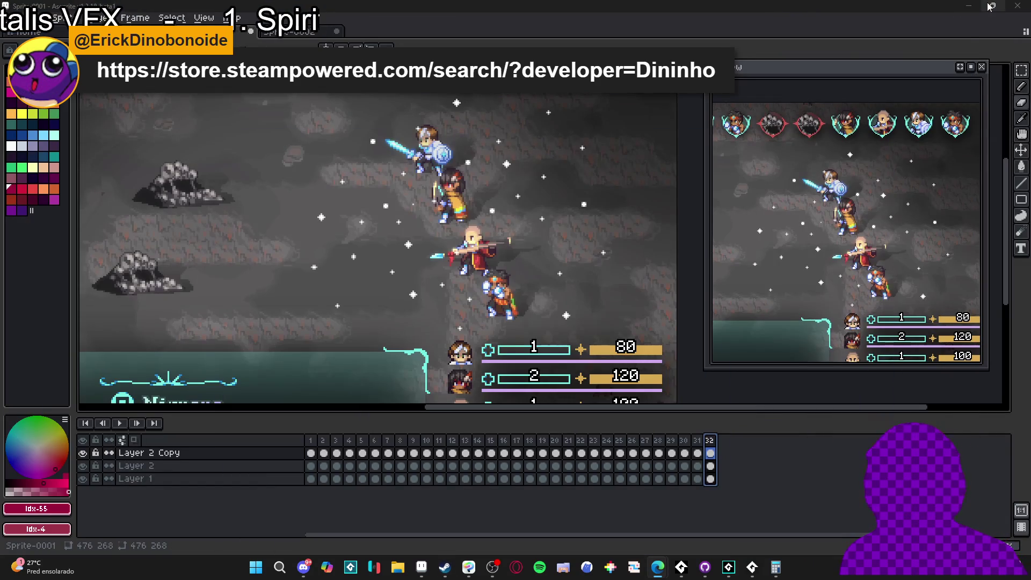
click(699, 452)
click(713, 451)
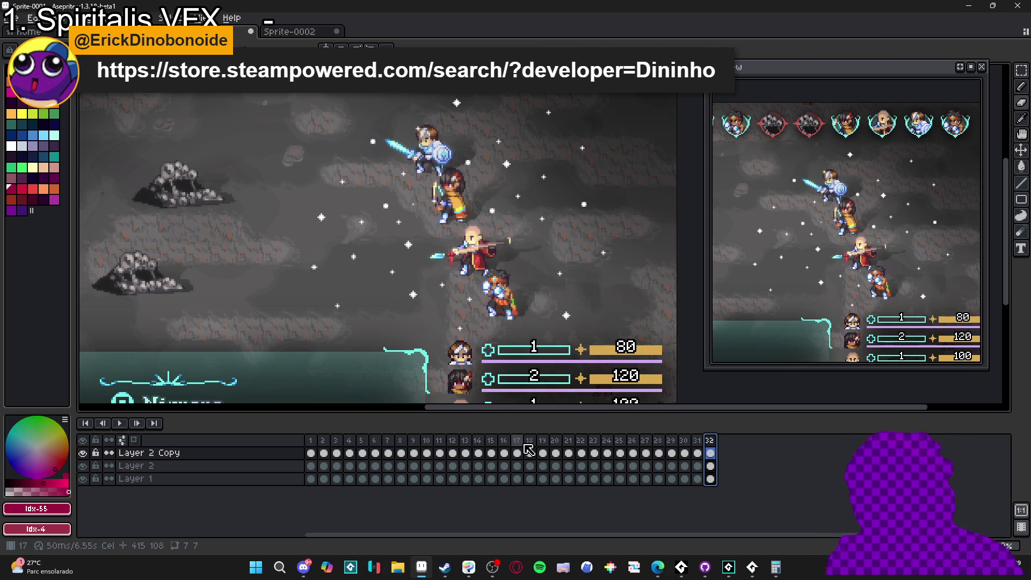
drag(438, 244, 433, 256)
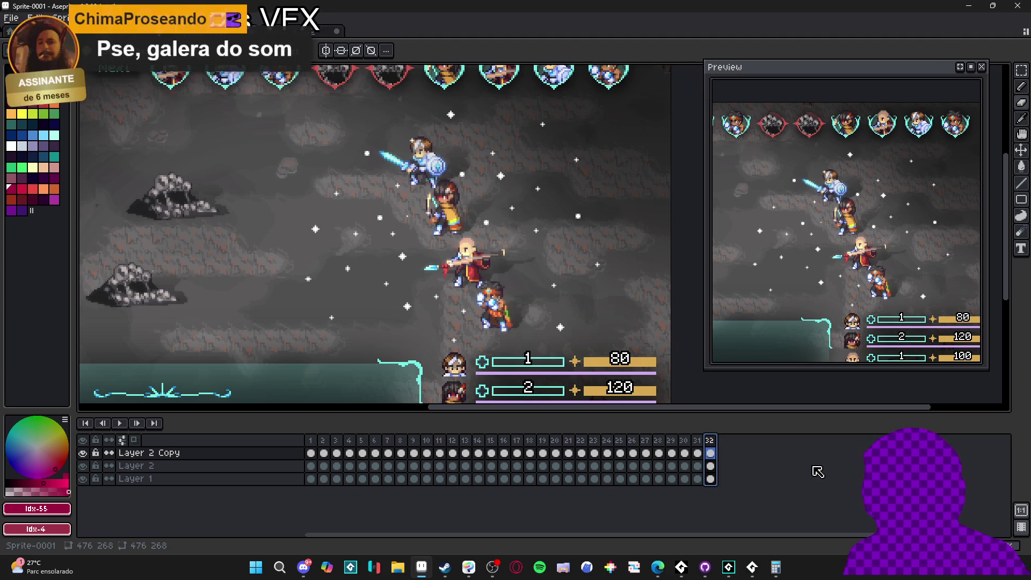
click(696, 441)
click(714, 440)
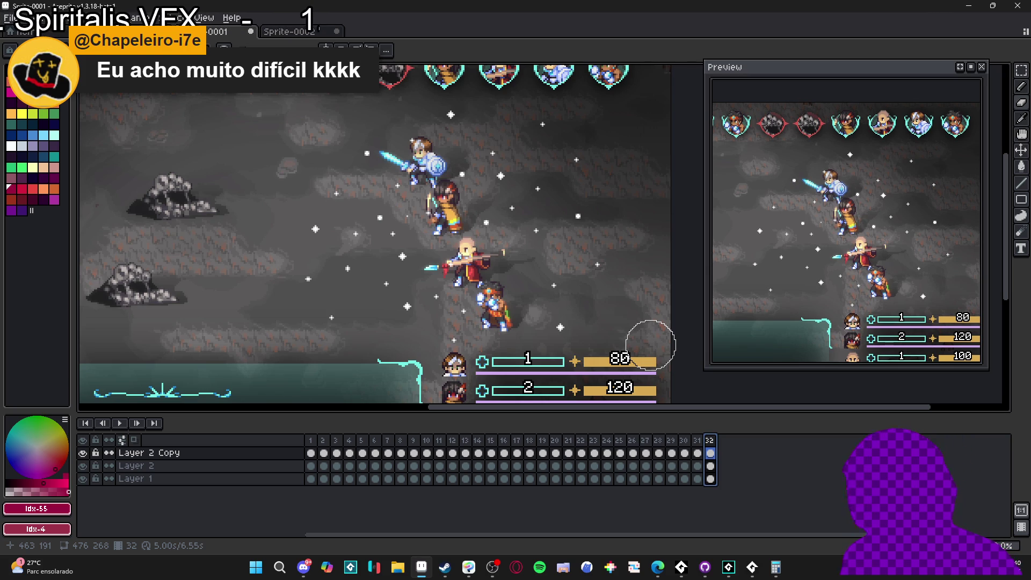
click(697, 441)
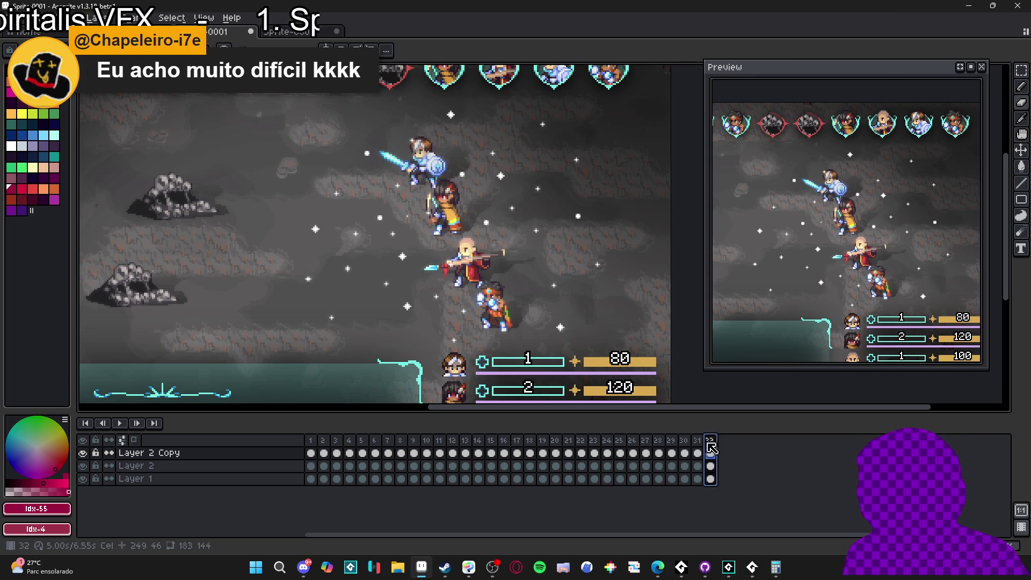
Save the sprite in Aseprite format as rythm_of_the_skiess_stars_anim.aseprite.
key(ctrl+s)
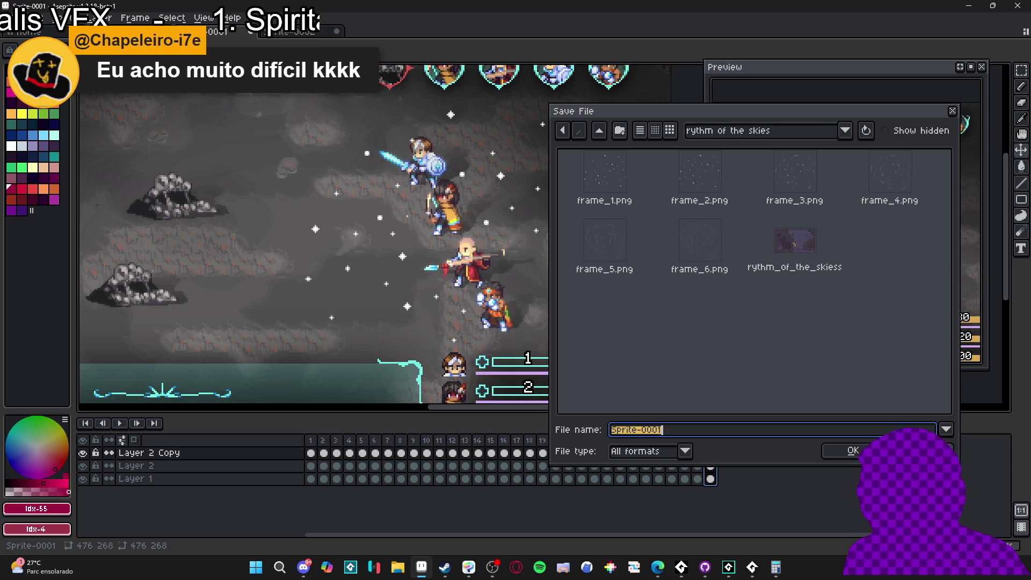
click(662, 452)
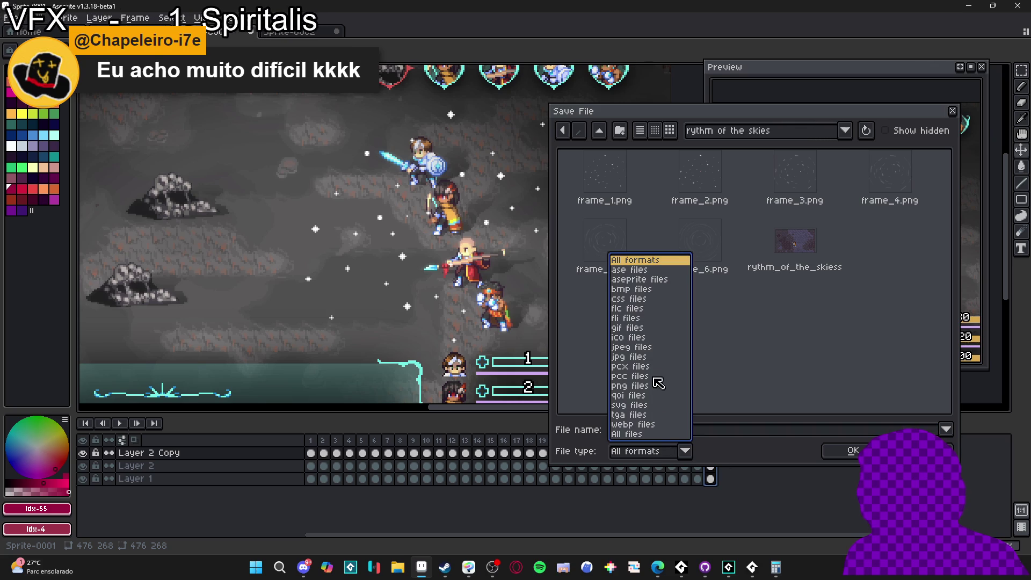
click(653, 279)
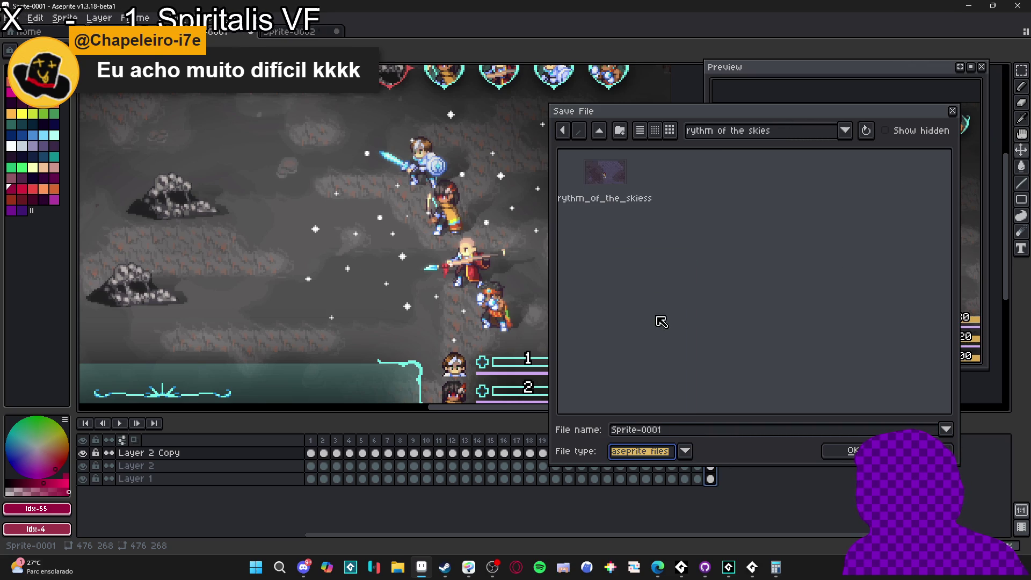
click(674, 429)
click(626, 196)
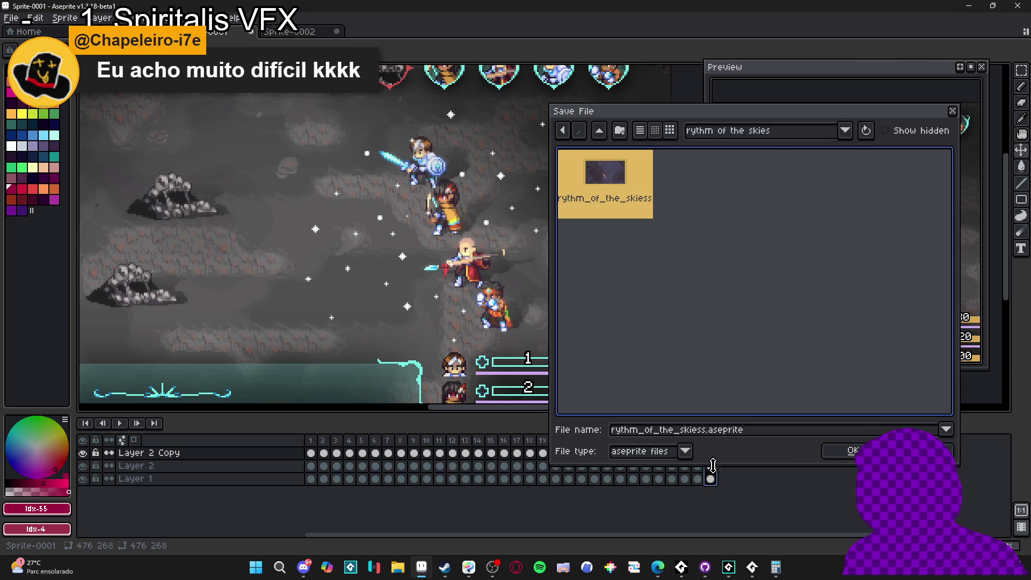
click(704, 430)
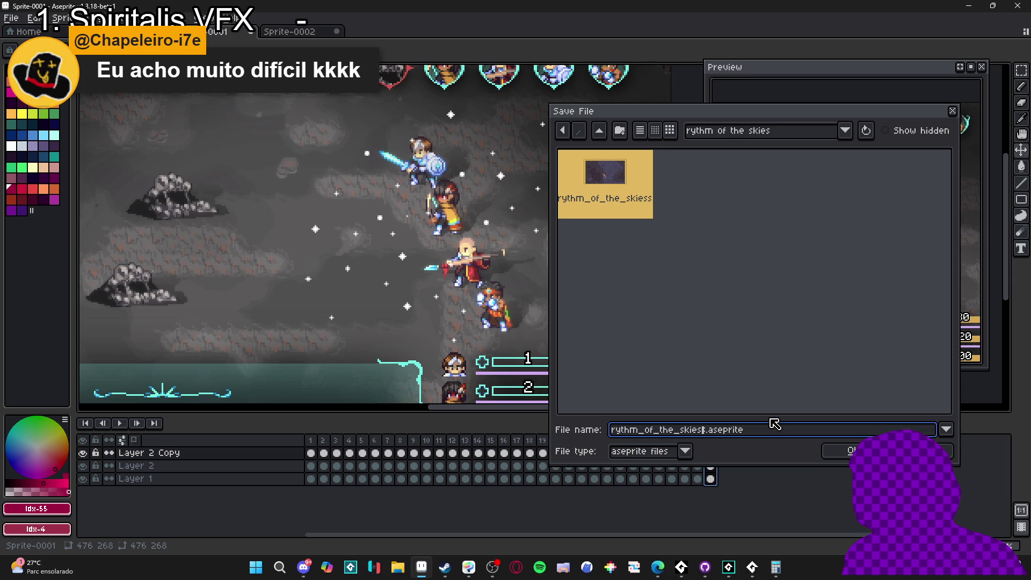
text(_stars_anim)
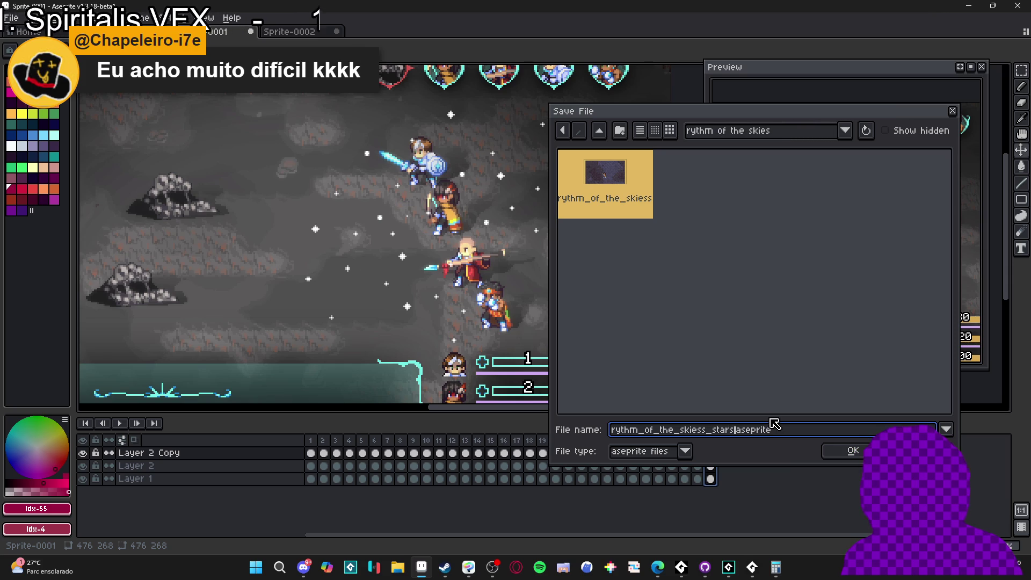
key(Return)
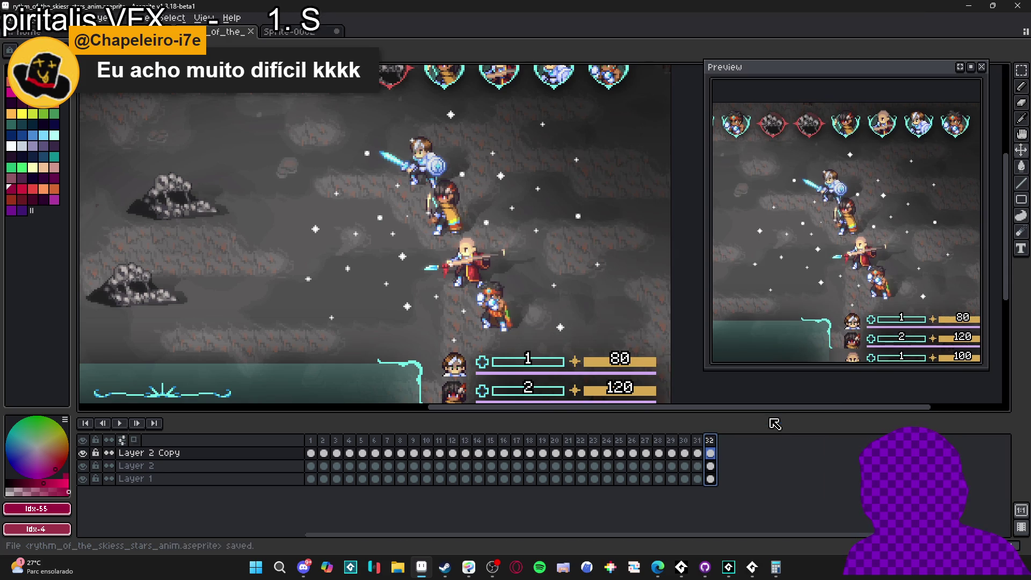
click(696, 440)
click(711, 440)
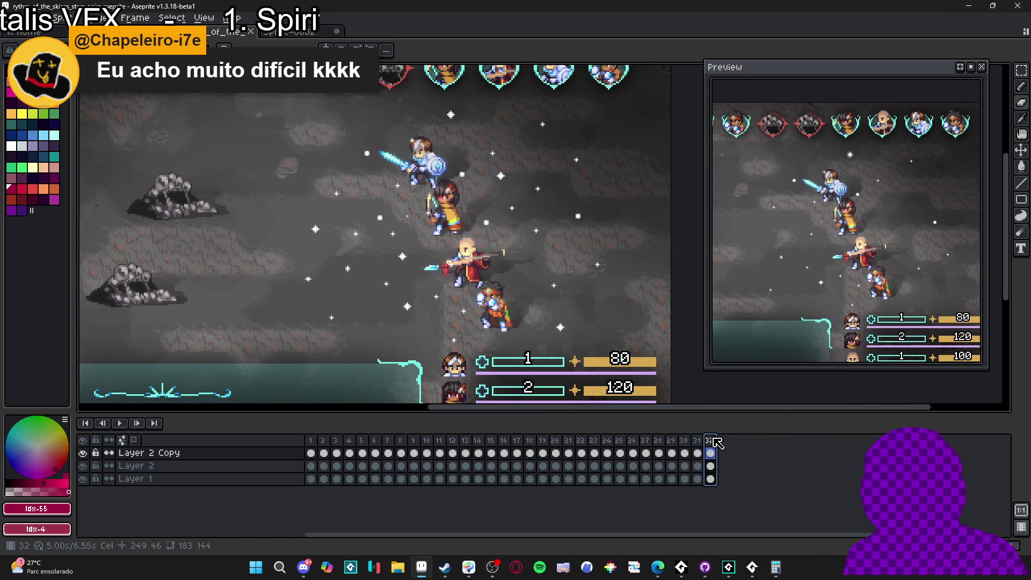
click(407, 567)
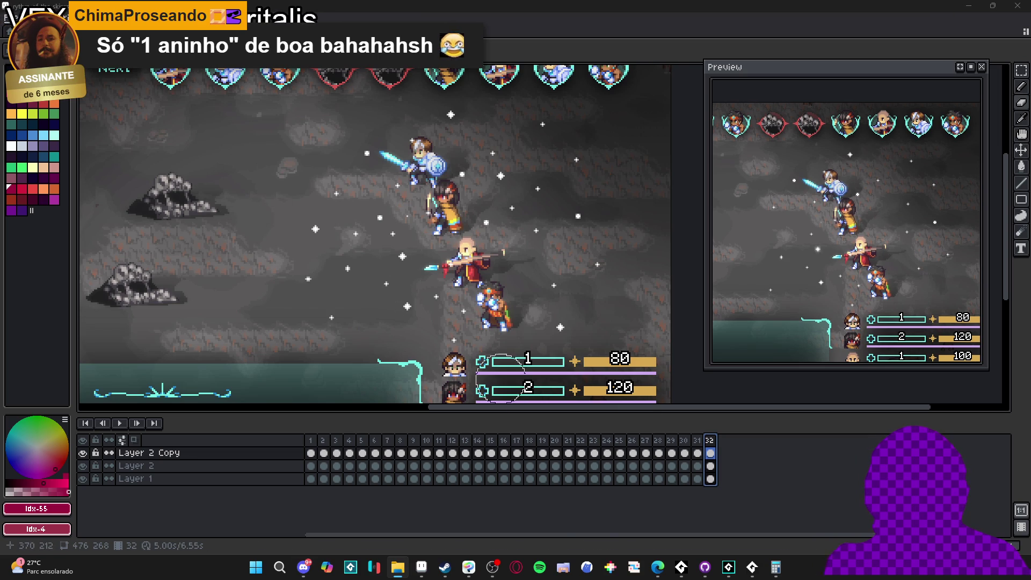
key(Left)
key(Right)
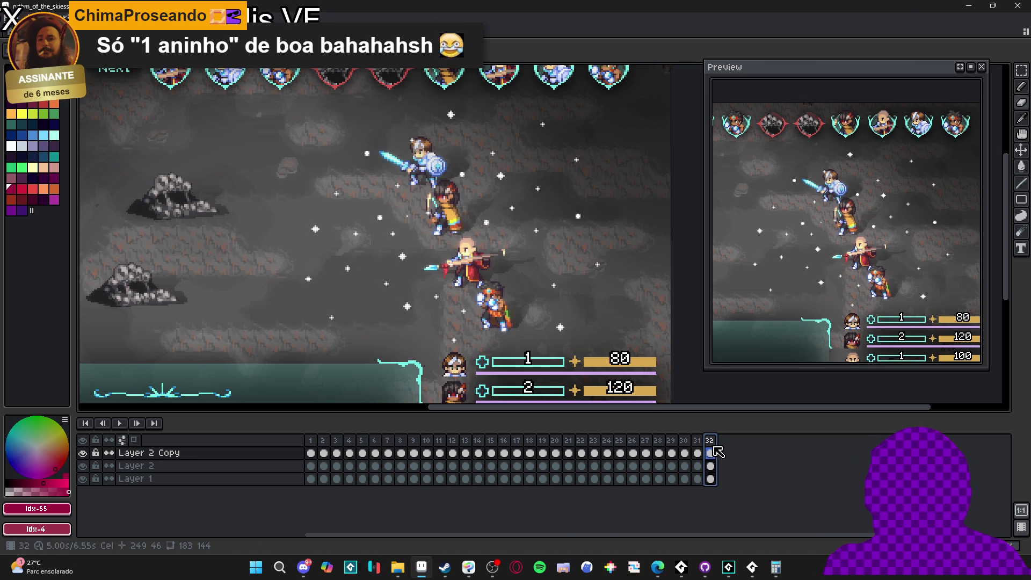
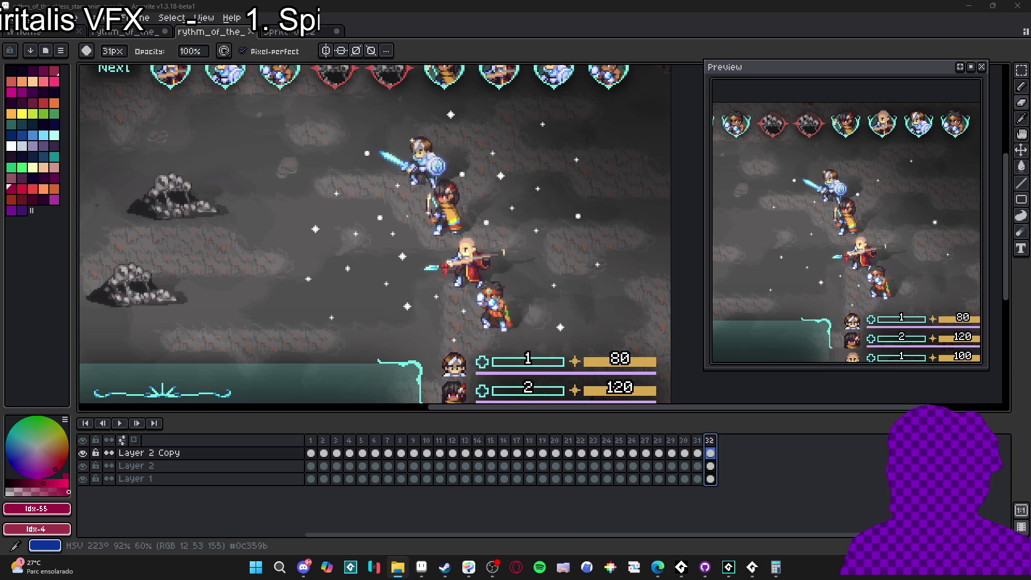
Load frame_1–6.png as one six-frame star-burst animation and select all six frames.
click(700, 441)
click(129, 31)
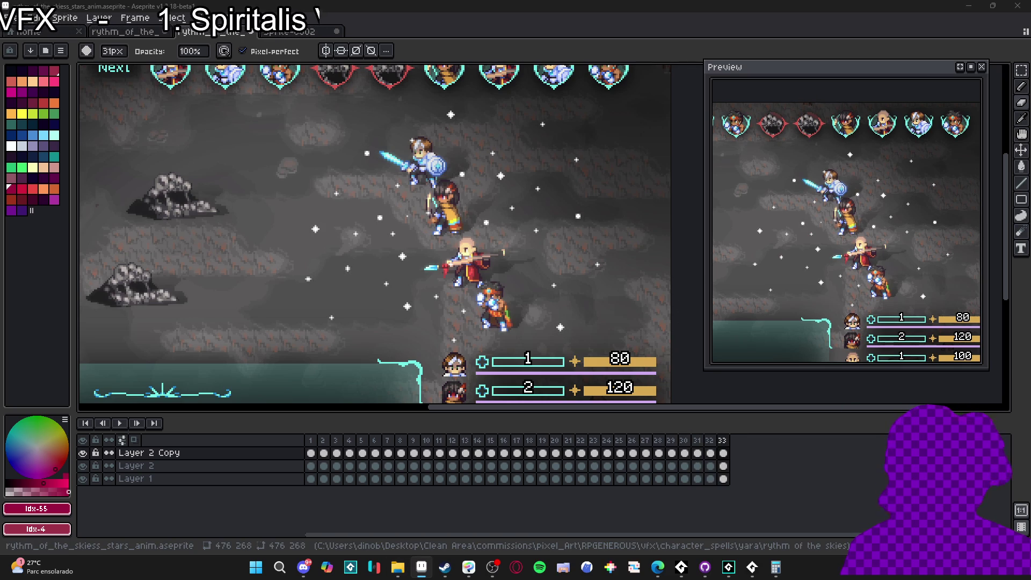
drag(479, 8, 516, 322)
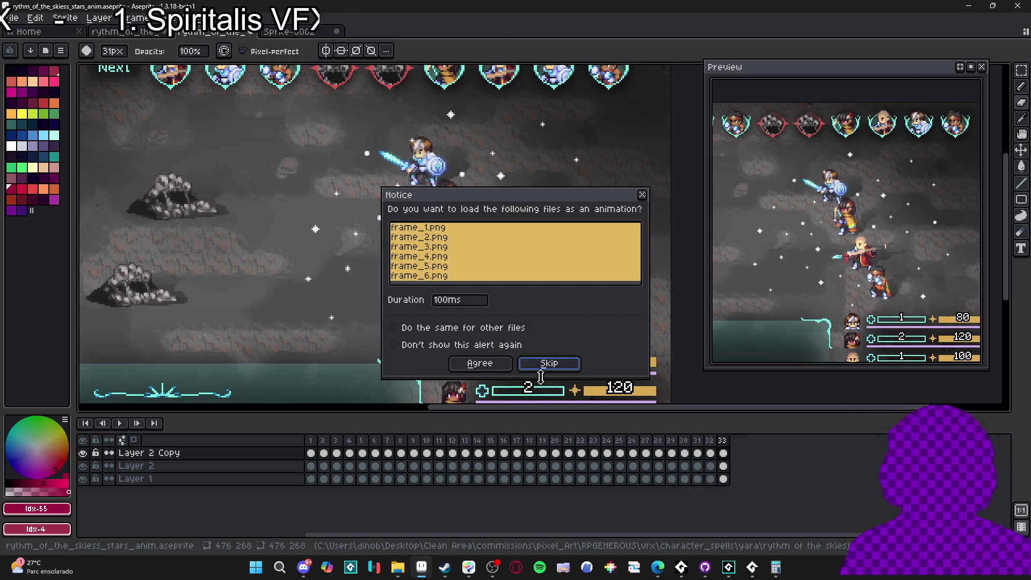
click(492, 367)
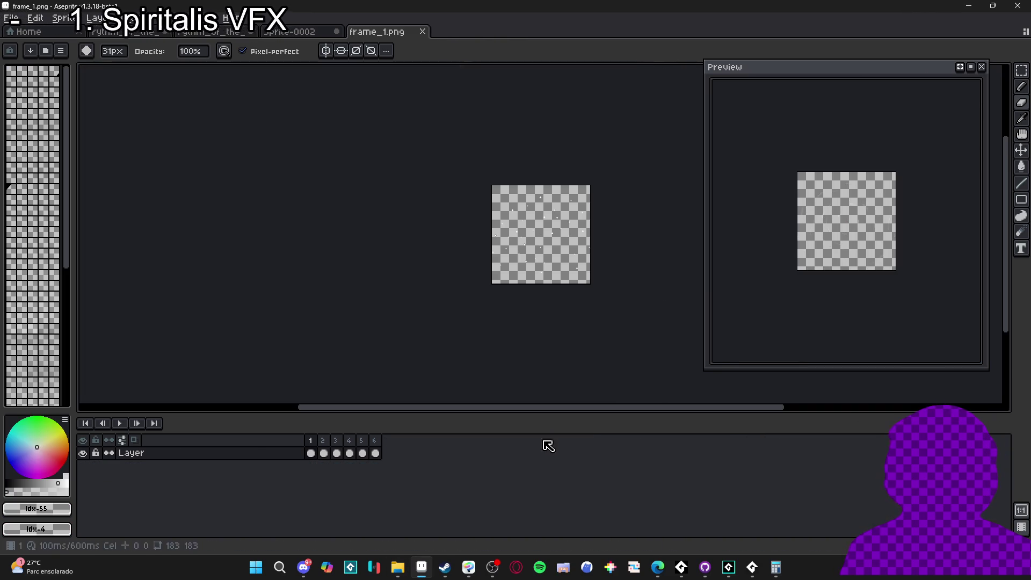
drag(310, 453, 404, 455)
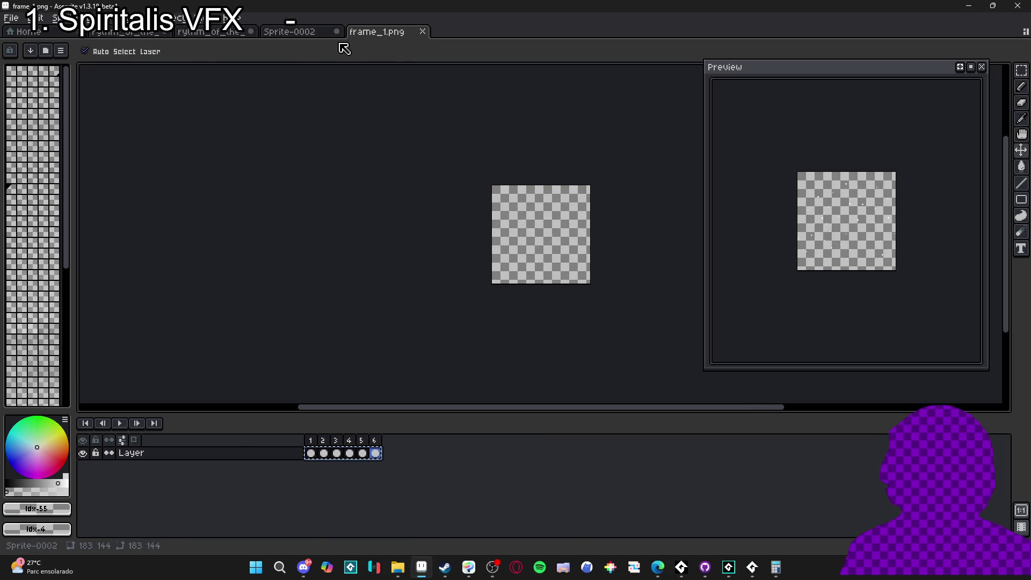
Paste the star-burst frames into a new Layer 3 at frames 33–38 of the battle animation.
click(303, 32)
click(211, 31)
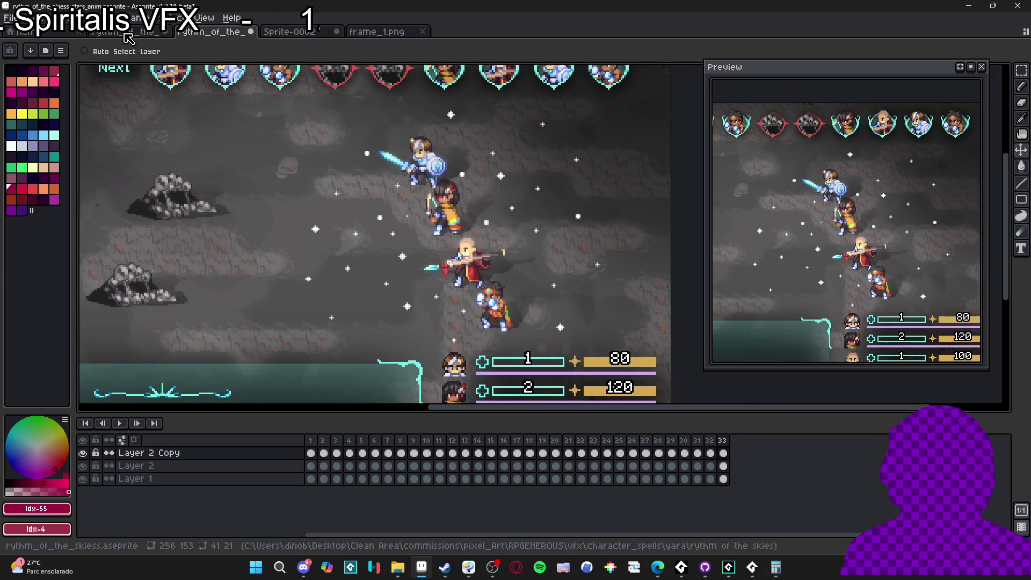
click(287, 454)
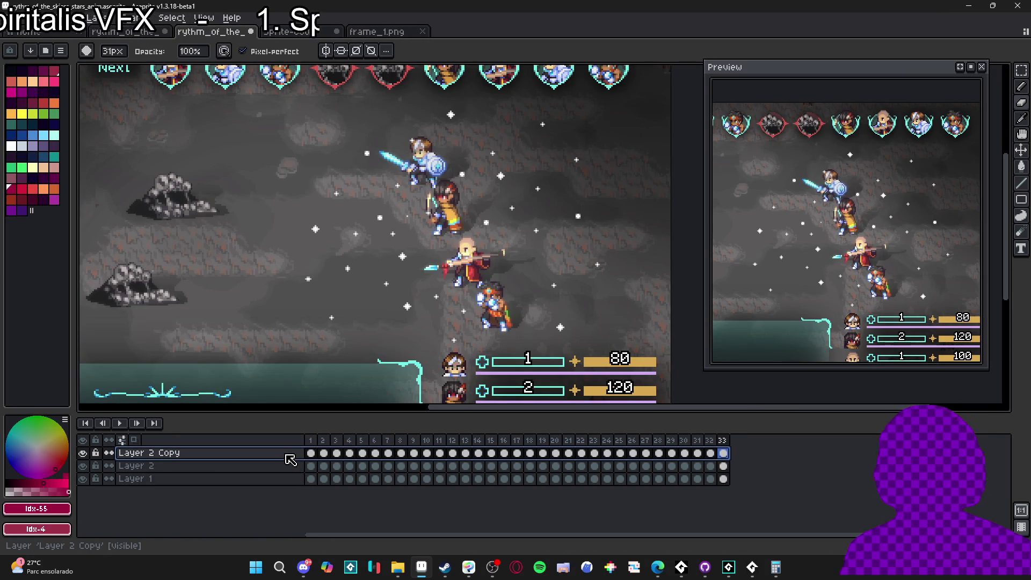
key(shift+n)
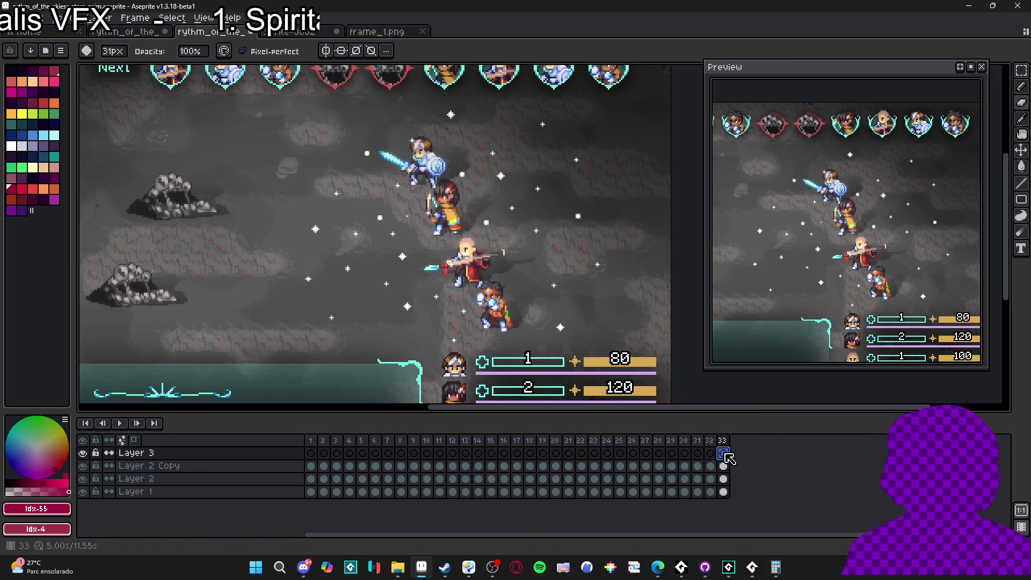
key(alt+n)
key(alt+n)
key(alt+n)
Shift the star-burst cels up and right so they sit over the party.
drag(796, 456, 724, 456)
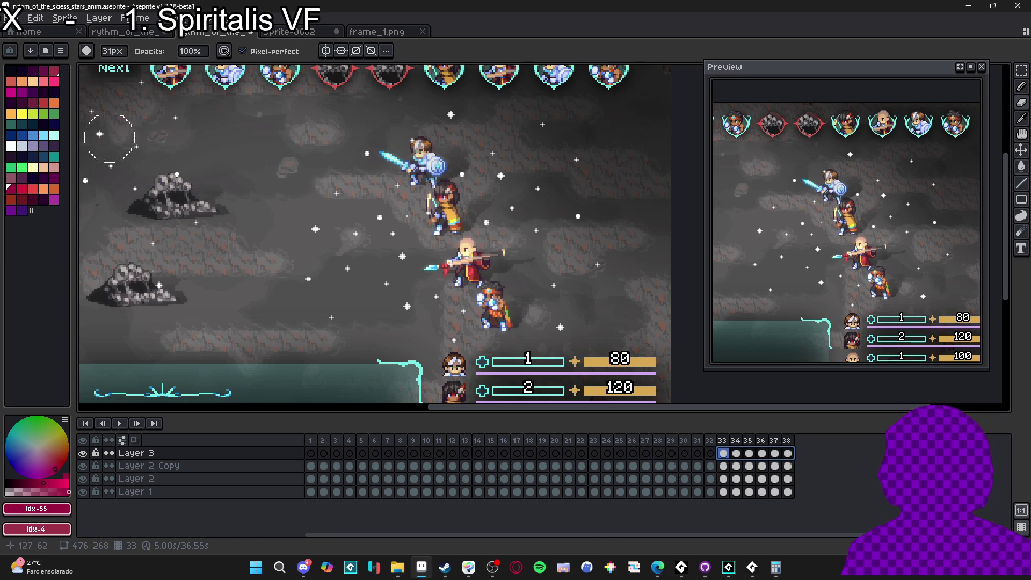
key(v)
drag(501, 200, 511, 187)
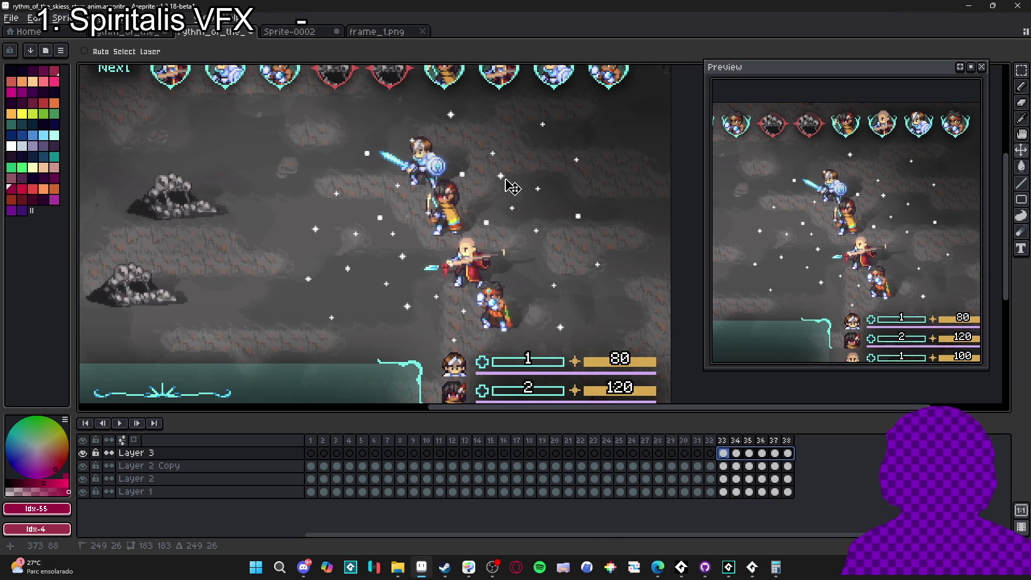
drag(788, 466, 723, 466)
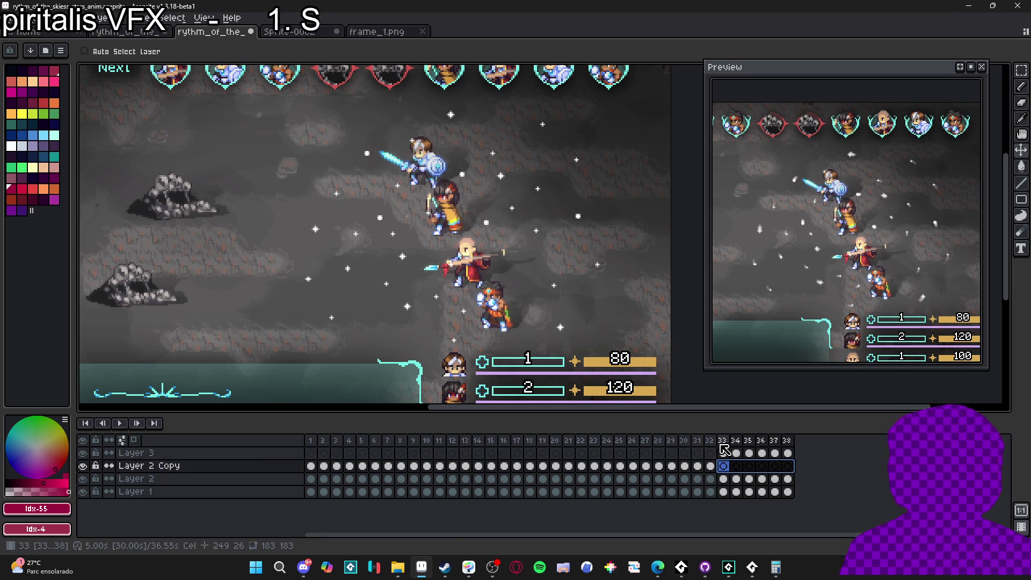
Give frames 33–38 a provisional 100 ms duration each.
double_click(723, 441)
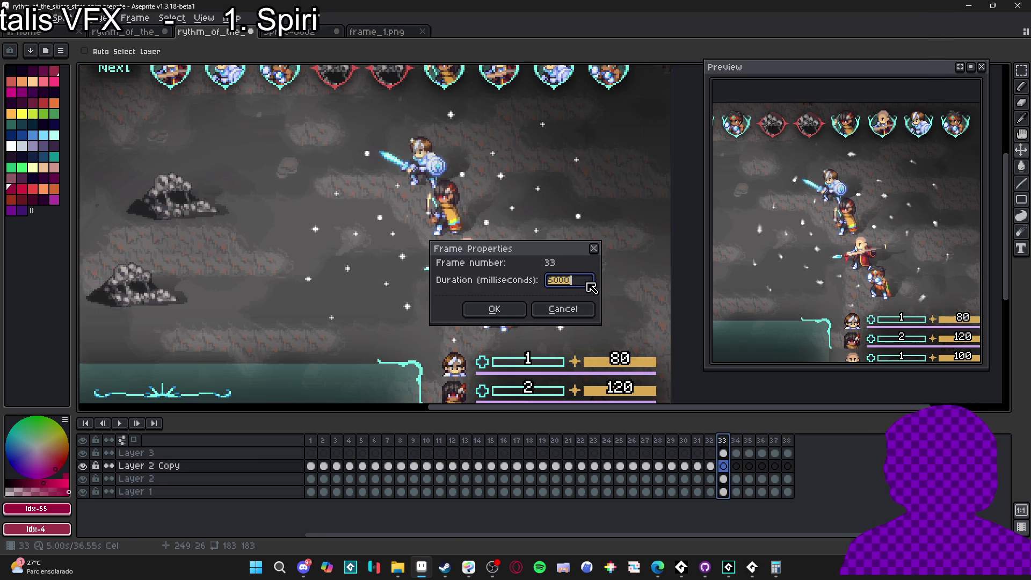
click(559, 306)
drag(723, 441, 792, 448)
text(p)
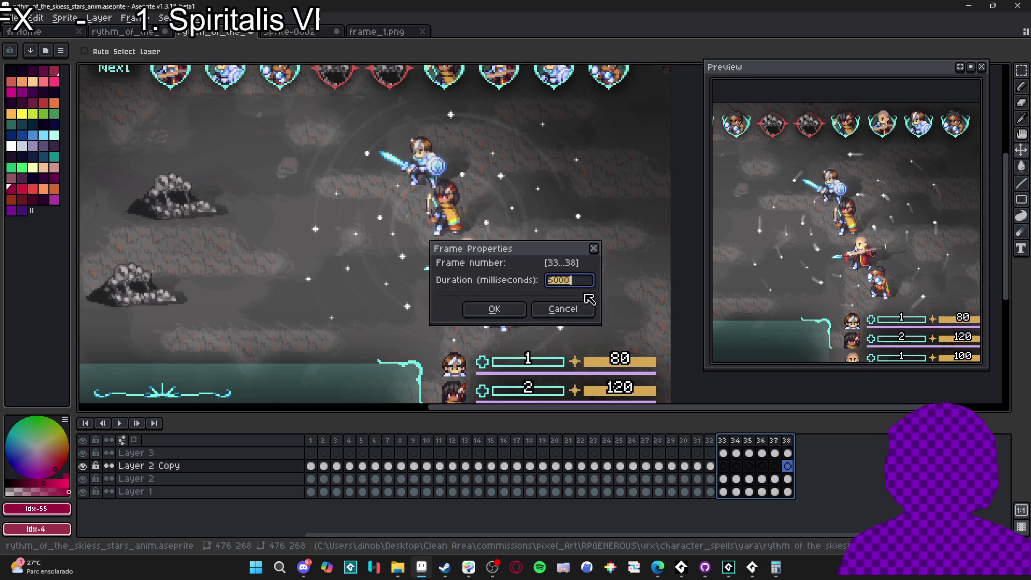
text(100)
key(Return)
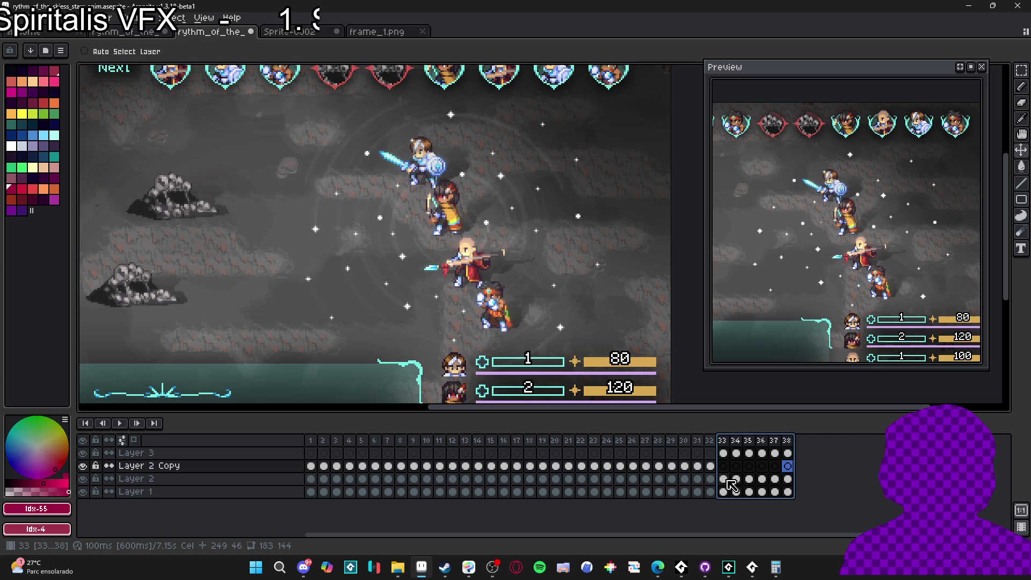
Set frame 32's duration to 200 ms.
double_click(711, 440)
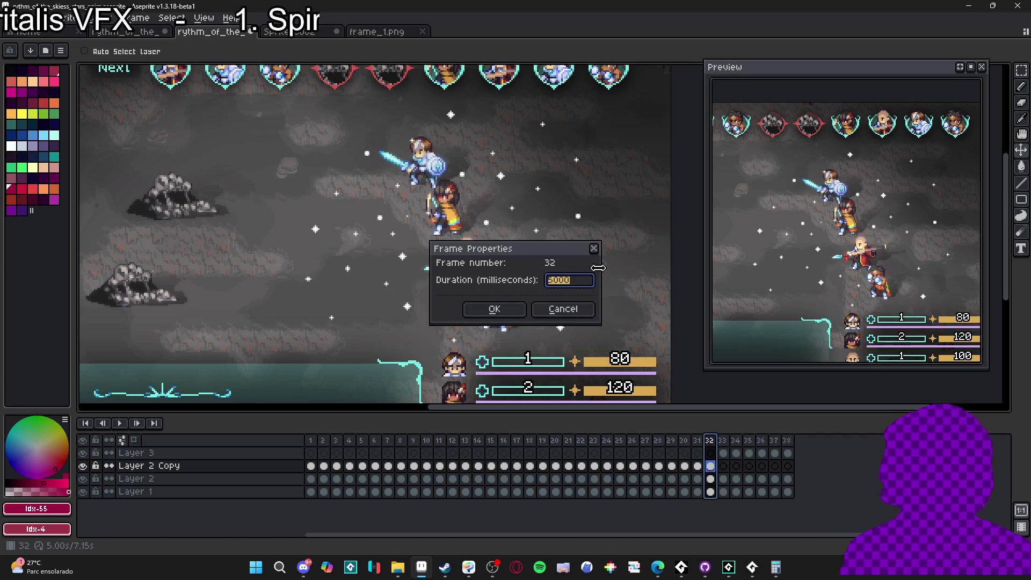
text(100)
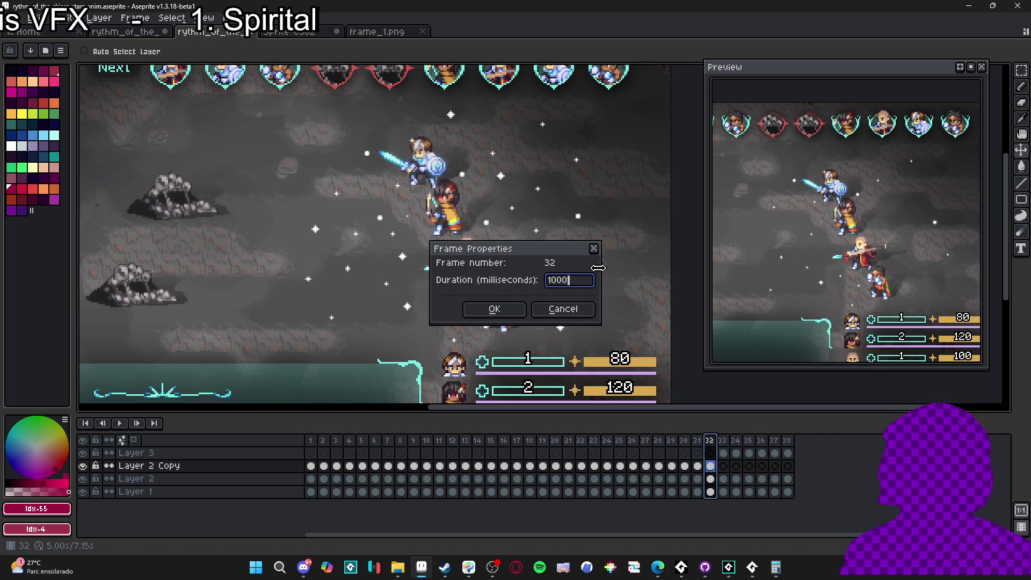
key(Return)
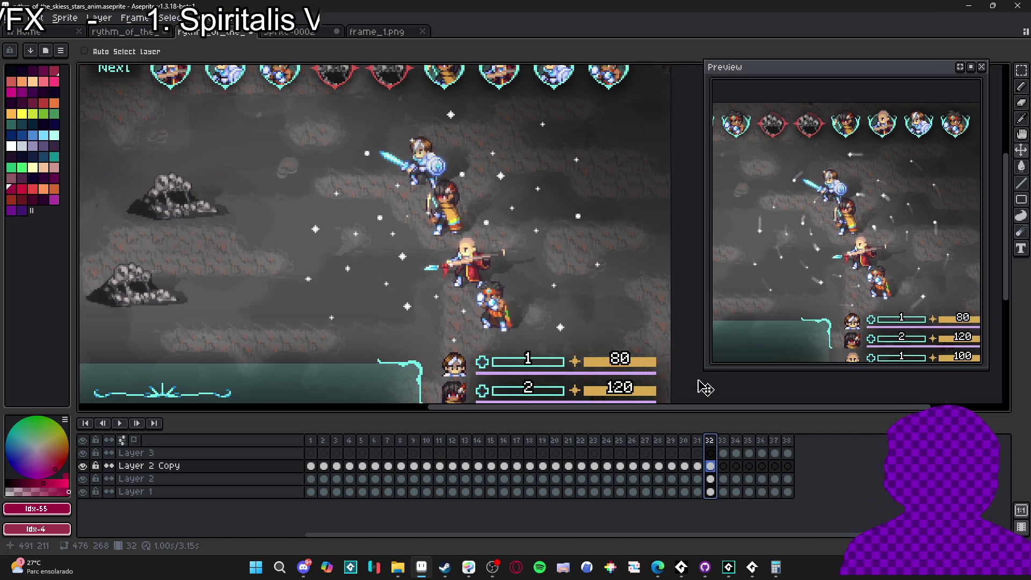
click(697, 441)
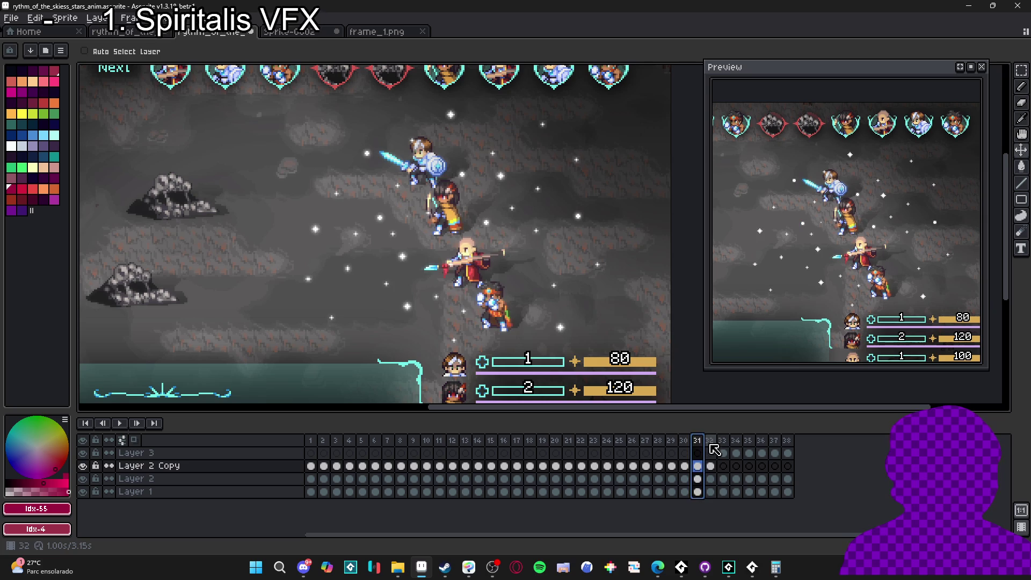
double_click(710, 441)
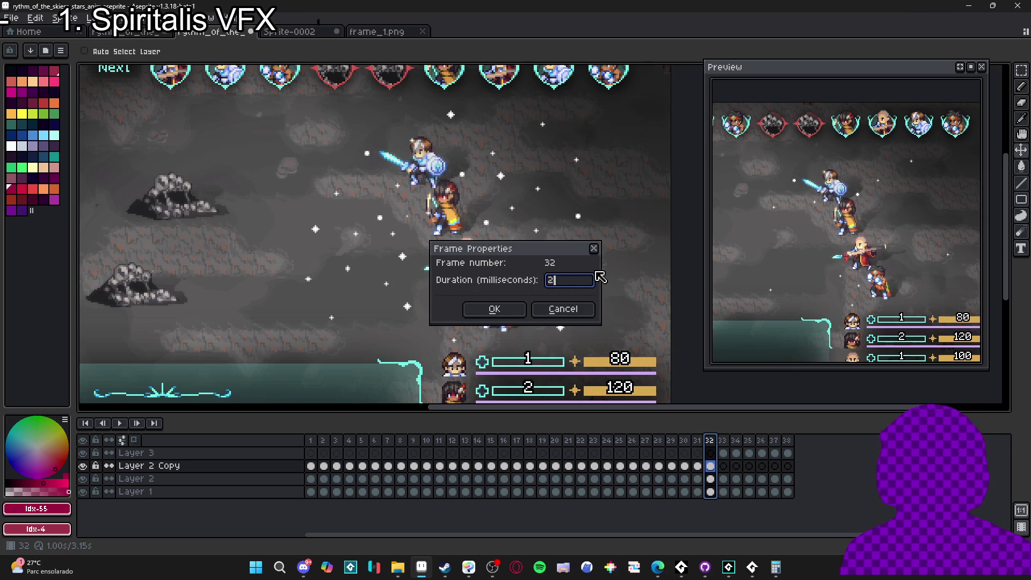
text(200)
key(Return)
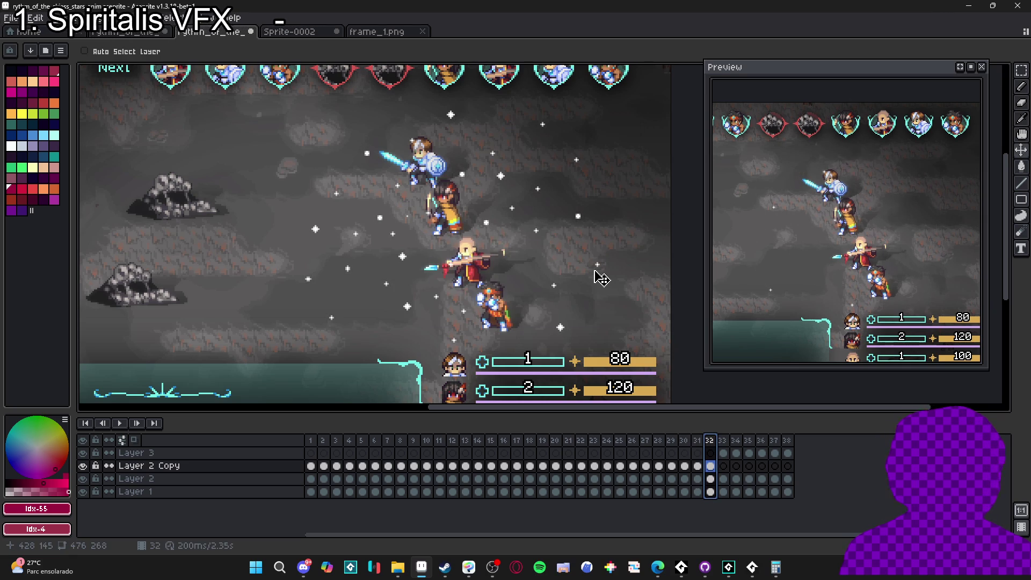
Set frames 33–38 to 80 ms each.
drag(723, 440, 797, 448)
double_click(789, 444)
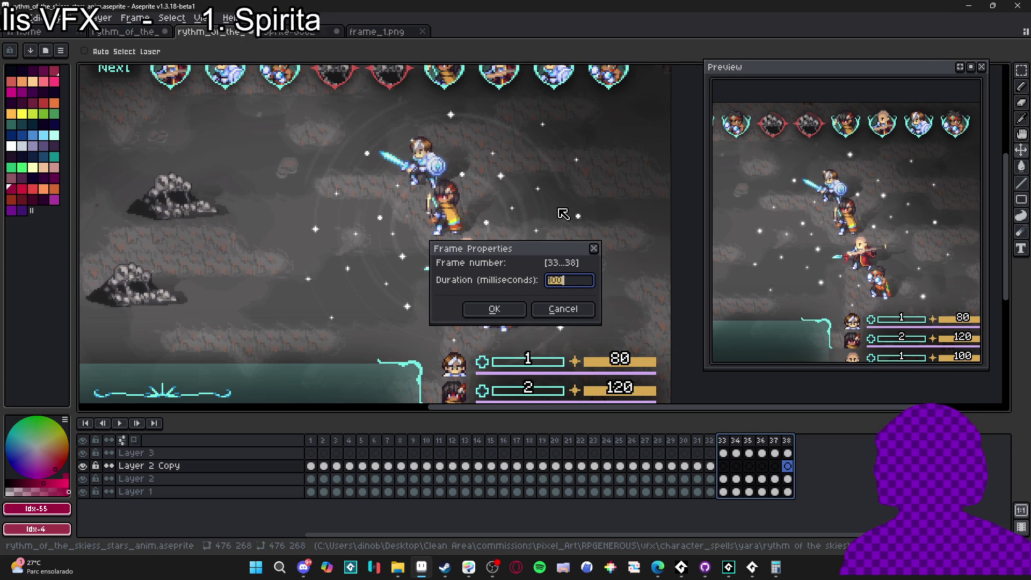
key(Return)
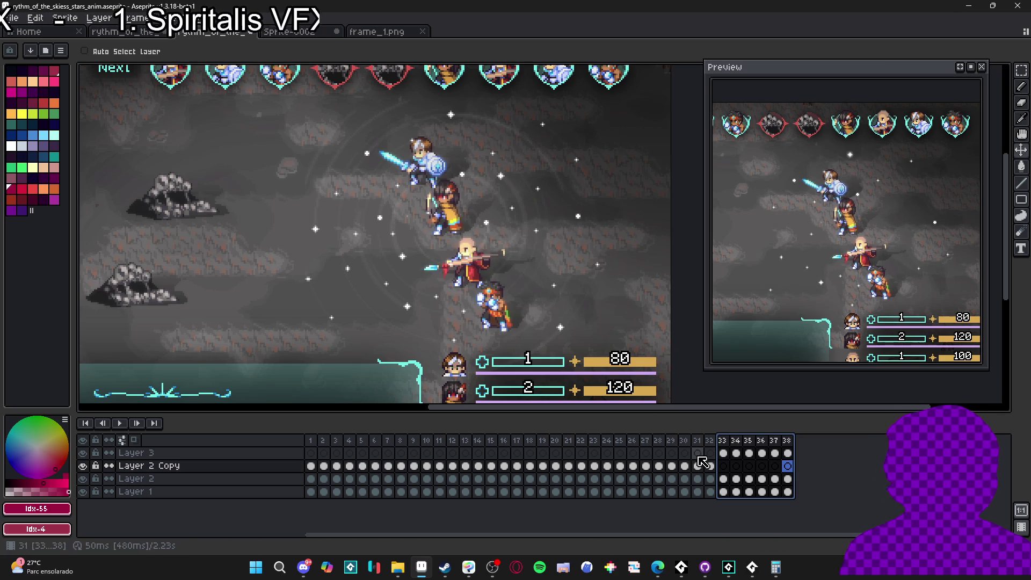
Step through frames 32–35 on Layer 3 to check the new star-burst timing.
click(728, 444)
key(Left)
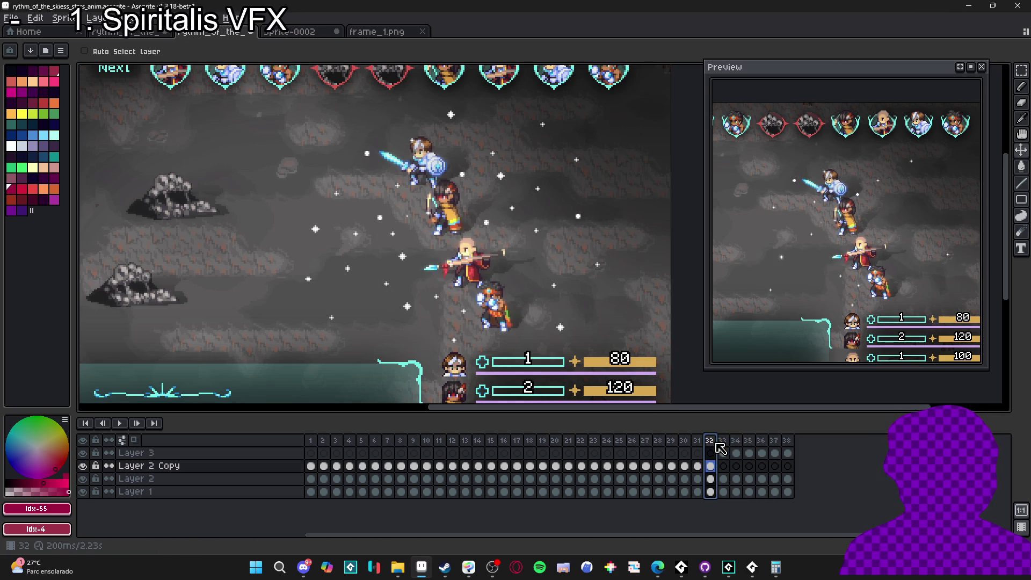
drag(722, 442, 785, 442)
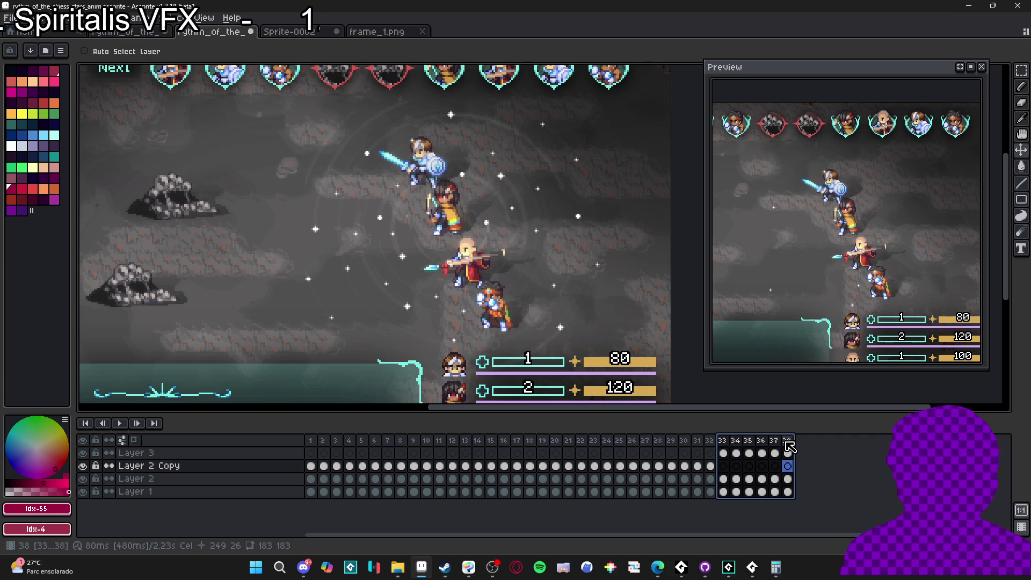
click(723, 466)
click(723, 452)
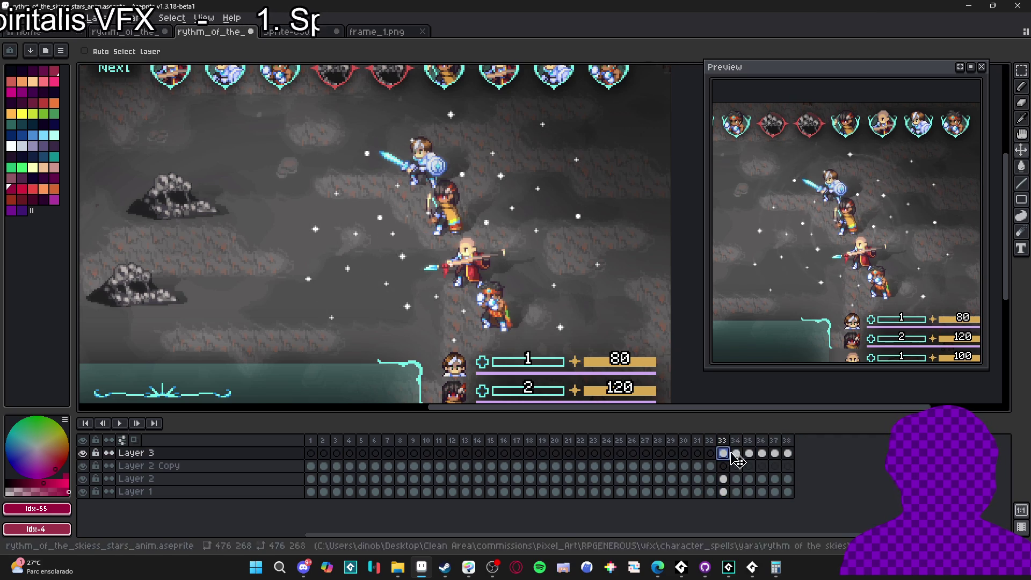
click(749, 454)
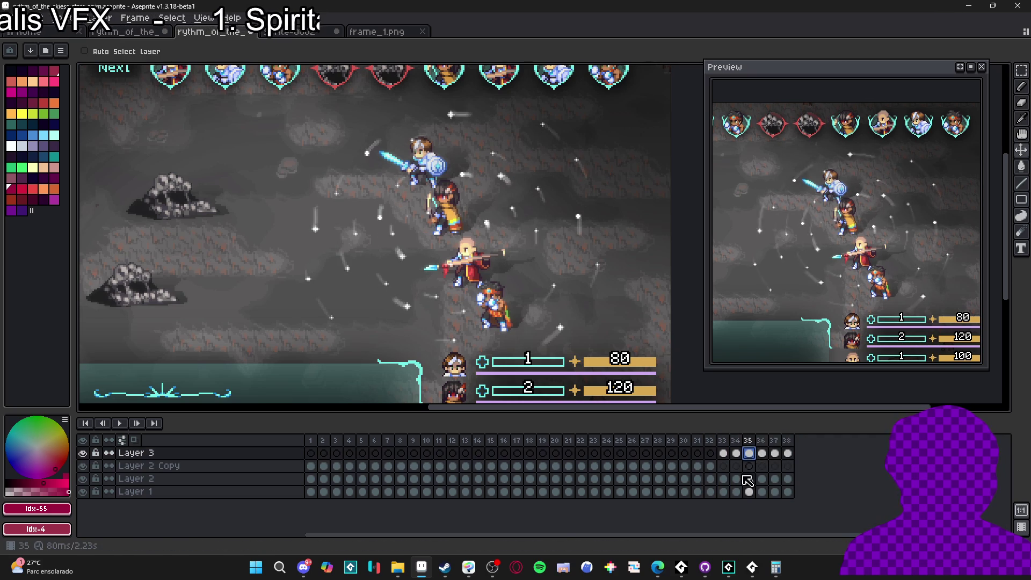